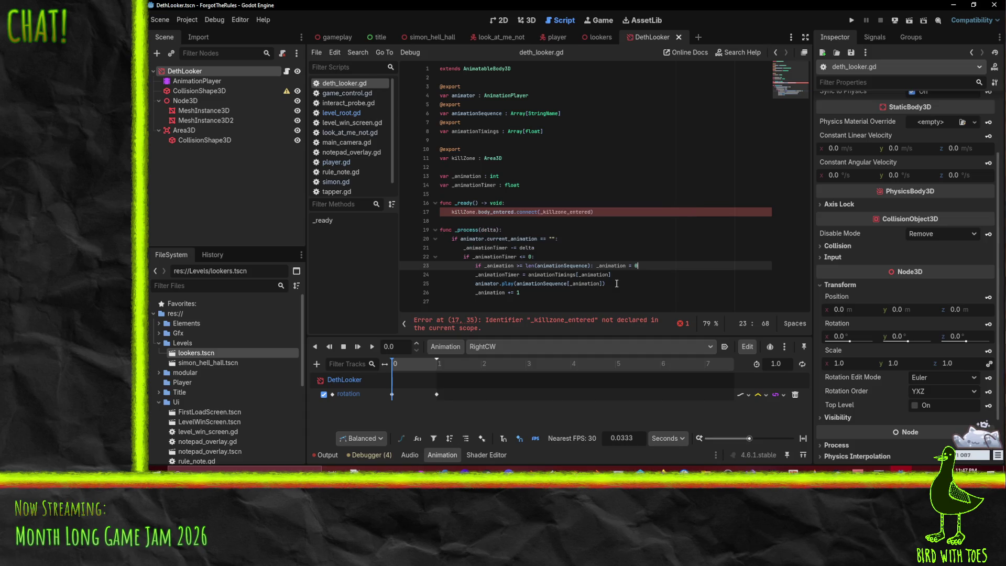
- Start a _killzone_entered(body) handler with an if body.has_meta("player") check
text(fun)
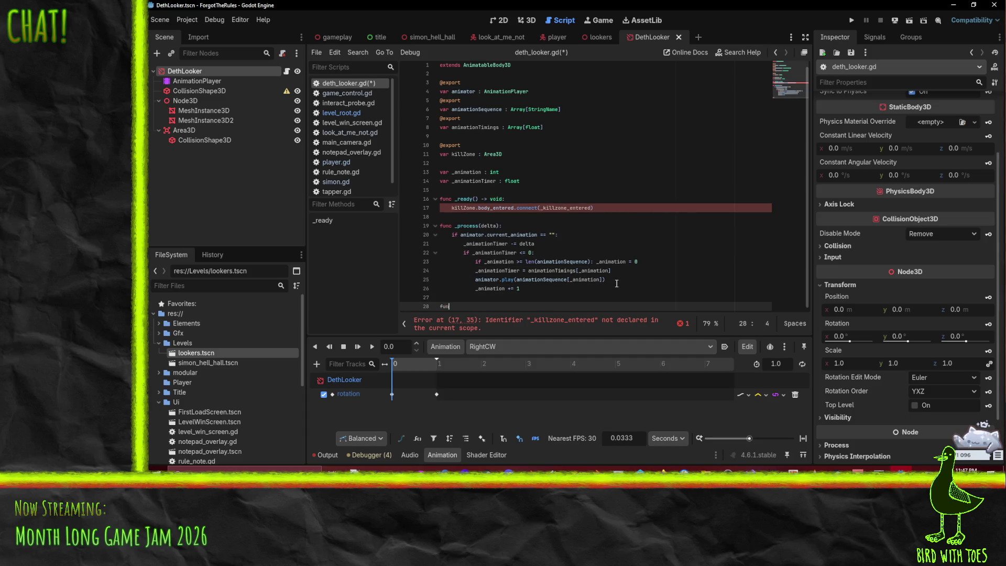
text(c _kill)
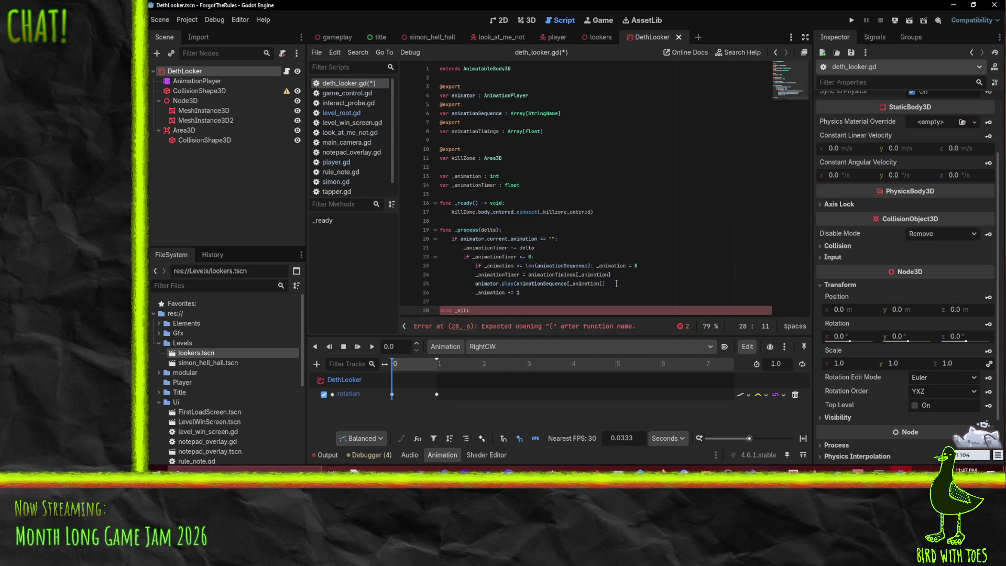
text(zone_entered()
text(body):)
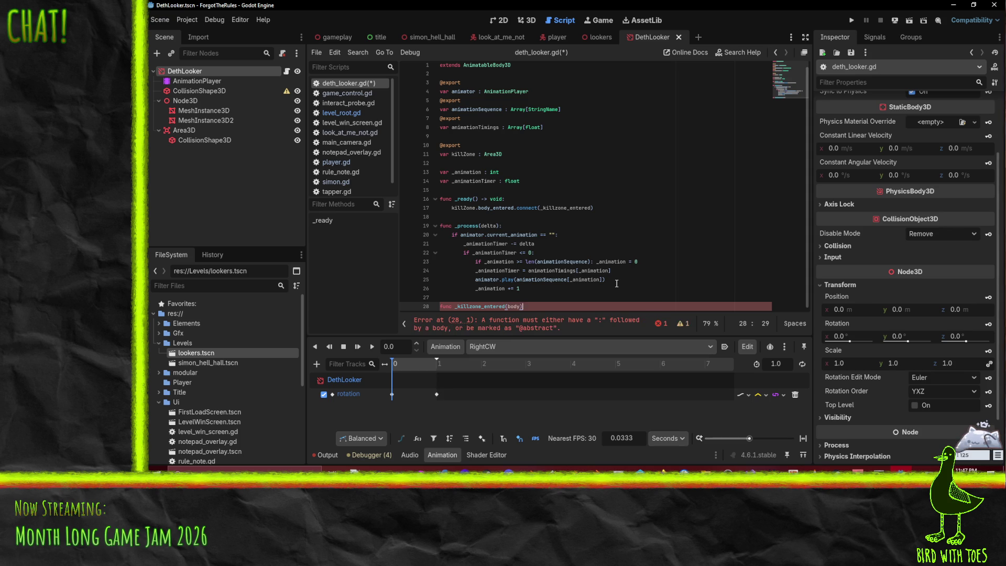
key(Return)
text(if body.has_meta("player"):)
key(Return)
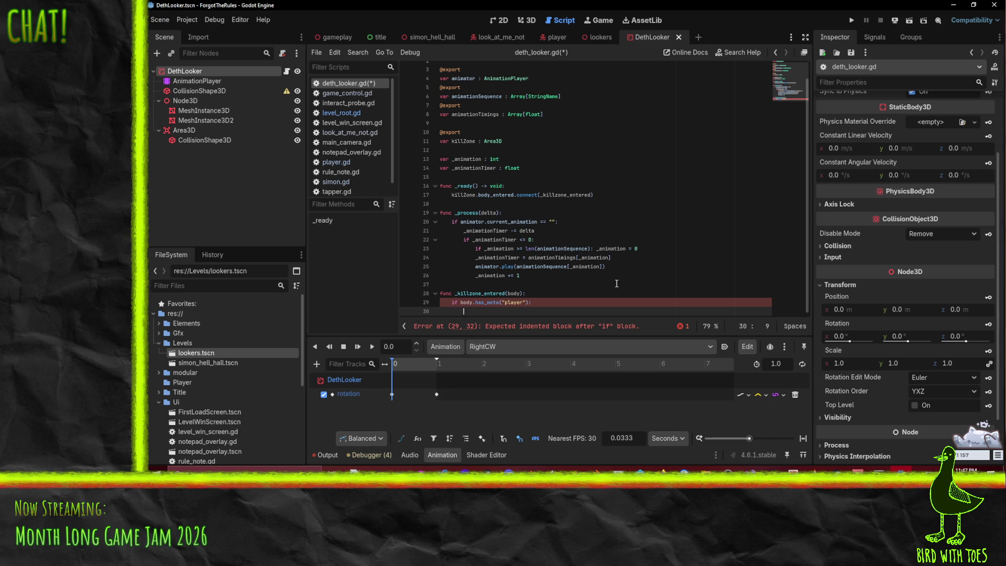
- Make it call body.broke_rule(self, 0, "Not allowed to be seen by the Evil Eyes") and save
text(body.kill())
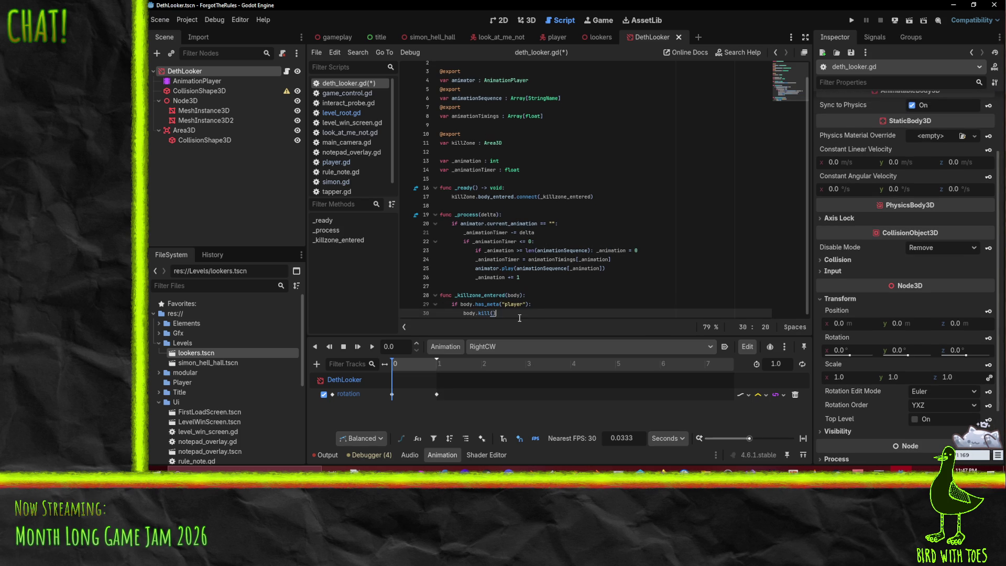
double_click(480, 313)
text(kroke_rule)
text(")
text(Not allowed to )
text(be seen by the E)
text(vil Eye)
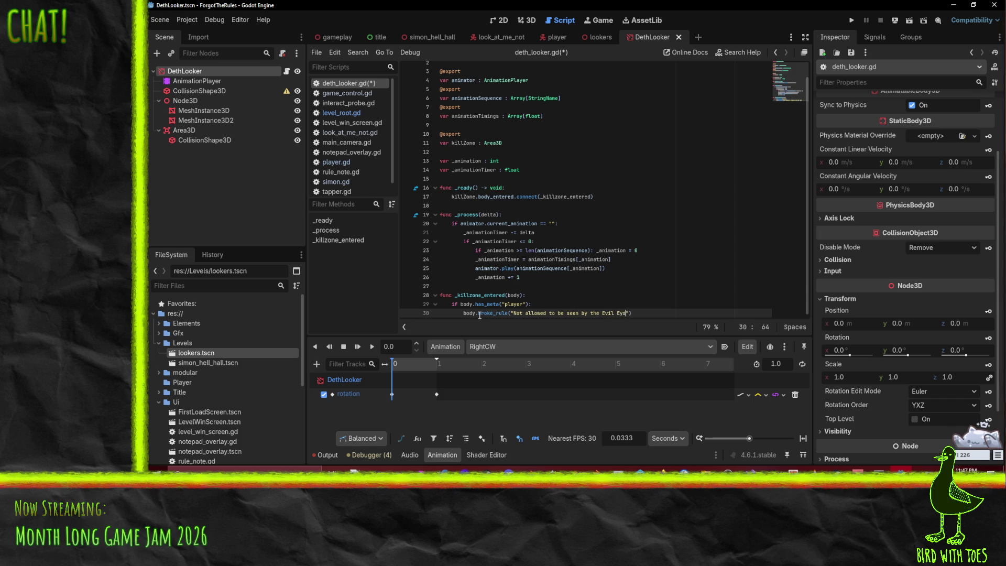
text(s)
key(Left)
key(Left)
key(Left)
key(Left)
key(Left)
key(Left)
text(self, 0 ,)
key(ctrl+s)
click(598, 288)
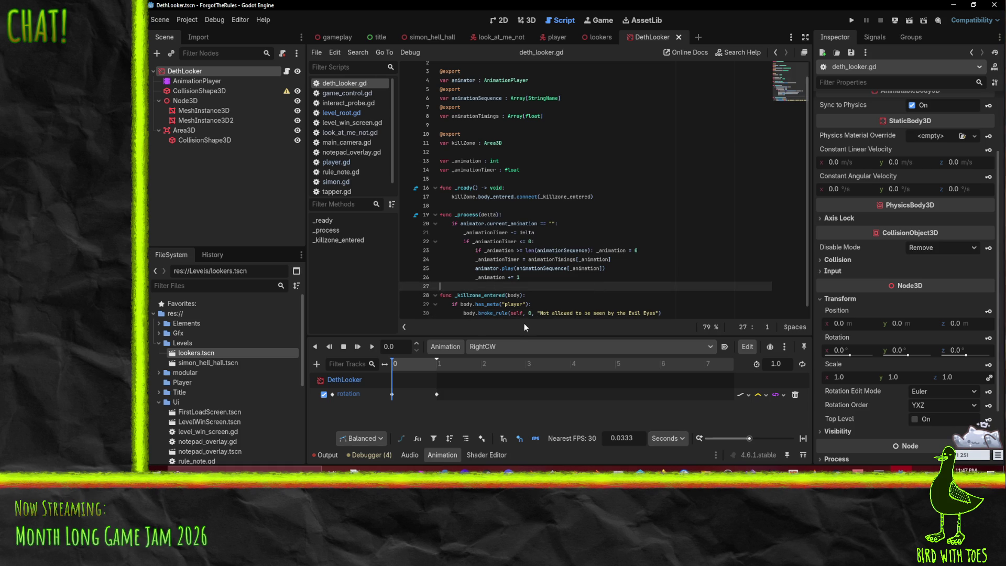
click(631, 313)
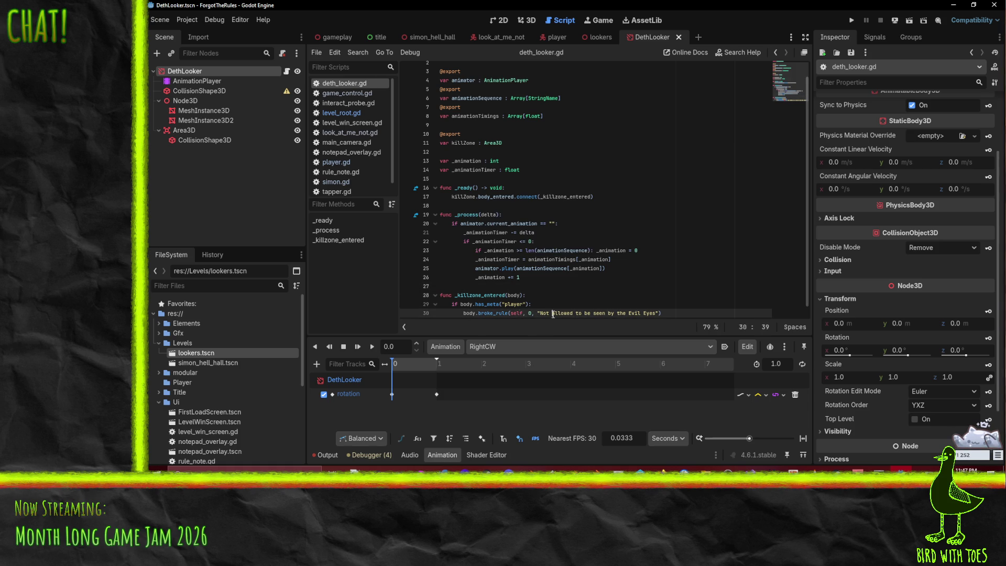
double_click(515, 313)
click(446, 206)
scroll(445, 206, down, 1)
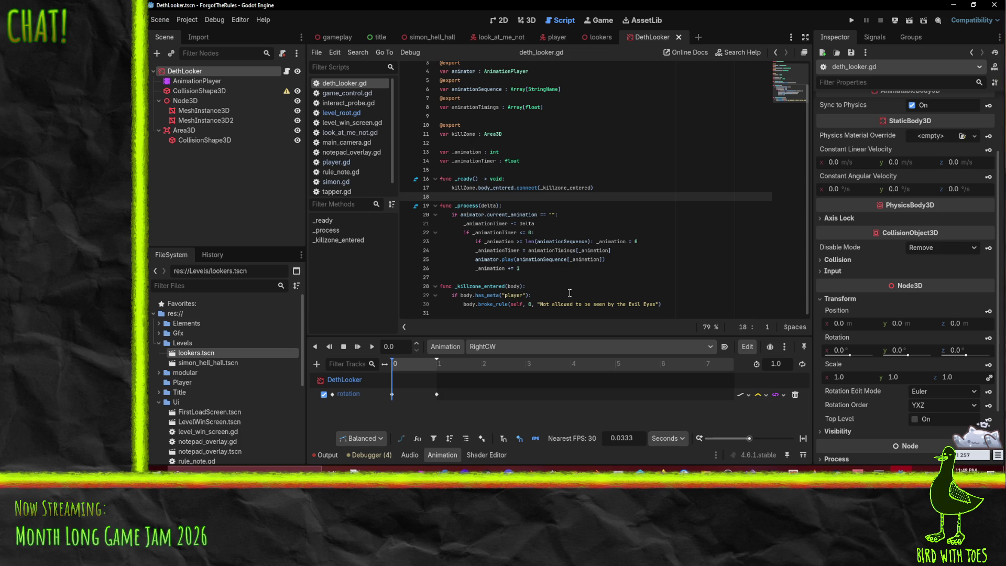
click(519, 305)
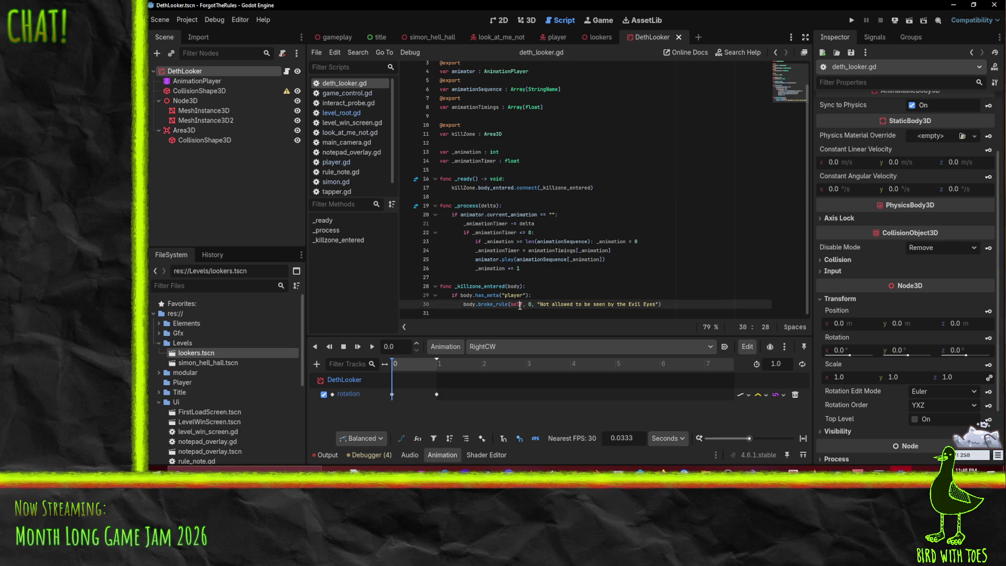
mouse_move(508, 210)
scroll(604, 259, up, 1)
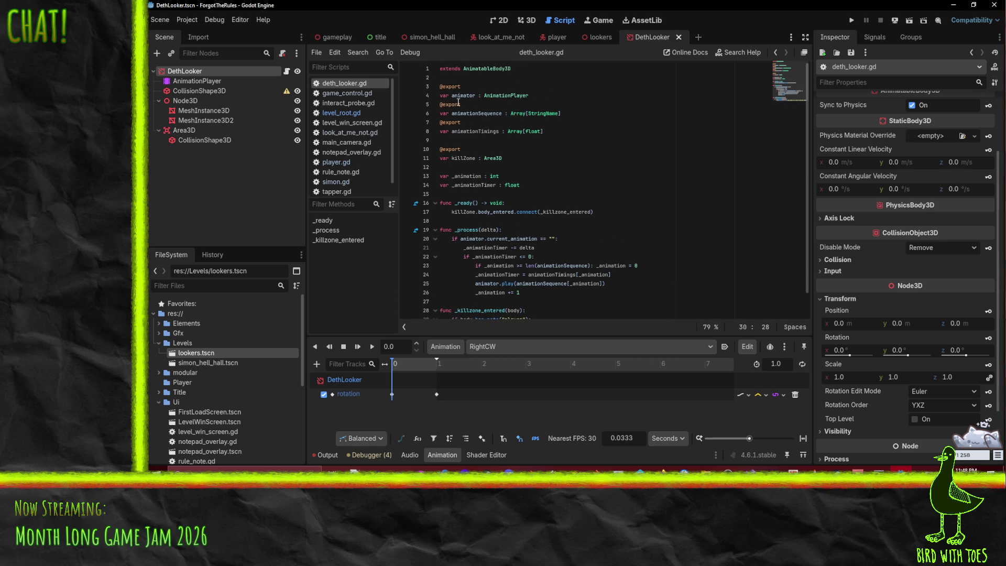
click(469, 160)
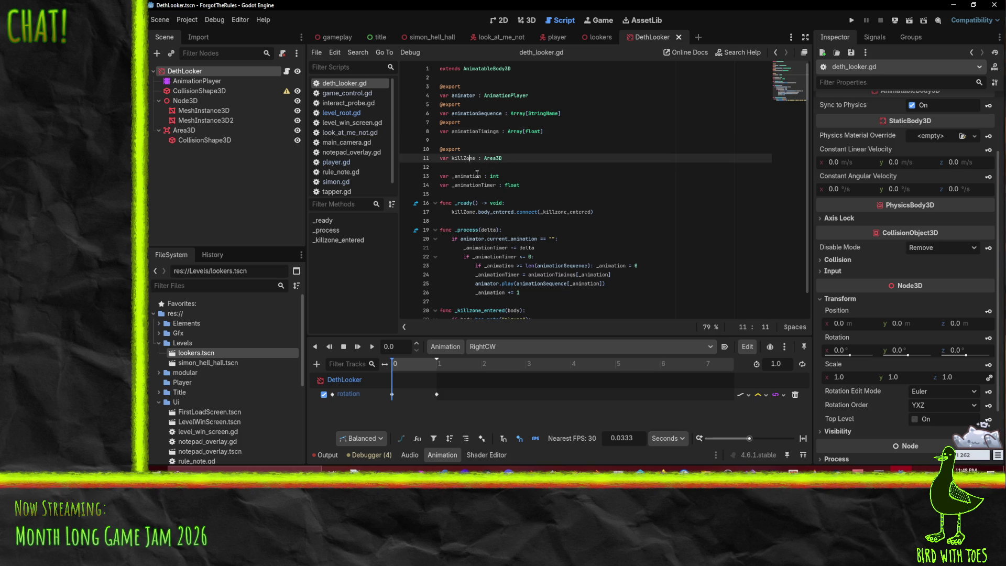
scroll(573, 199, down, 1)
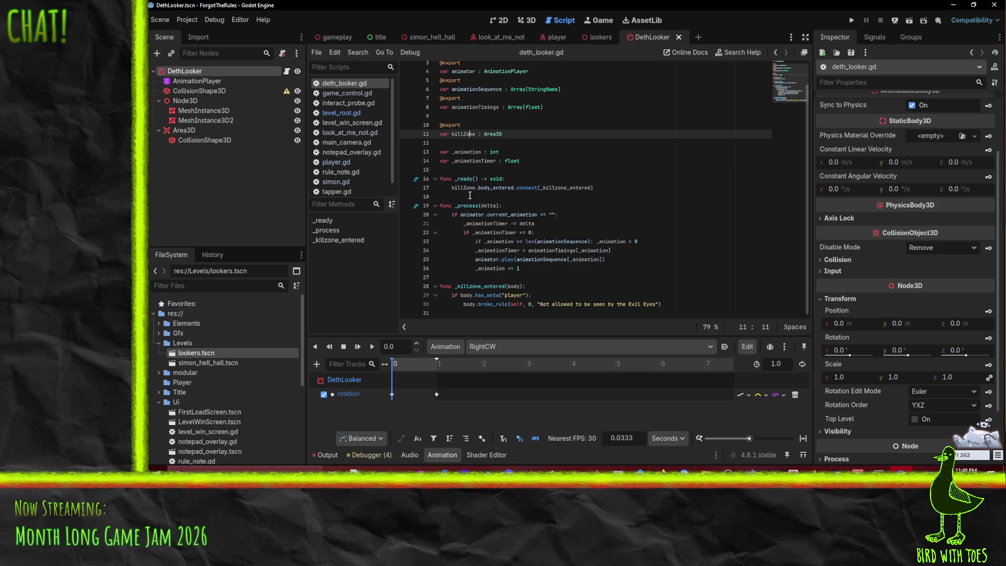
mouse_move(480, 187)
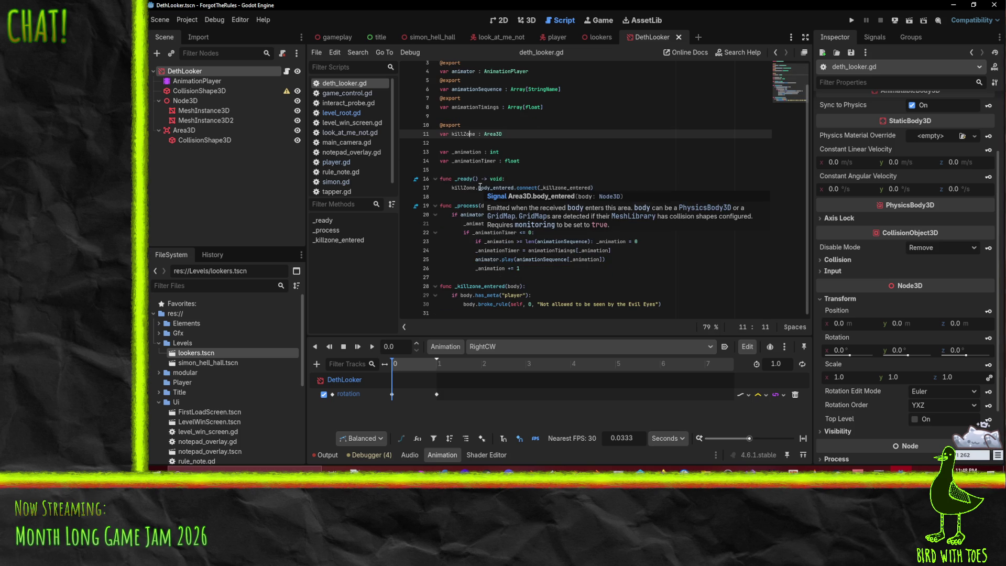
click(527, 268)
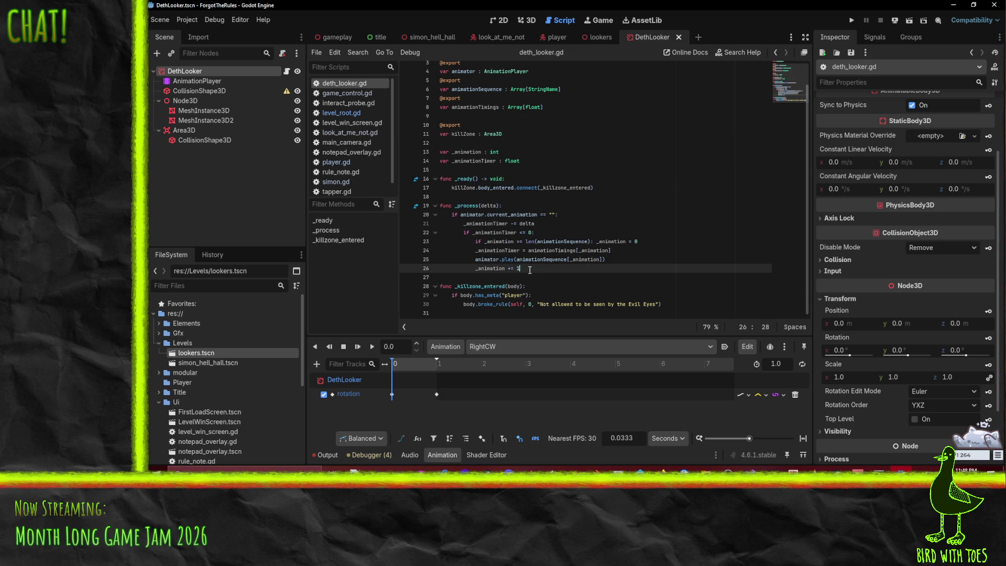
click(513, 304)
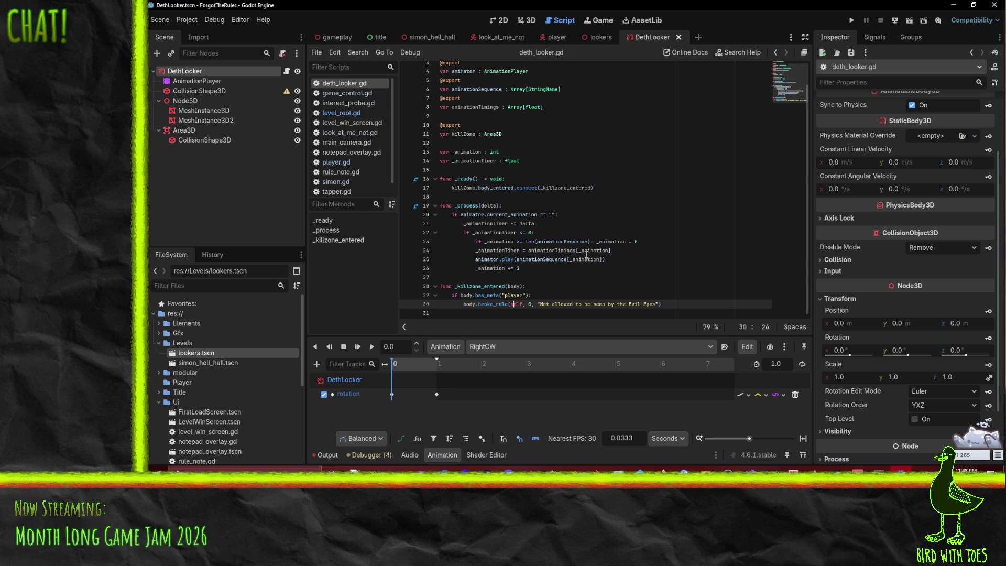
click(763, 180)
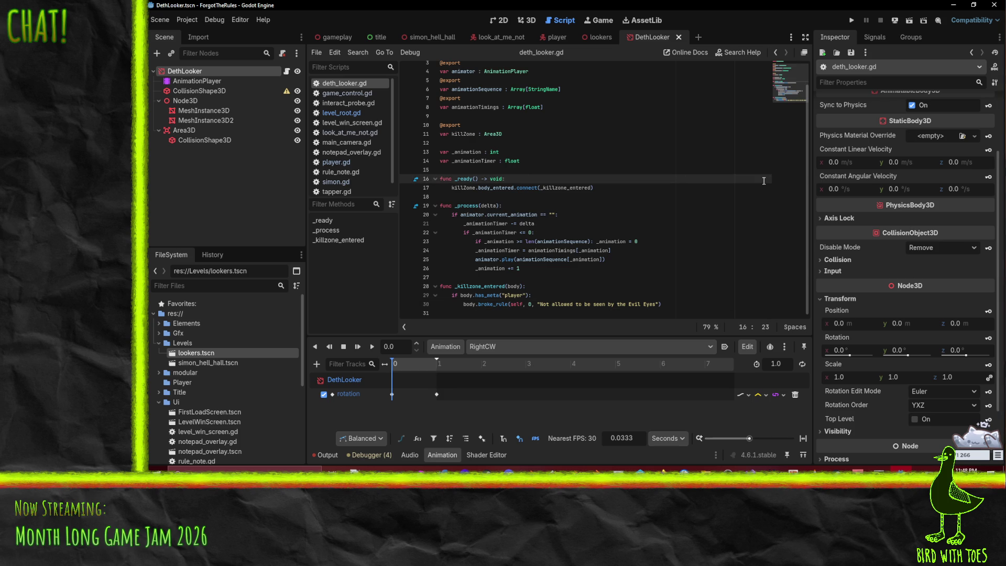
key(ctrl+shift+Return)
key(ctrl+shift+Return)
- Add a reset() -> void function that plays "RESET" and calls animator.advance(0)
text(func reset() -> void:)
key(Return)
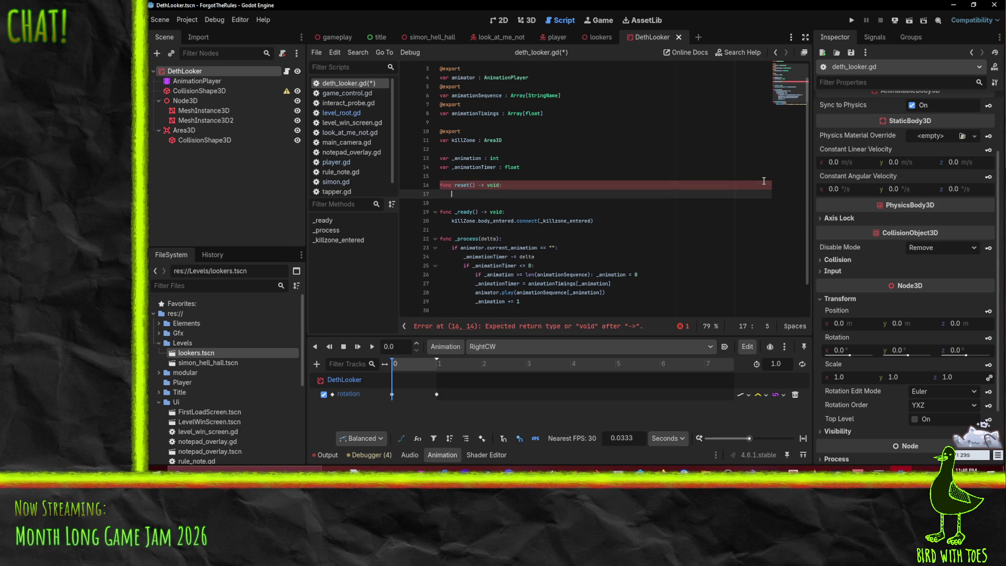
text(animator.play("RESET"))
key(Return)
text(animator)
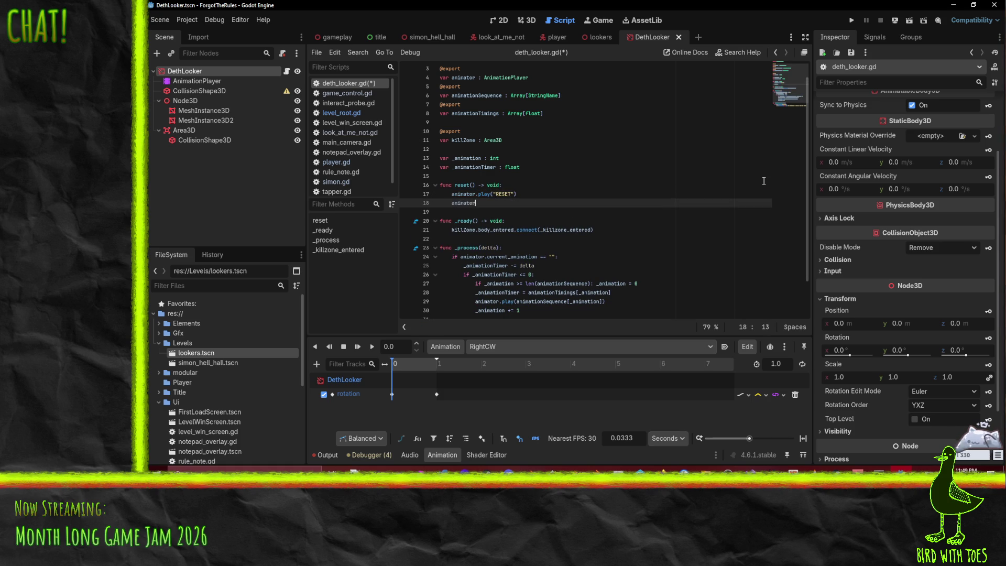
text(.advance(0))
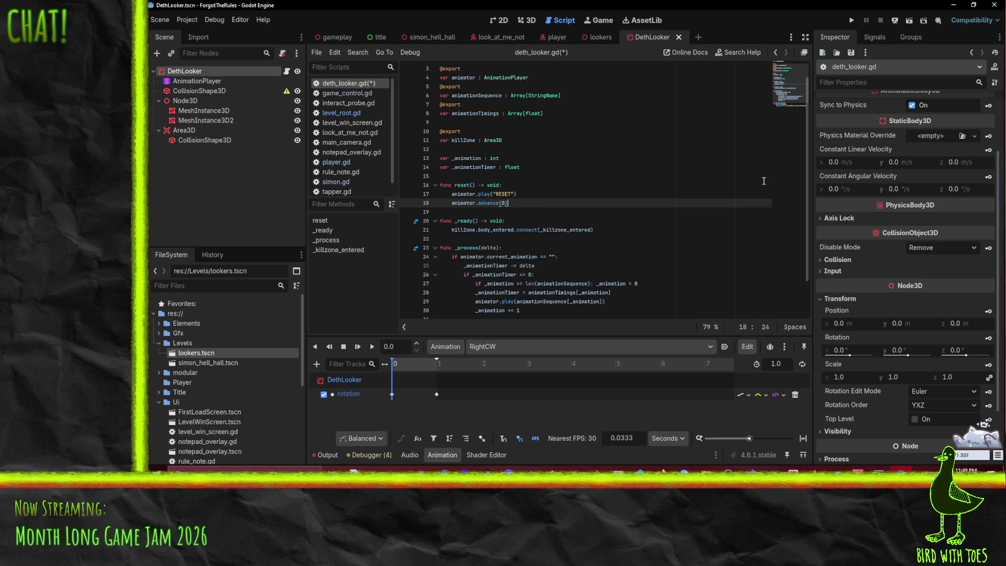
key(Return)
- Zero _animationTimer and _animation inside reset() and save deth_looker.gd
text(_animati)
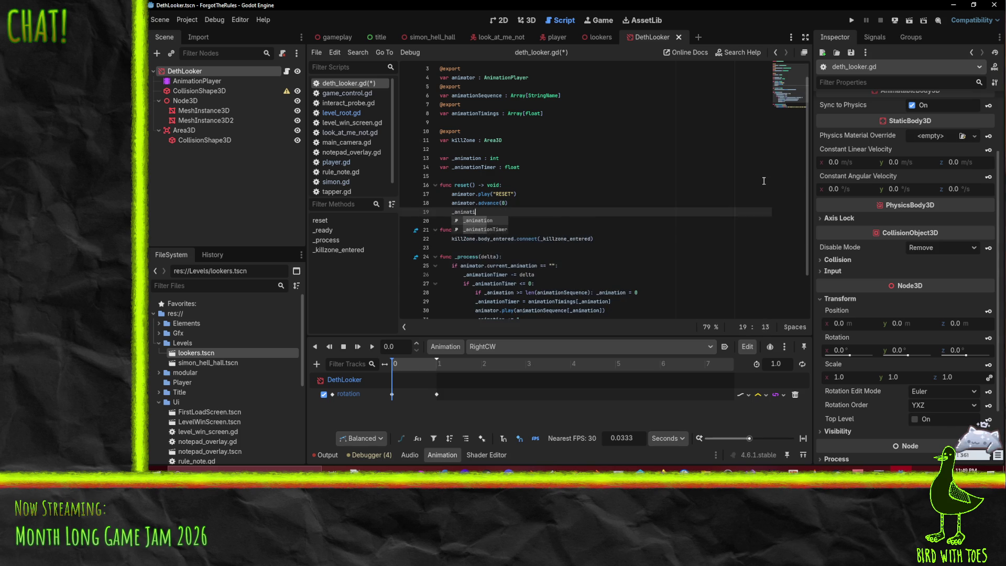
text(onTimer = 0)
key(Return)
text(_an)
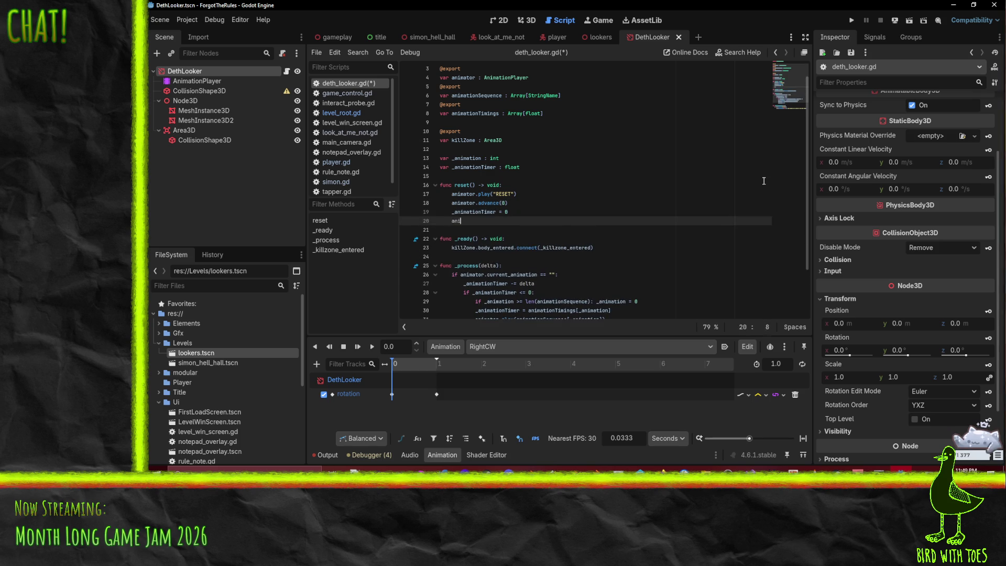
text(imation)
text( = 0)
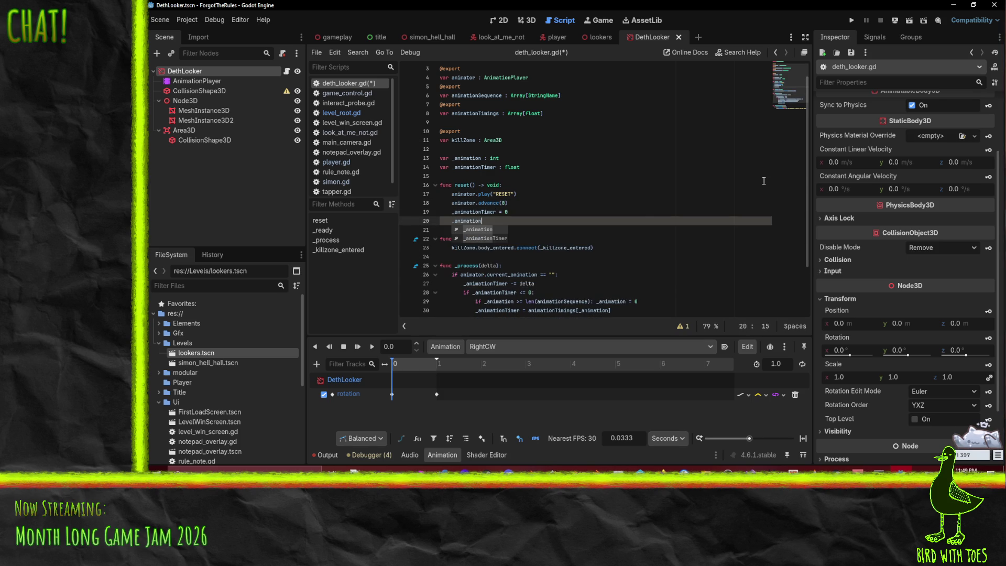
key(Up)
key(ctrl+s)
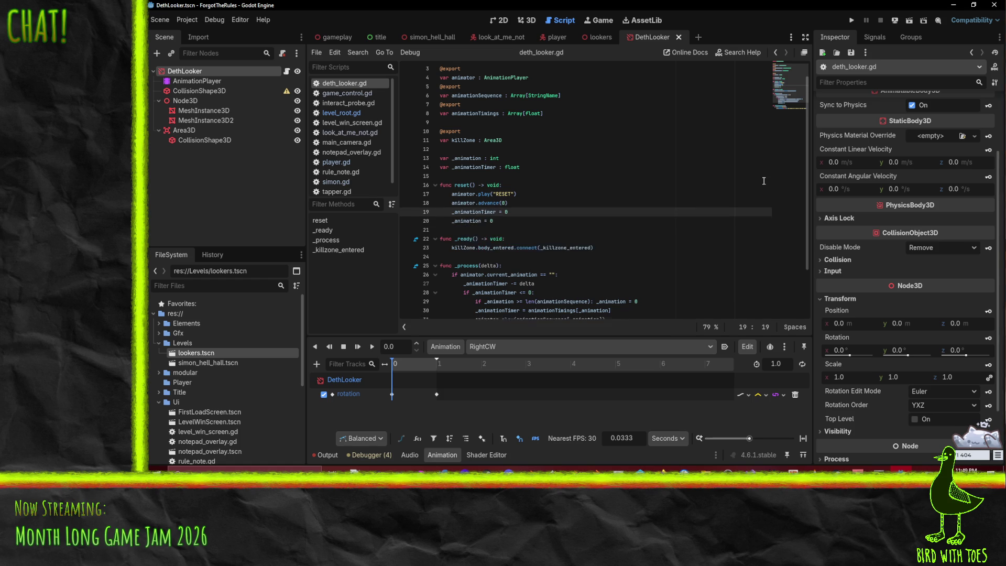
scroll(576, 210, down, 1)
click(508, 211)
scroll(666, 265, down, 1)
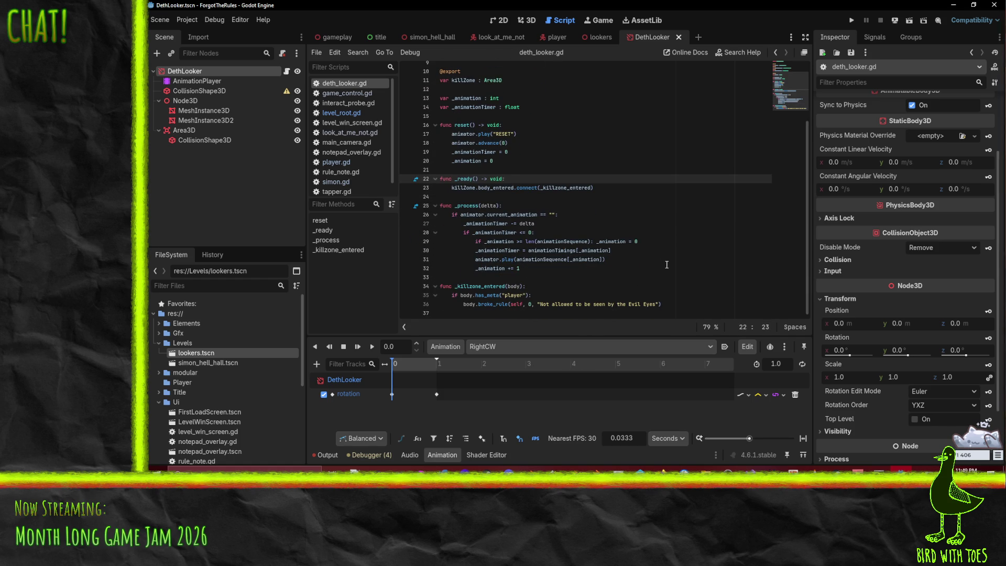
scroll(666, 264, up, 2)
click(457, 152)
- Replace all occurrences of _animation with _nextAnimation in the script
key(ctrl+r)
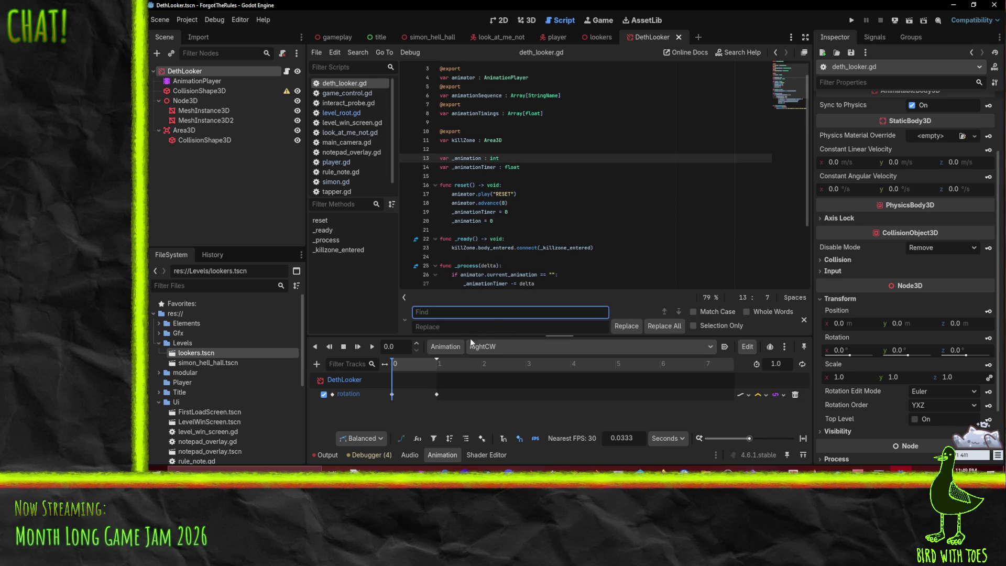
text(+)
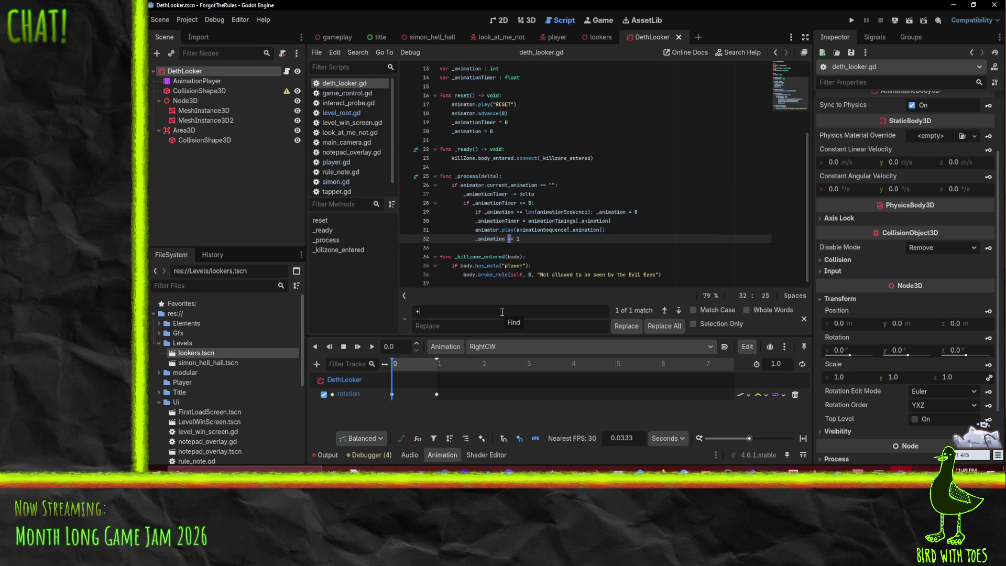
key(BackSpace)
text(_animation)
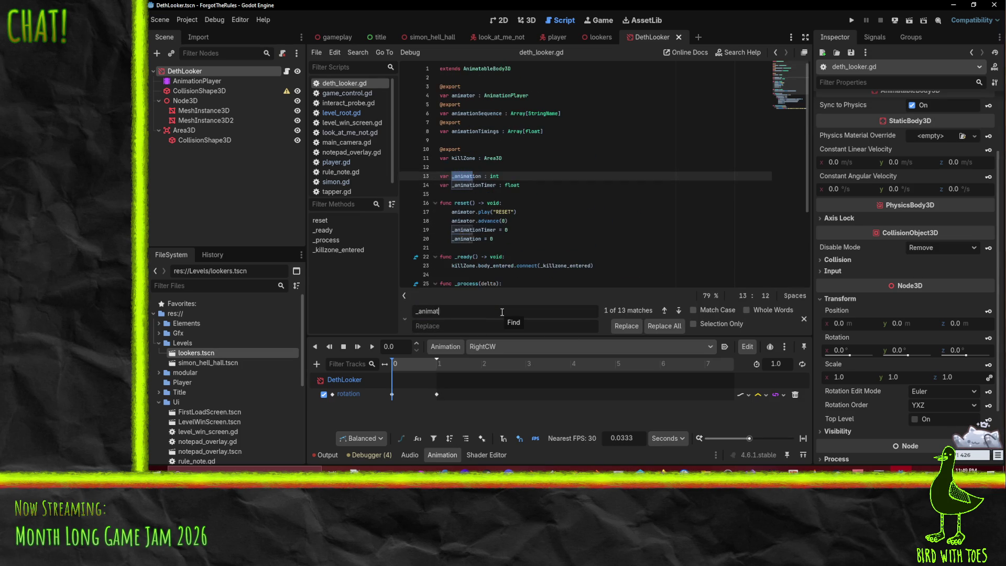
click(440, 325)
text(_nextAnimation)
scroll(559, 195, down, 4)
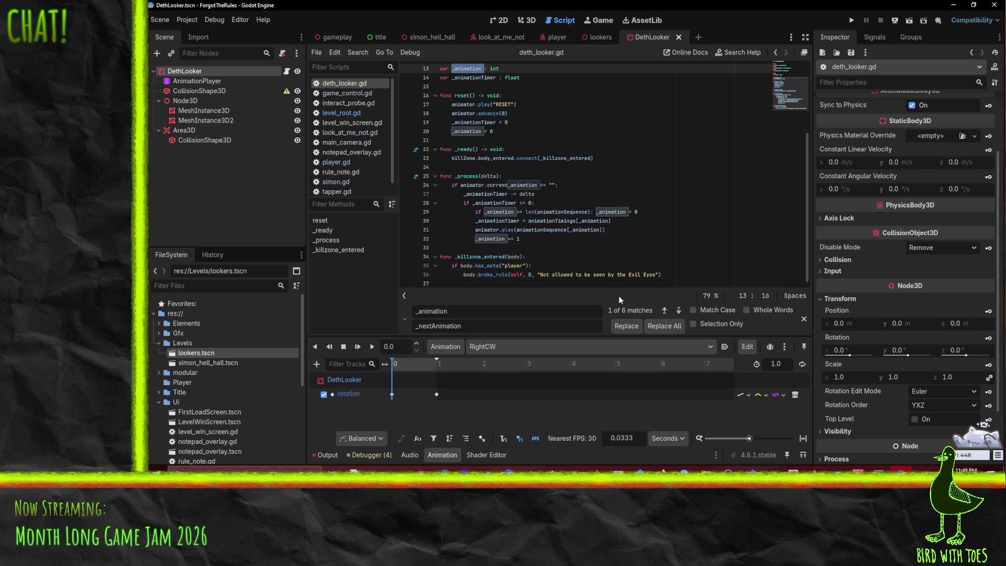
click(664, 325)
- Restore the wrongly renamed current_animation on line 26
click(522, 185)
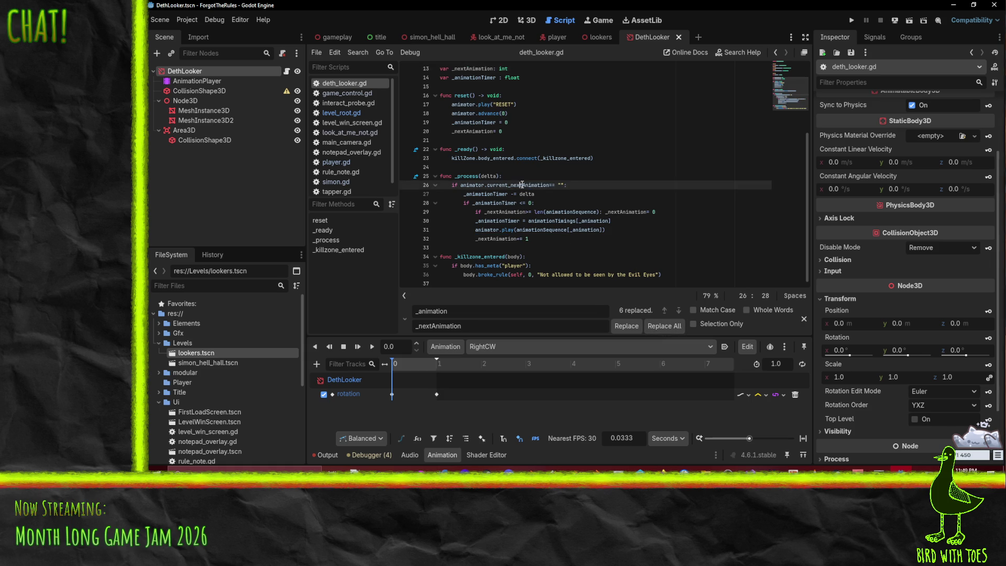
key(BackSpace)
key(BackSpace)
key(BackSpace)
key(Delete)
text(a)
click(576, 221)
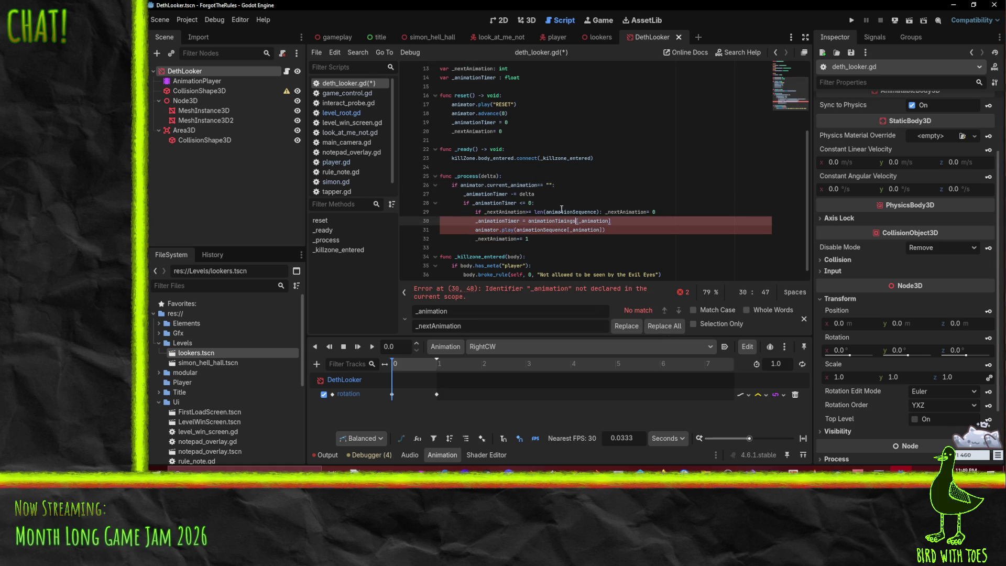
- Paste _nextAnimation over the remaining undeclared variable names on lines 30 and 31
double_click(493, 239)
key(ctrl+c)
double_click(591, 228)
key(ctrl+v)
double_click(591, 221)
key(ctrl+v)
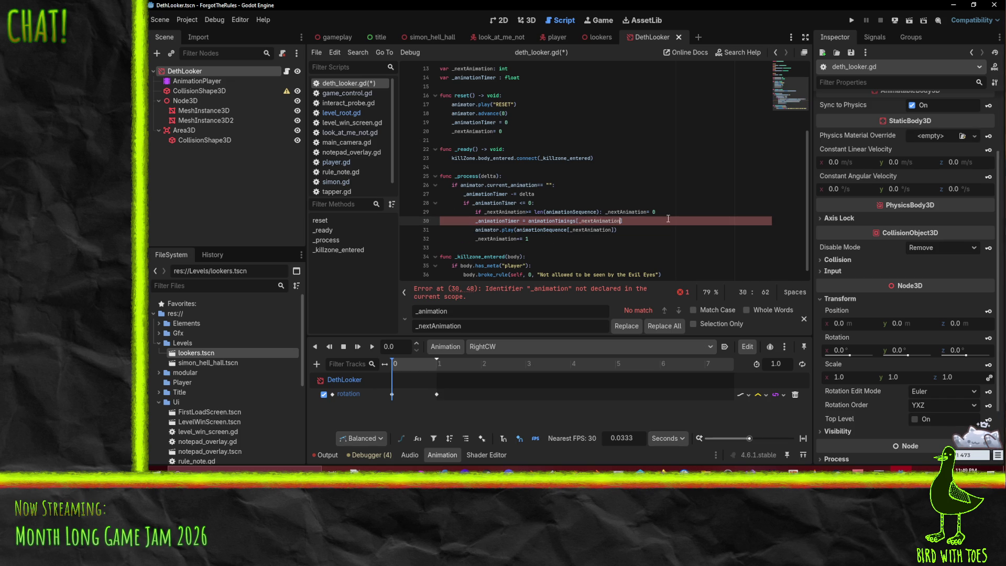
text(])
click(501, 229)
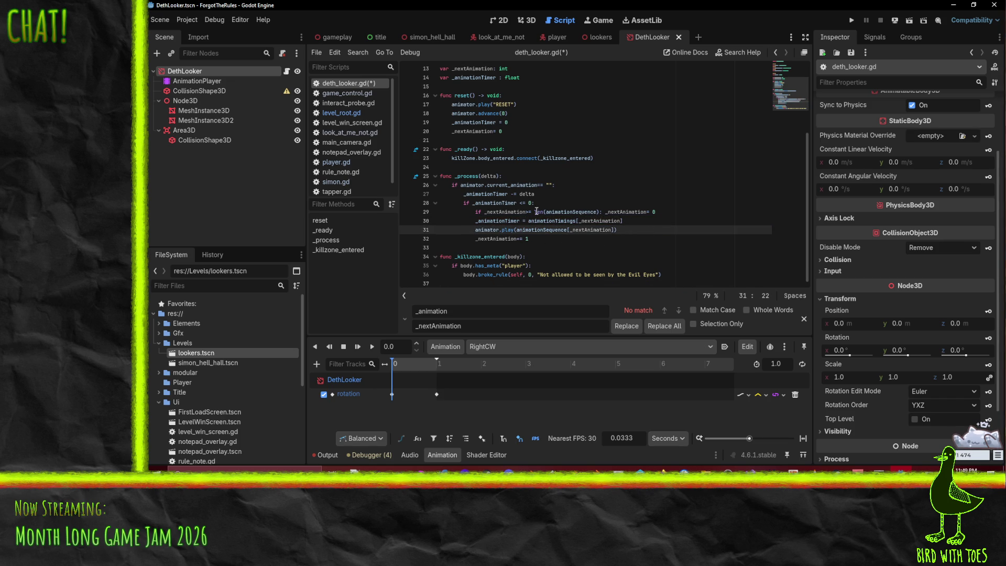
- Add spaces around >= and = on line 29 and save the script
click(529, 212)
key(ctrl+s)
click(650, 212)
key(ctrl+s)
click(624, 237)
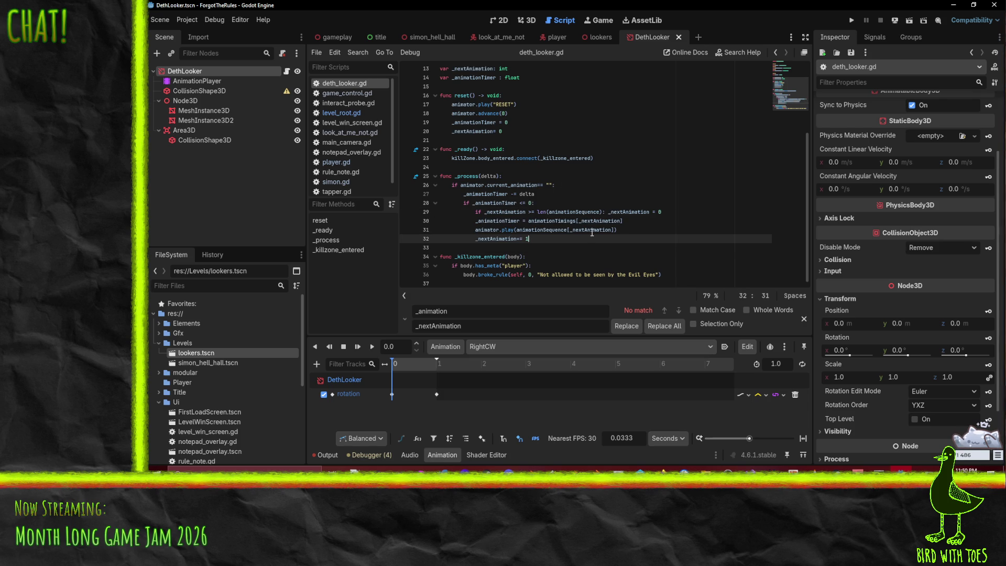
scroll(592, 232, up, 4)
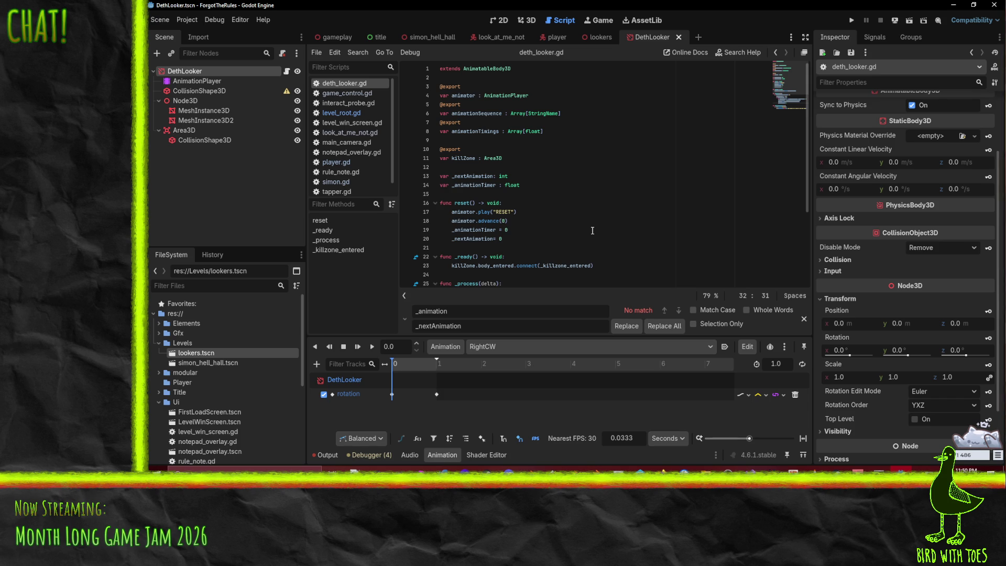
- Select the CollisionShape3D node in the DethLooker scene and switch to the 3D view
click(569, 231)
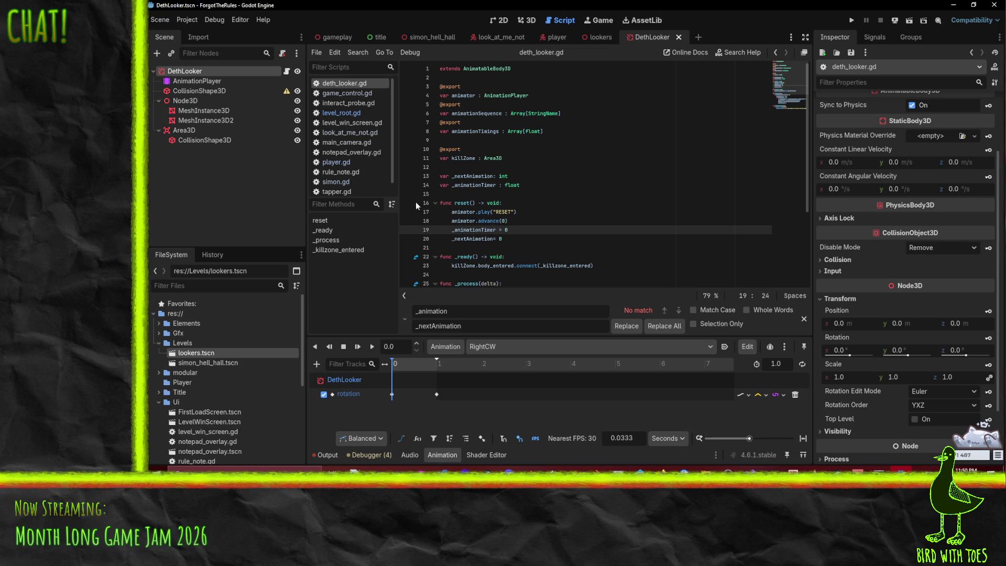
click(210, 91)
right_click(209, 91)
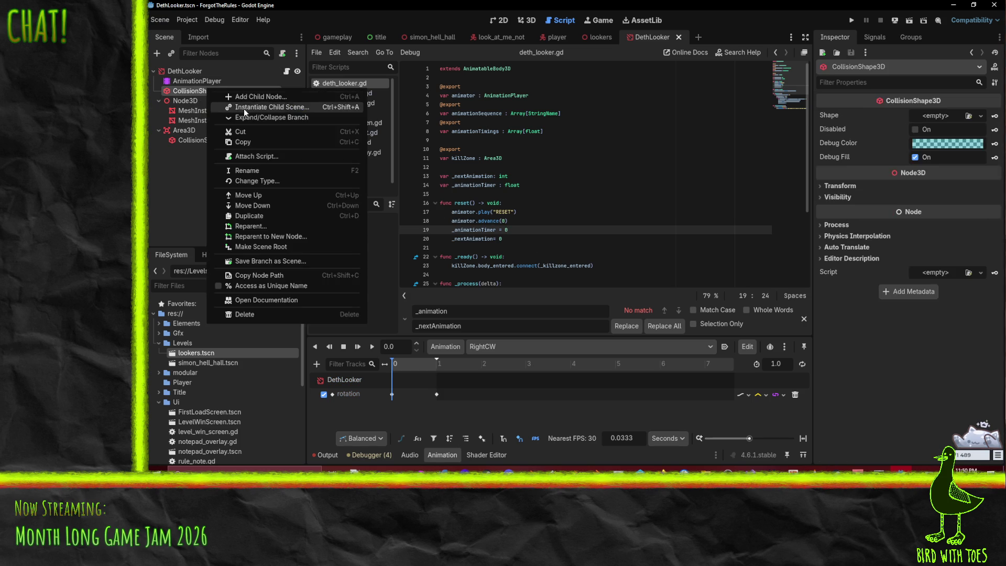
click(591, 44)
click(593, 41)
click(655, 37)
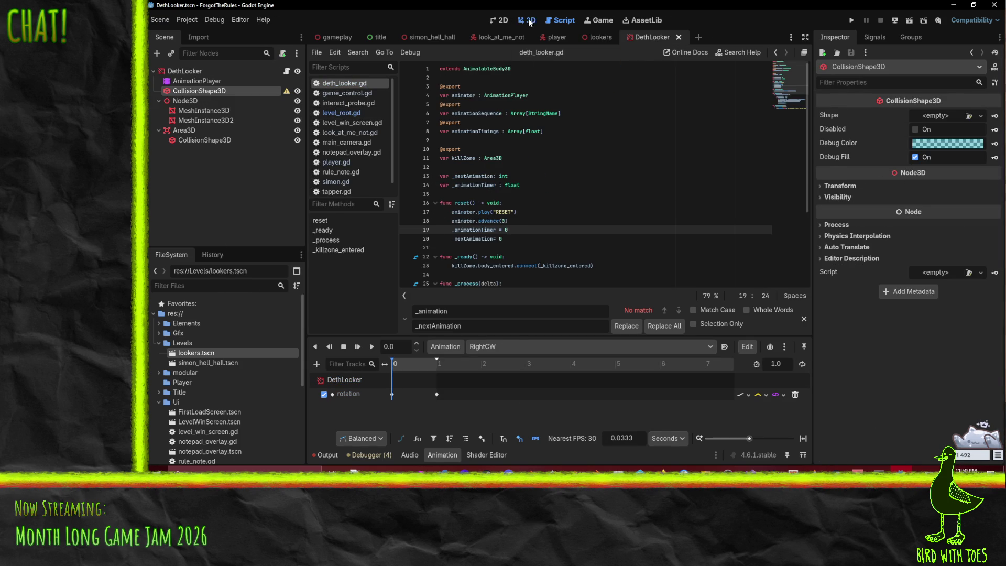
click(526, 20)
- Search Add Child Node for 'shape', cancel it, and open the Inspector's Shape dropdown
right_click(208, 90)
click(231, 102)
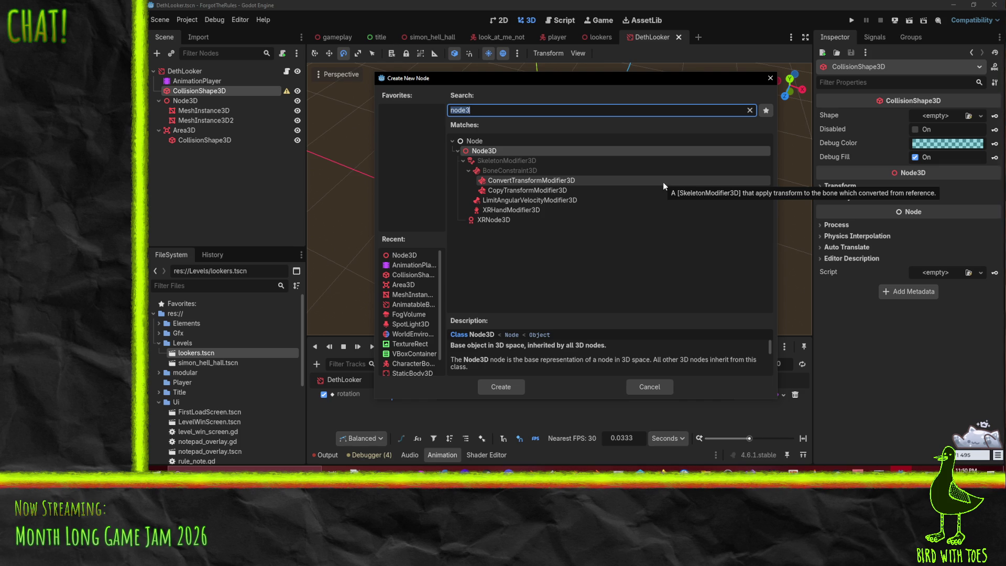
text(shape)
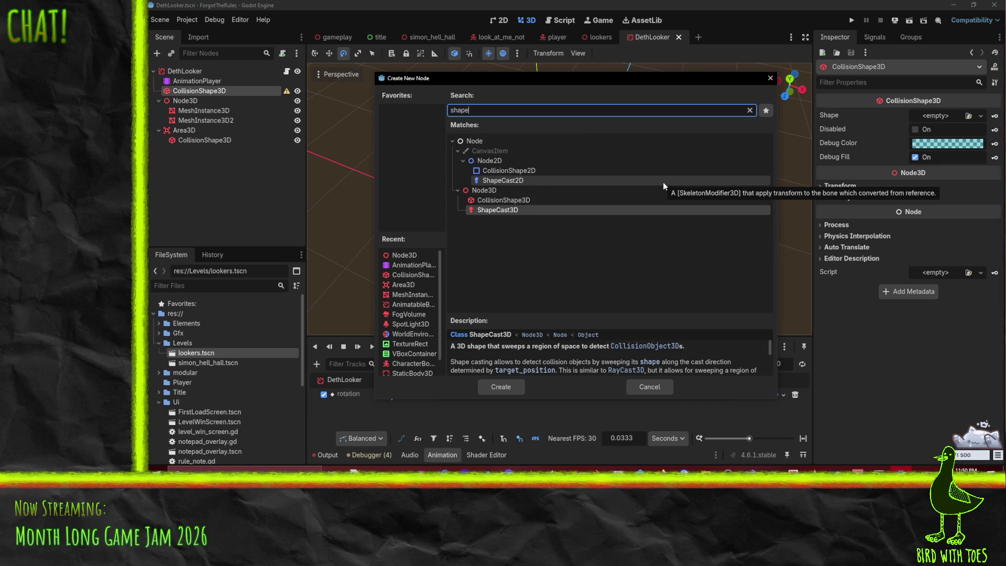
click(649, 386)
click(980, 115)
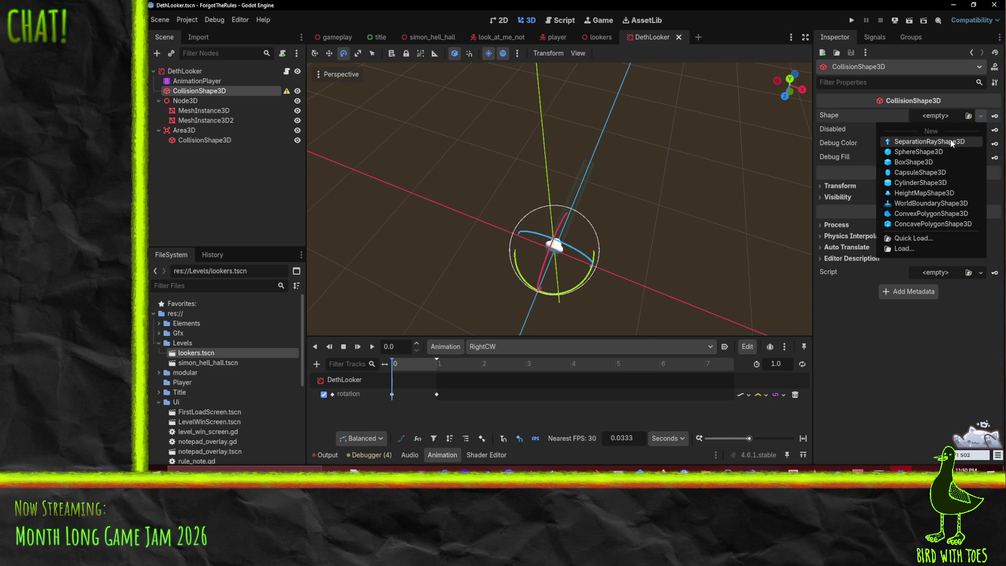
- Give the collision a New CylinderShape3D, make it taller and wider, and save
click(940, 183)
mouse_move(764, 225)
mouse_down()
mouse_move(667, 184)
mouse_move(607, 126)
mouse_move(463, 260)
mouse_move(428, 243)
mouse_move(422, 160)
mouse_up()
scroll(646, 142, up, 2)
drag(622, 194, 607, 223)
mouse_move(417, 211)
mouse_down()
mouse_move(410, 217)
mouse_move(481, 238)
mouse_move(531, 236)
mouse_move(632, 187)
mouse_up()
key(ctrl+s)
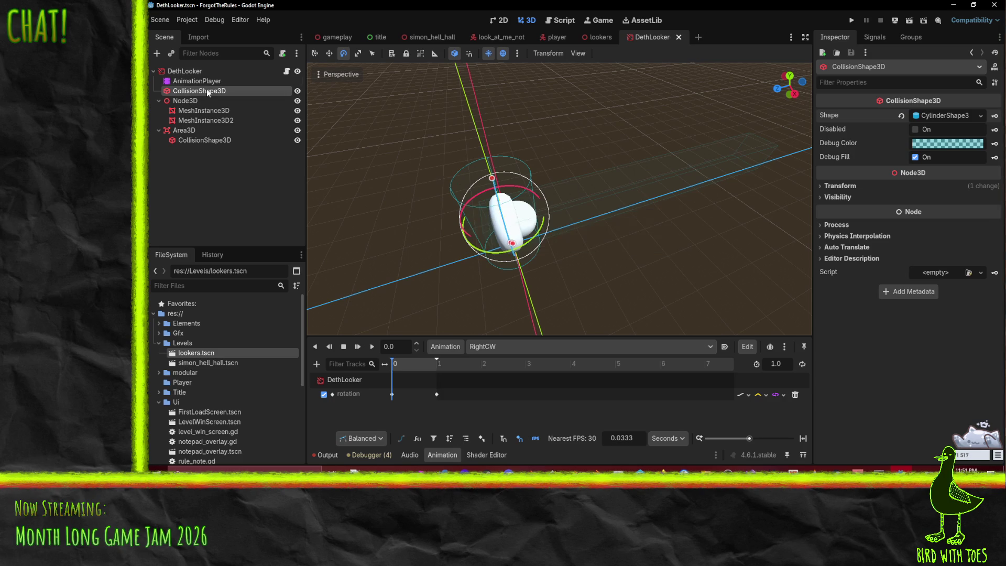
- Rename the Area3D to LineOfSight and the top collision shape to Hitbox
click(190, 132)
key(F2)
text(LineOfSite)
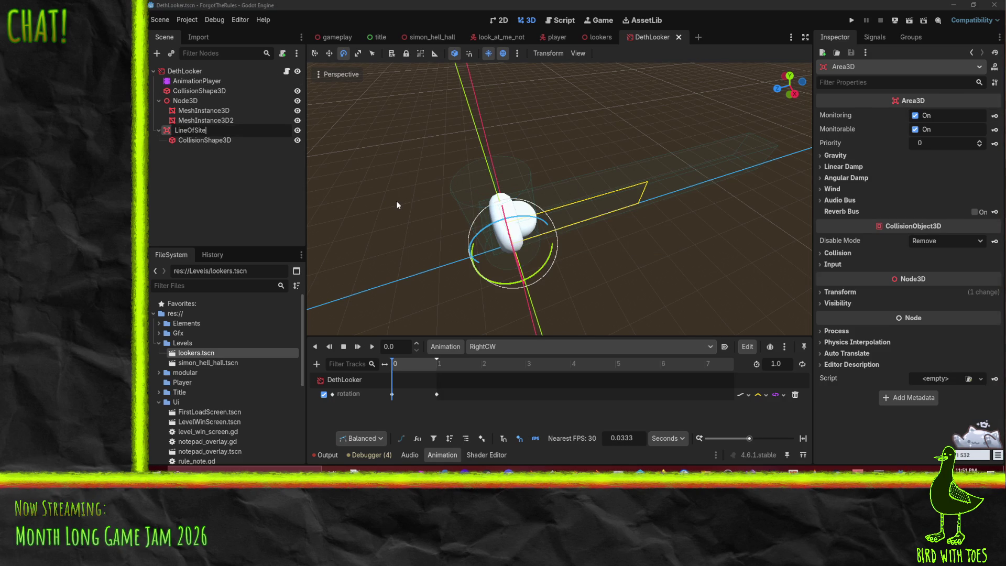
text(ght)
key(Return)
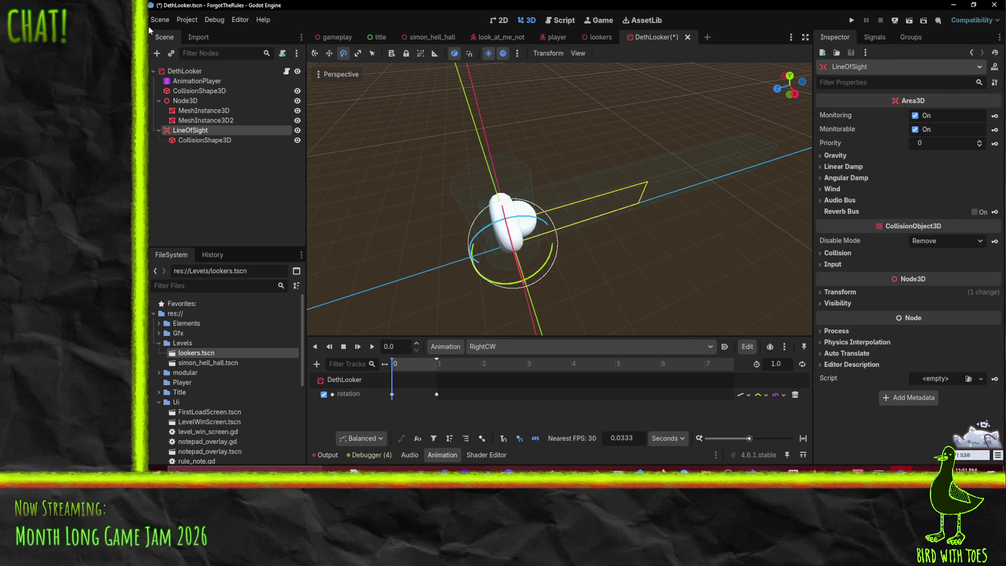
click(209, 91)
click(208, 91)
text(Hitbox)
key(Return)
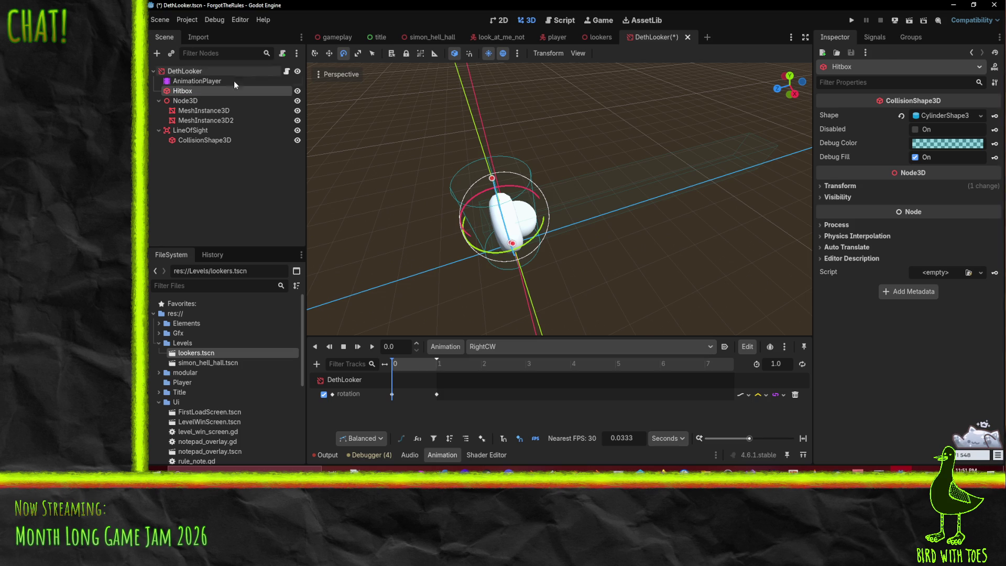
- Rename the Node3D holding the meshes to StubGfx and save
click(207, 101)
key(ctrl+s)
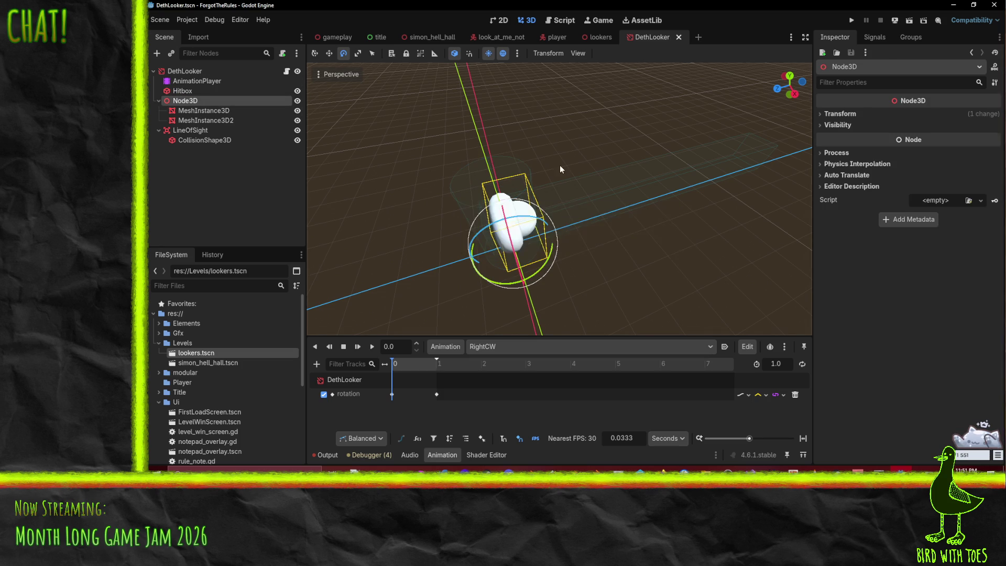
text(StubGfx)
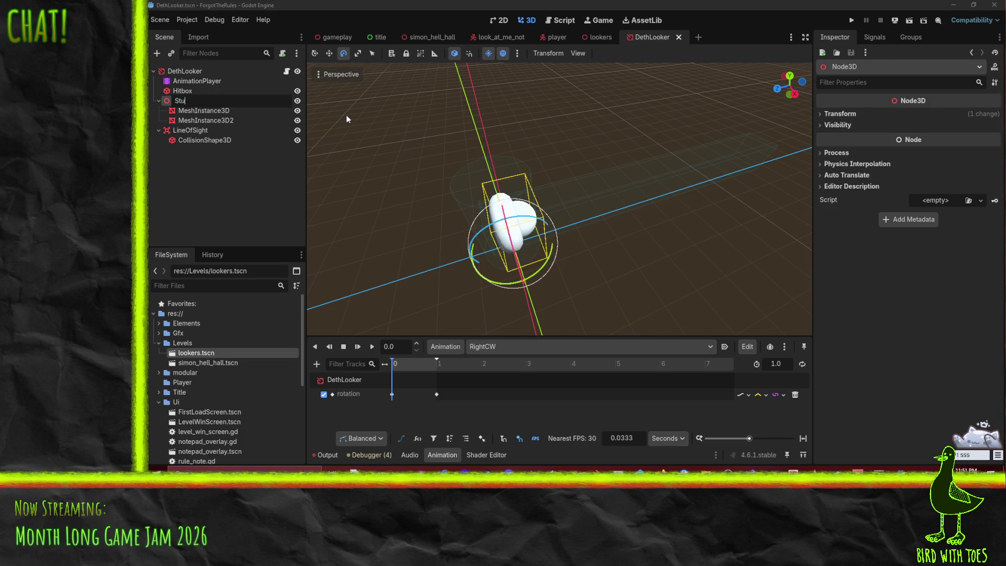
key(Return)
key(ctrl+s)
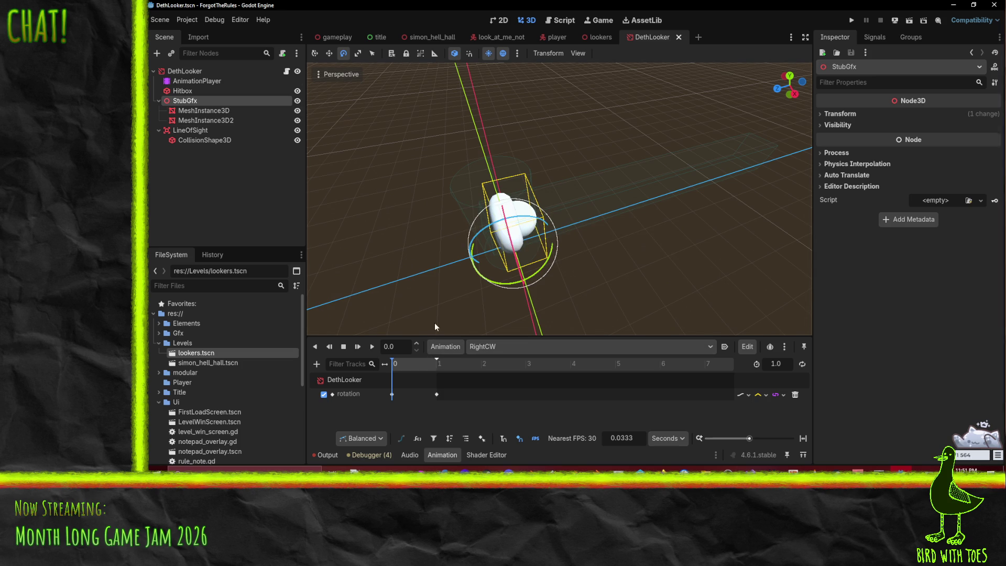
- Move LineOfSight above StubGfx, uncheck its Monitorable, and save the scene
click(182, 91)
mouse_move(186, 135)
mouse_down()
mouse_move(184, 86)
mouse_move(165, 115)
mouse_up()
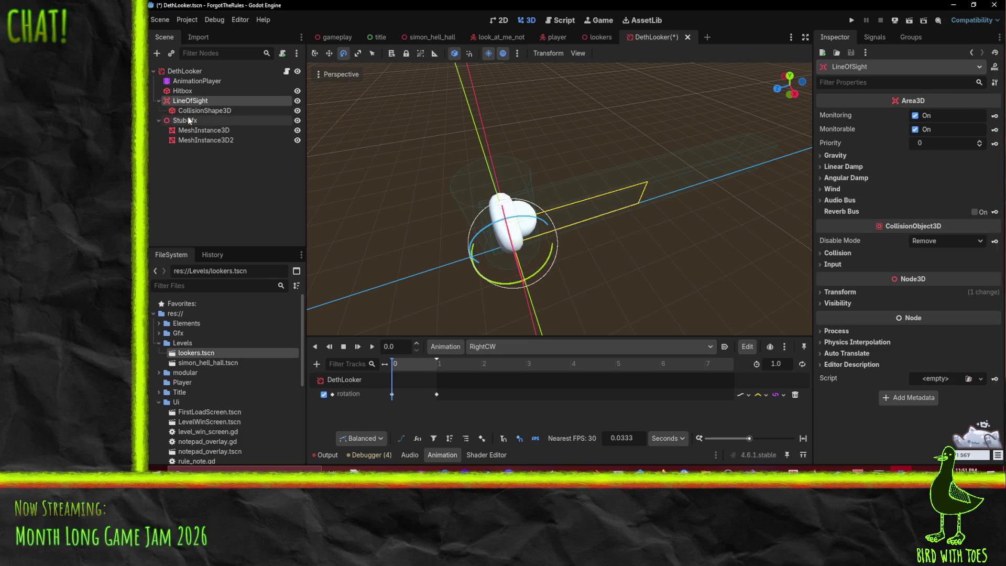
drag(576, 157, 708, 159)
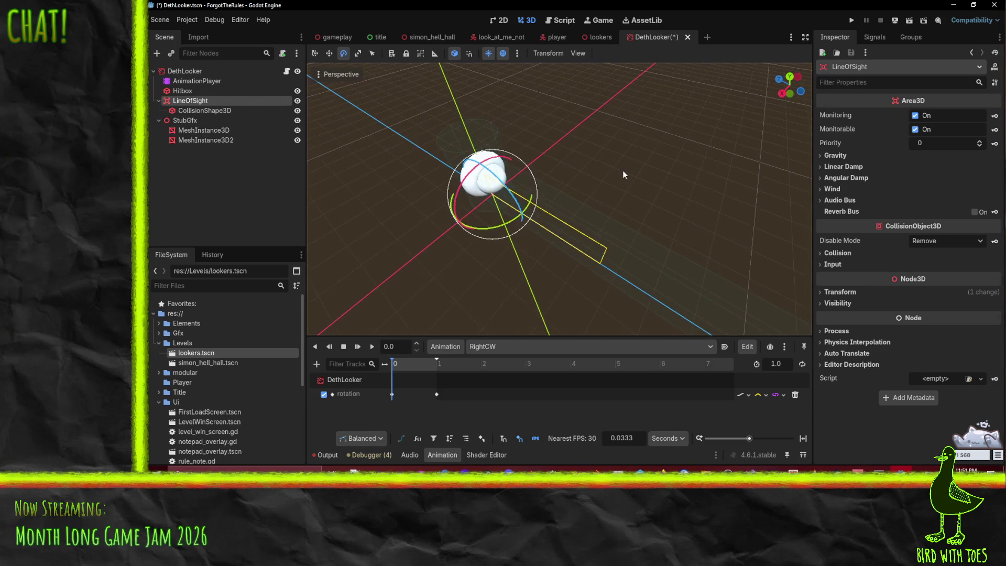
scroll(708, 160, up, 1)
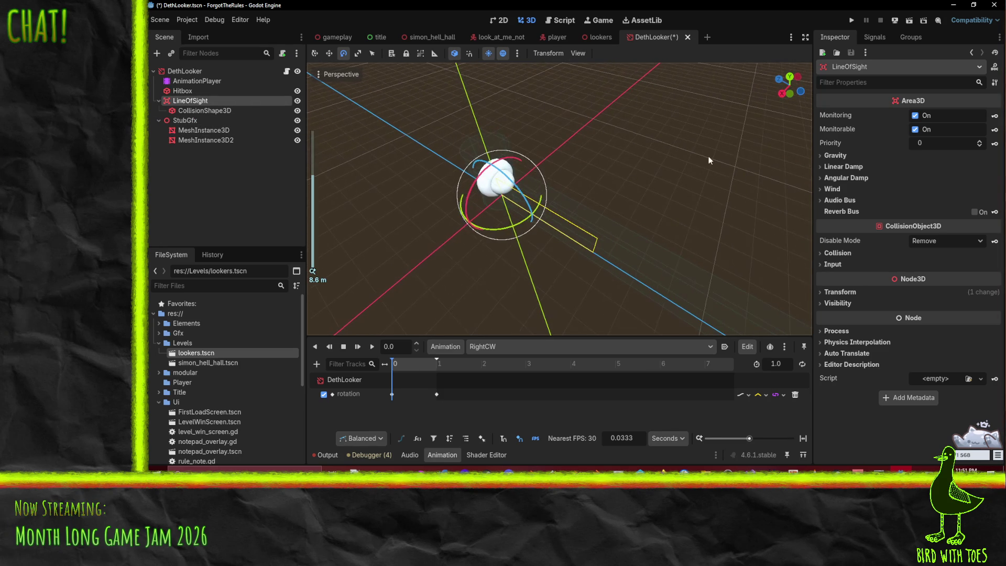
click(914, 129)
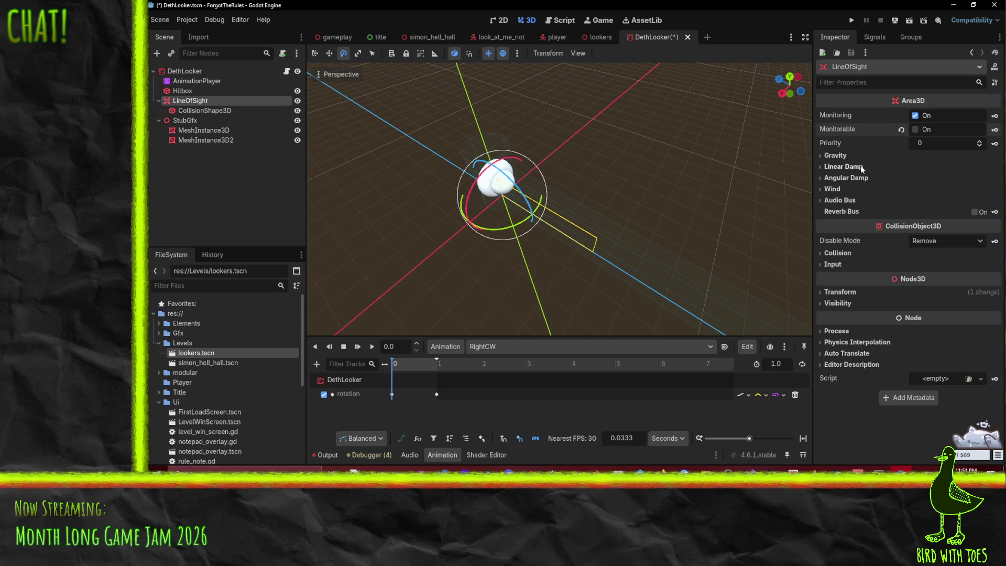
key(ctrl+s)
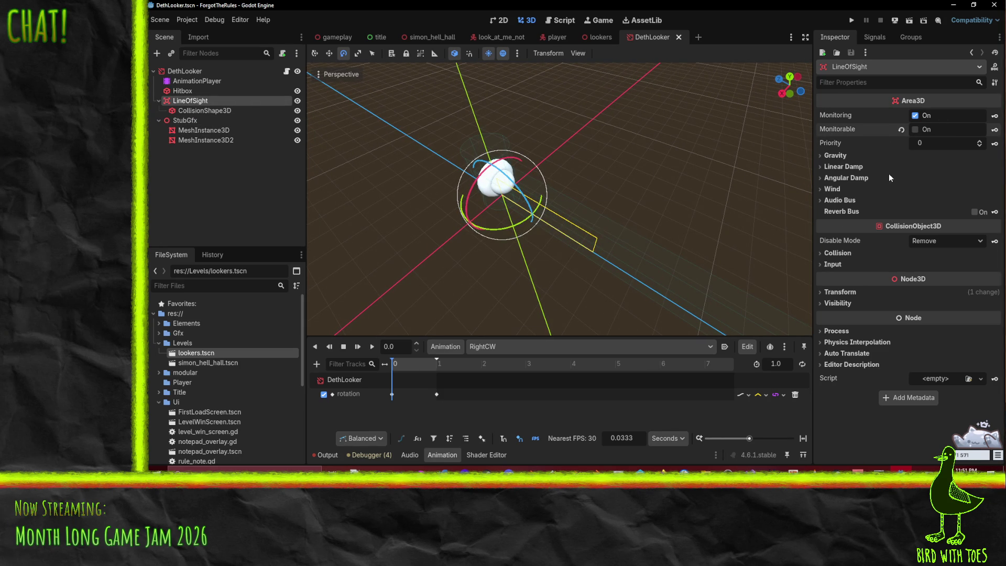
mouse_move(609, 153)
mouse_down()
mouse_move(604, 181)
mouse_move(676, 215)
mouse_up()
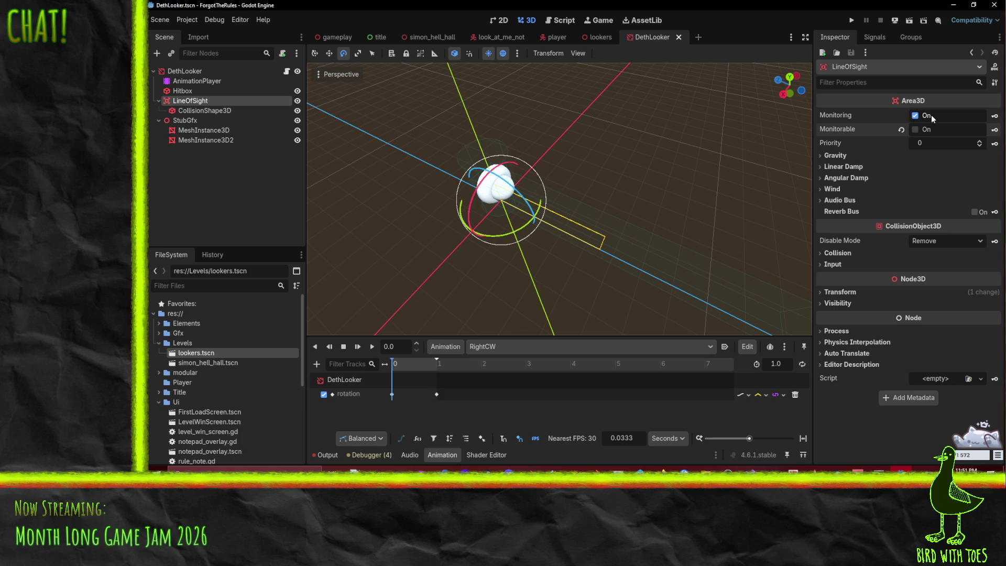
click(436, 363)
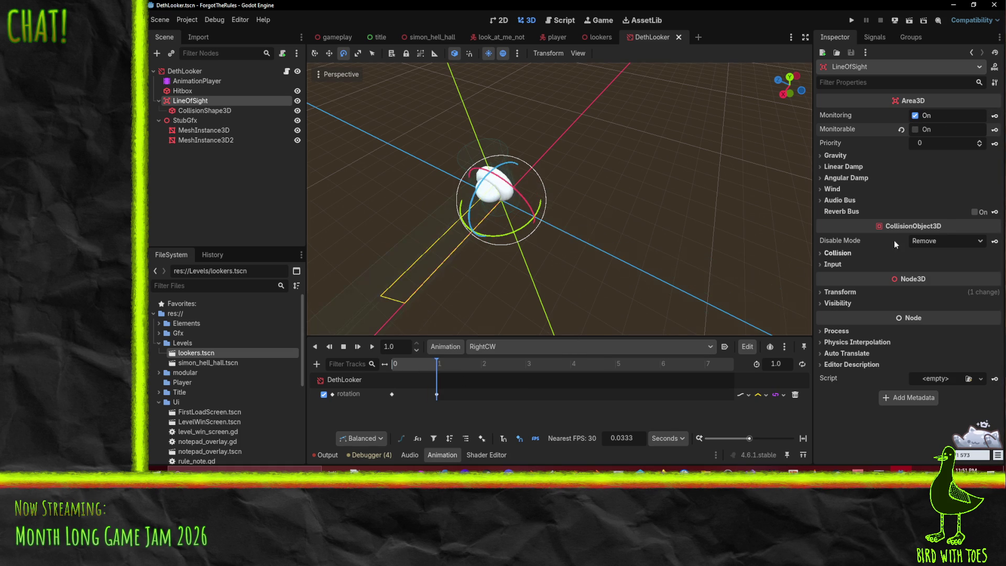
- Create LineOfSight Monitoring key tracks in the current, BackCCW, BackCW and FwdCCW animations
click(994, 116)
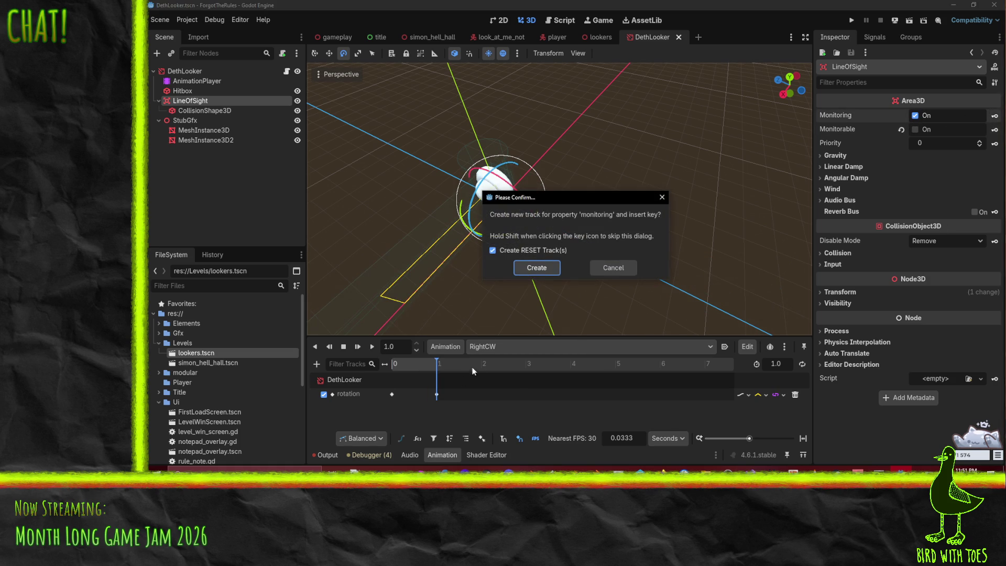
click(541, 269)
click(490, 347)
click(519, 364)
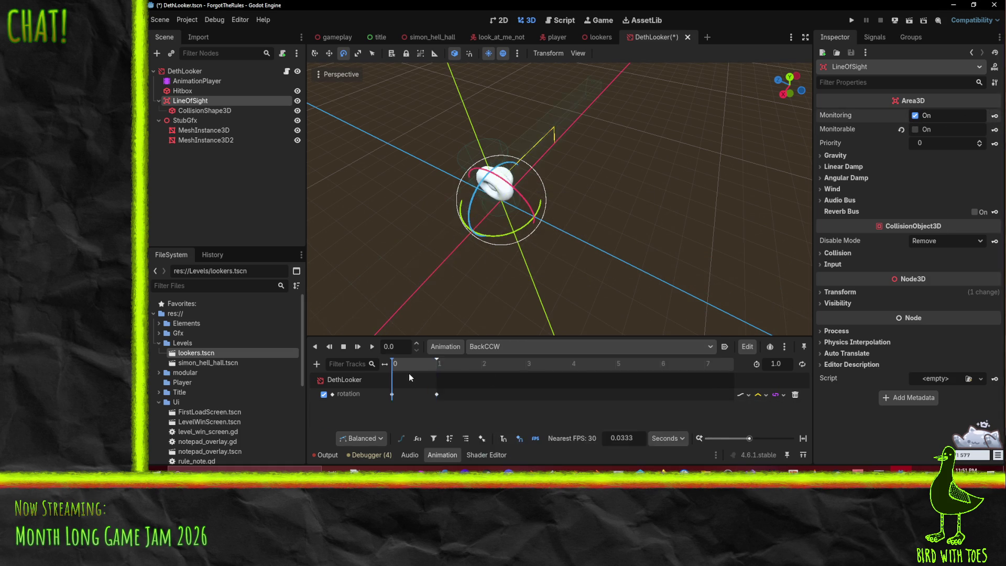
click(994, 116)
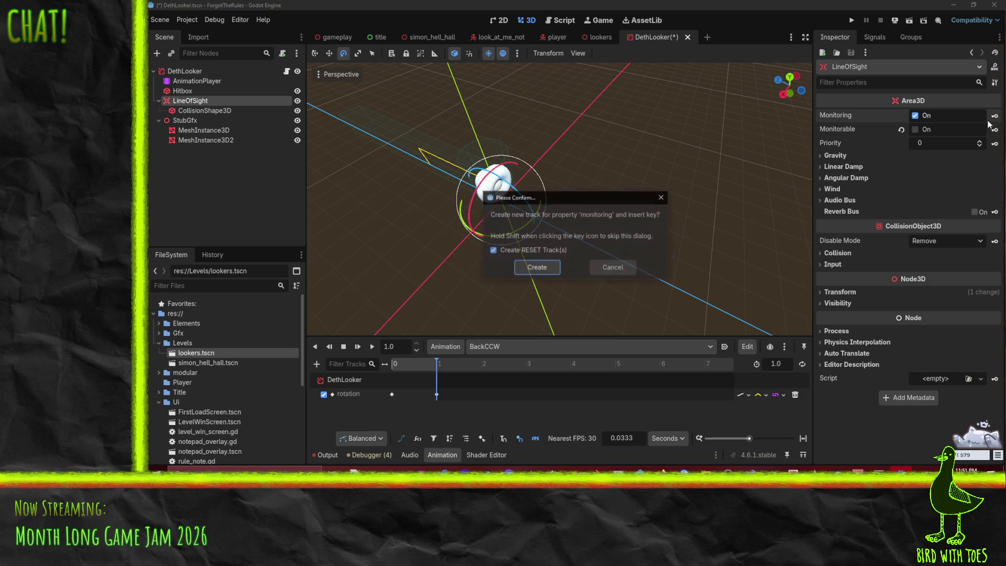
click(538, 270)
click(490, 346)
click(494, 373)
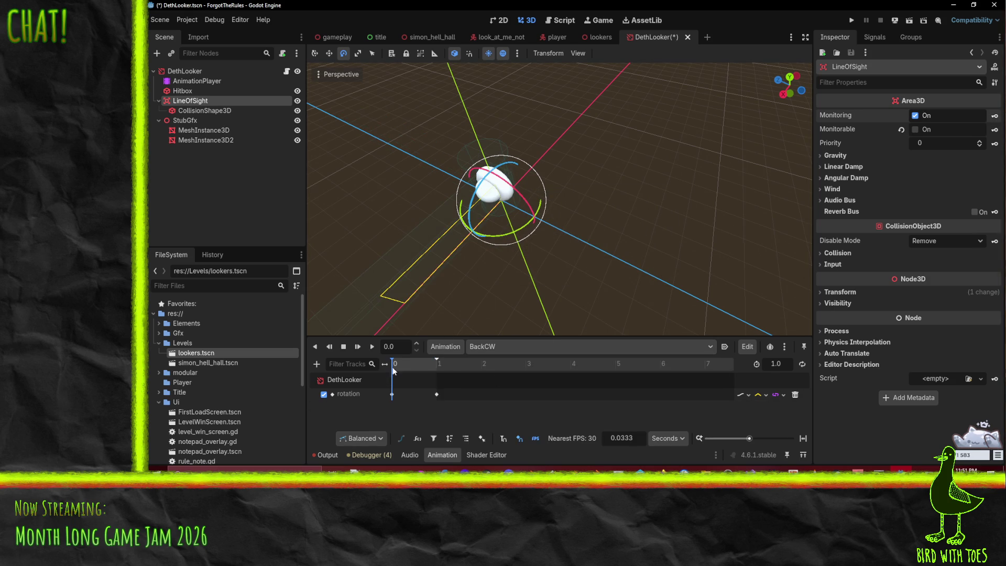
click(994, 115)
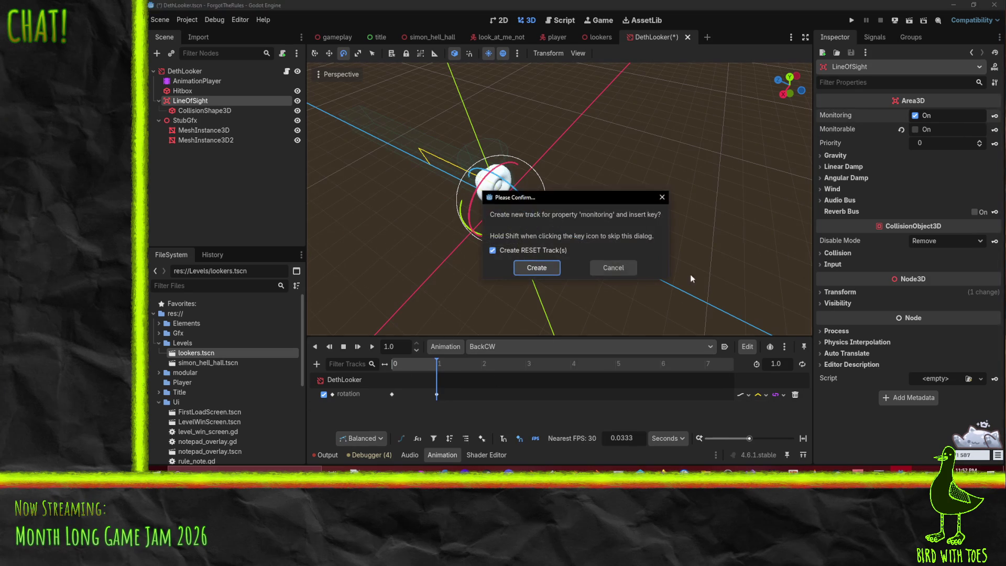
click(536, 269)
click(492, 347)
click(512, 382)
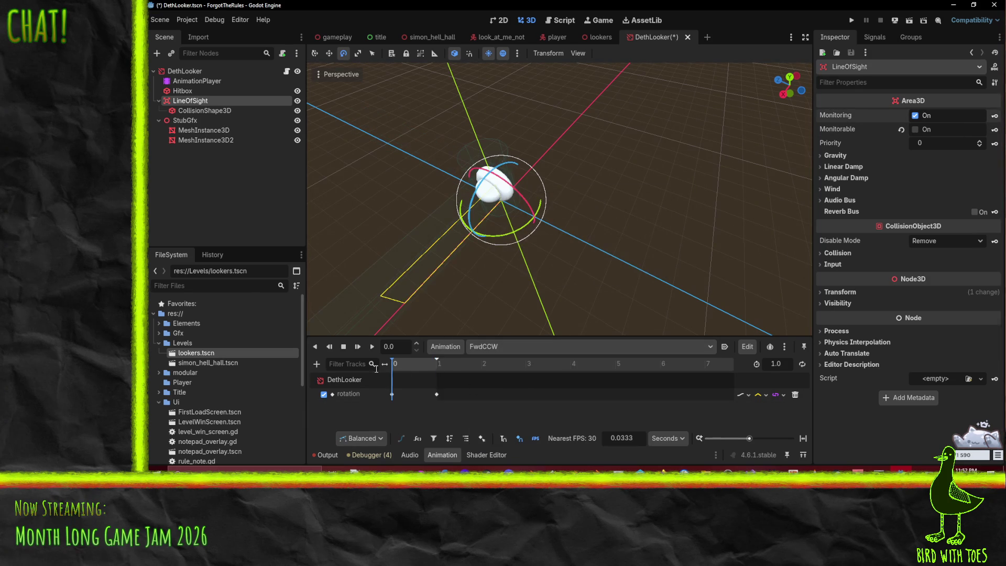
click(994, 116)
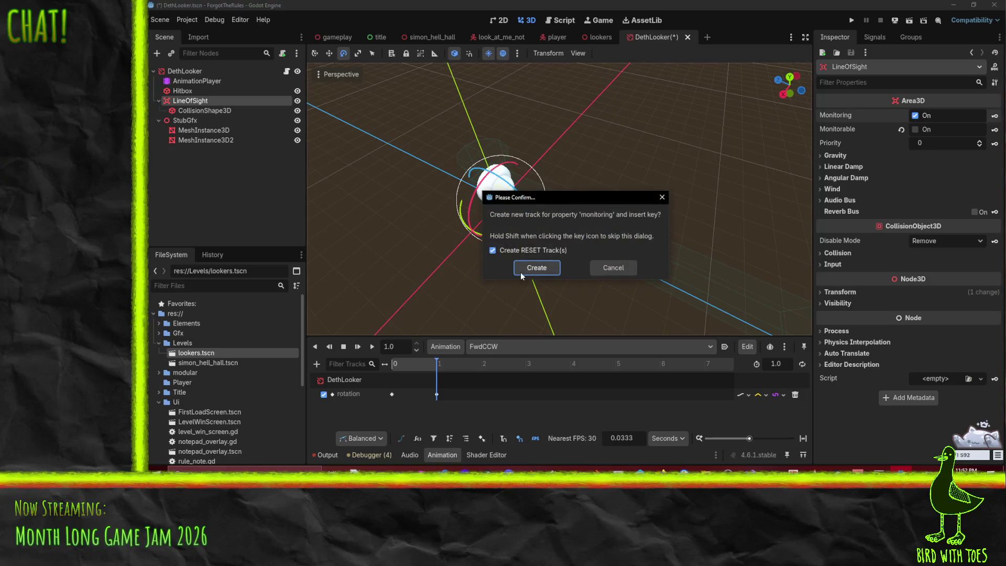
click(537, 269)
- Add Monitoring tracks to FwdCW and LeftCW, and keys at 1.0 in LeftCCW and RightCCW
click(495, 348)
click(497, 394)
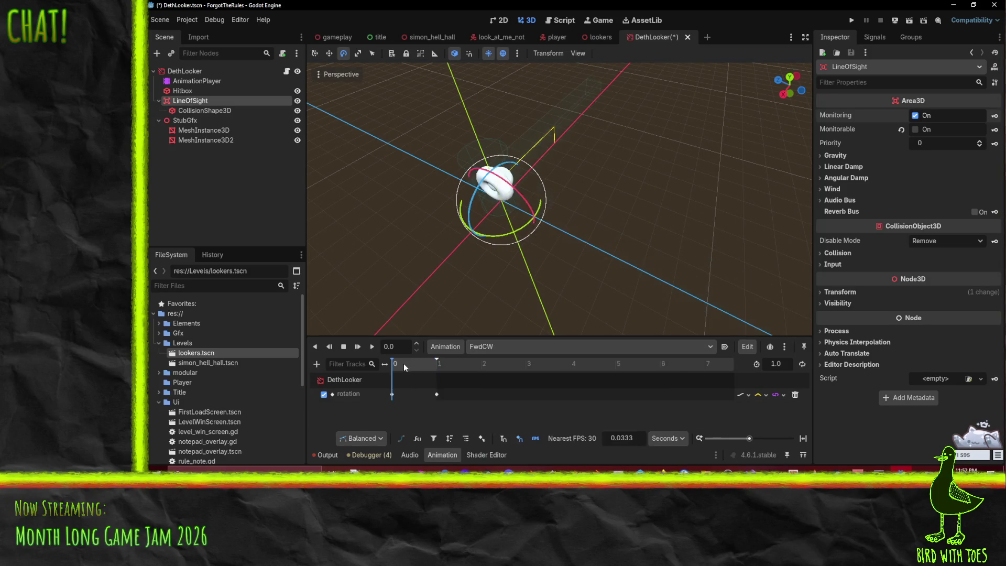
click(994, 116)
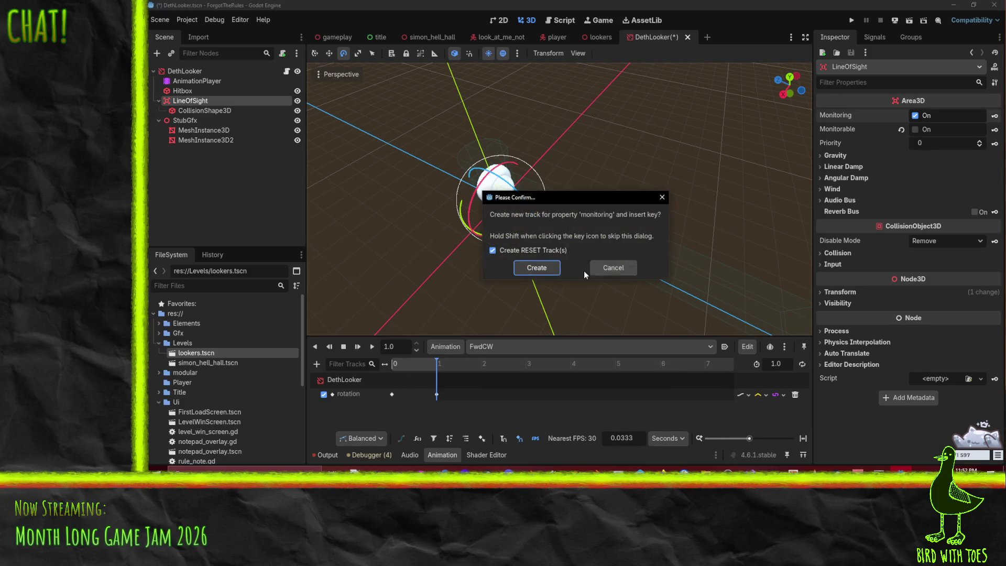
click(529, 269)
click(494, 347)
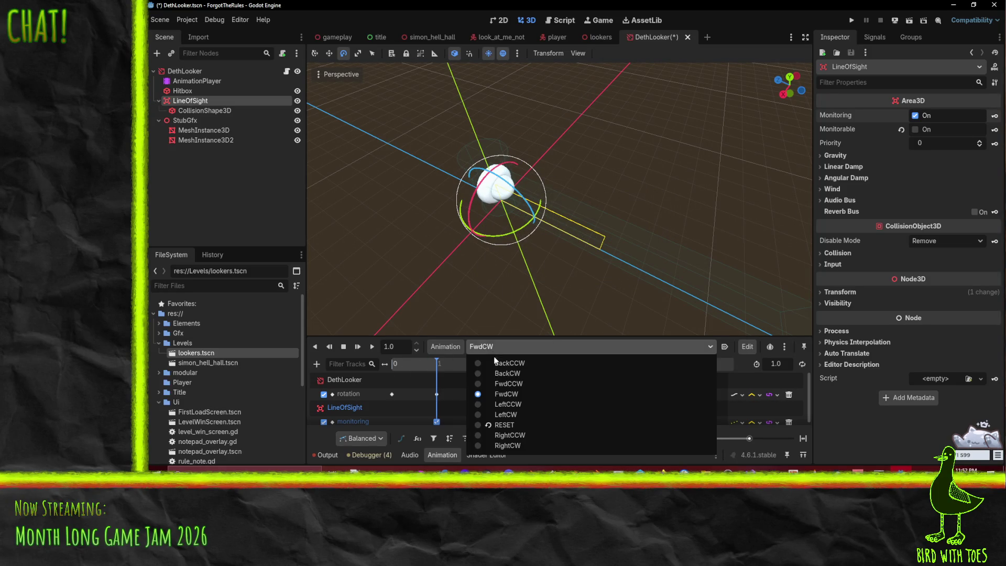
click(510, 404)
click(417, 360)
click(436, 358)
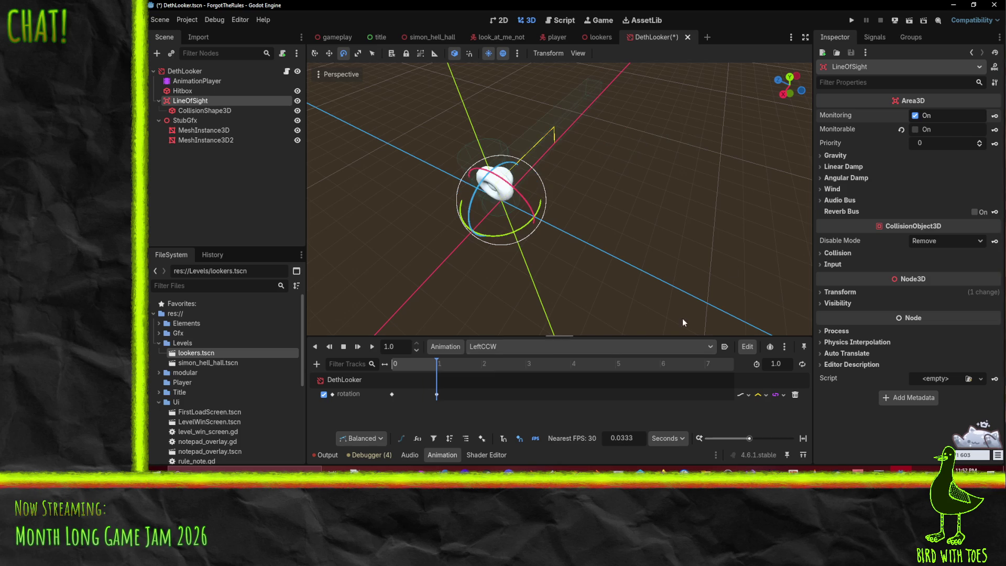
click(994, 116)
click(536, 268)
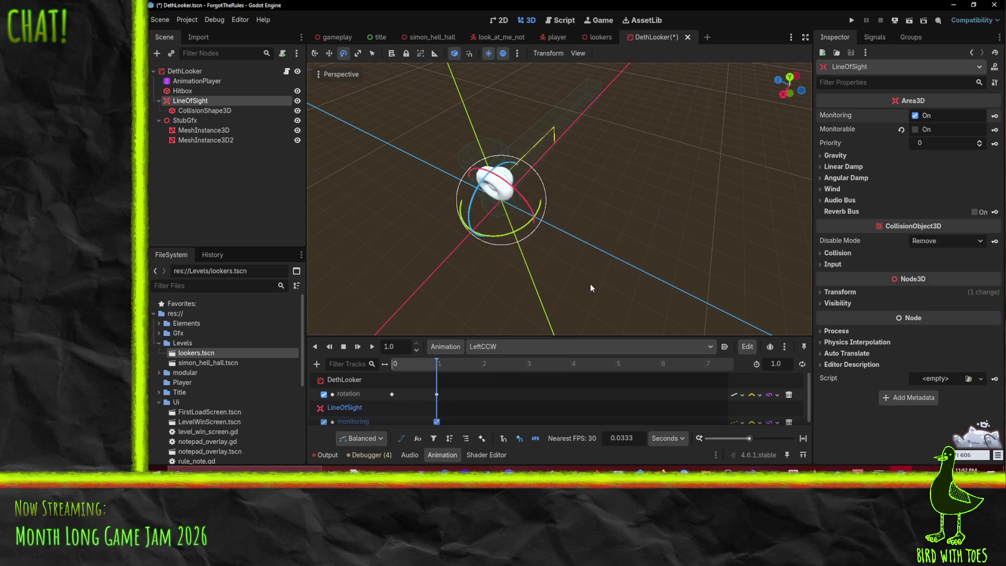
click(495, 347)
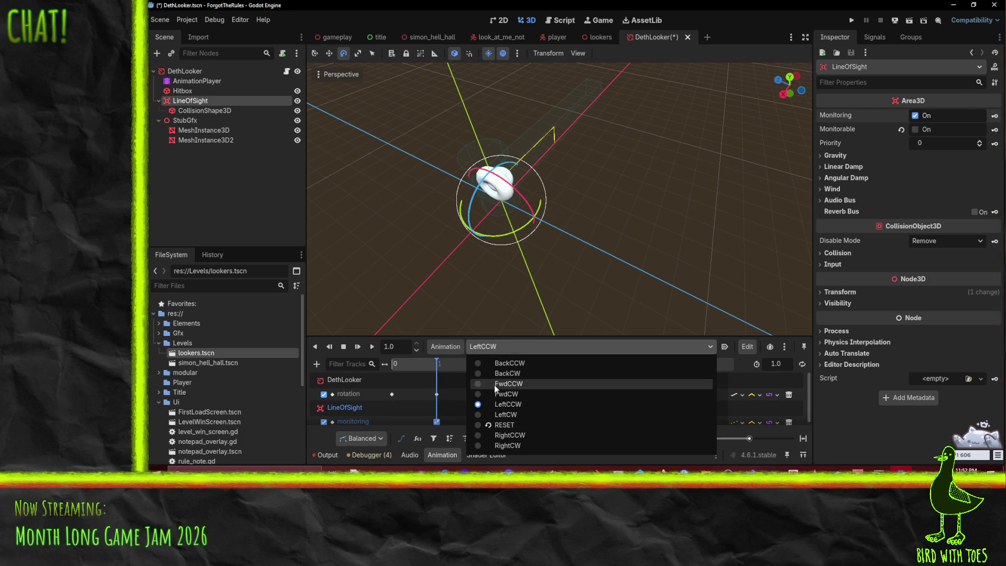
click(510, 414)
click(994, 130)
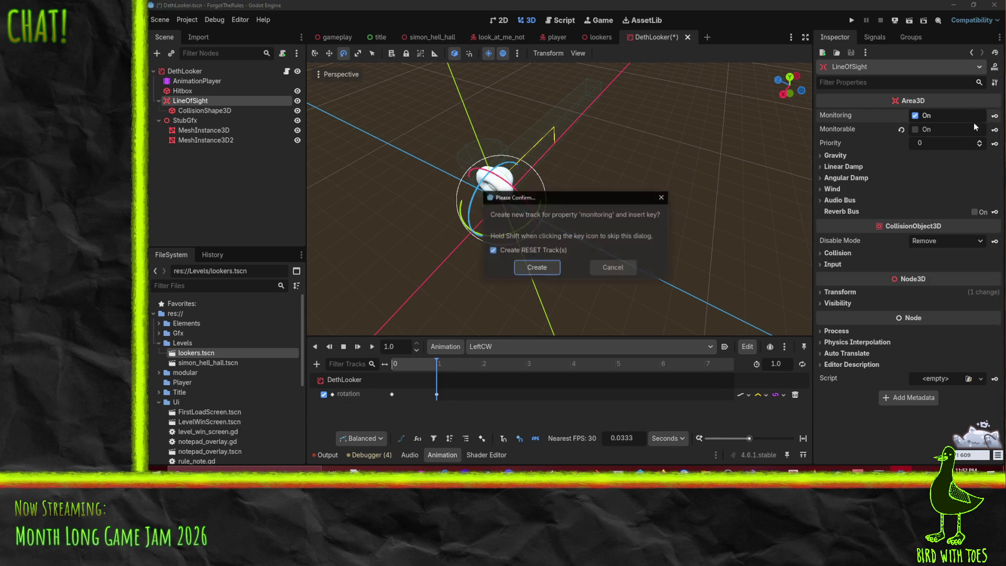
click(532, 267)
click(488, 347)
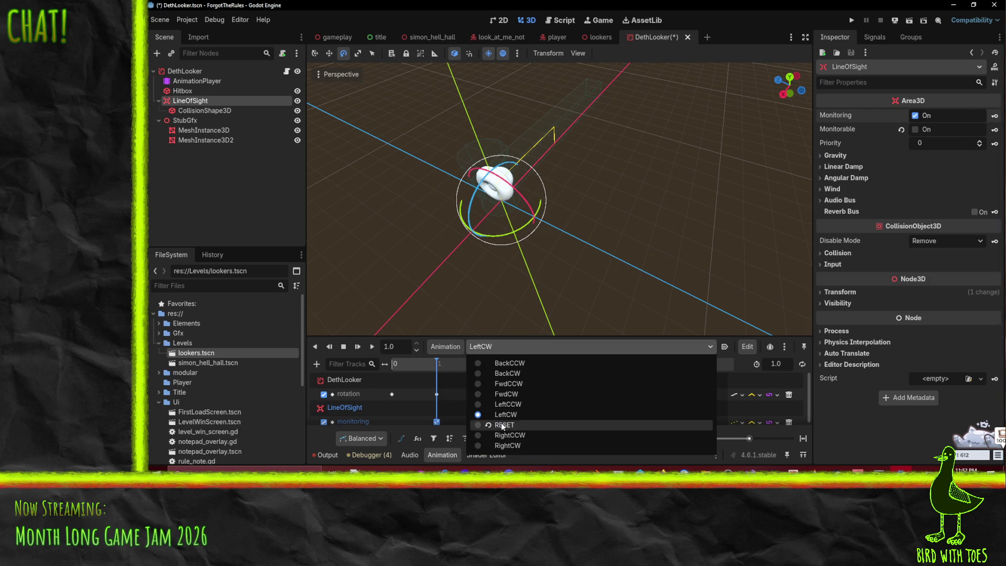
click(513, 434)
click(437, 363)
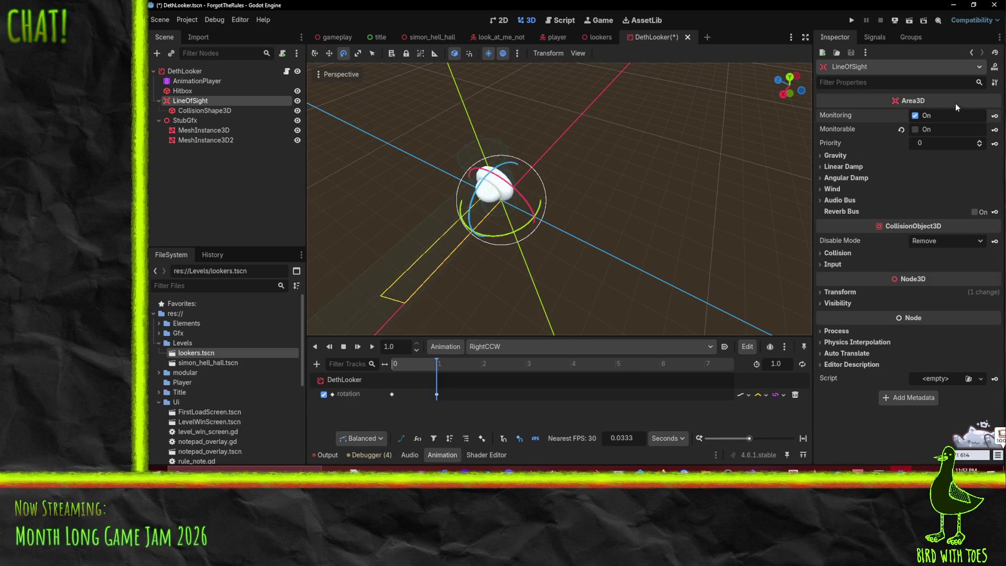
click(994, 116)
click(555, 275)
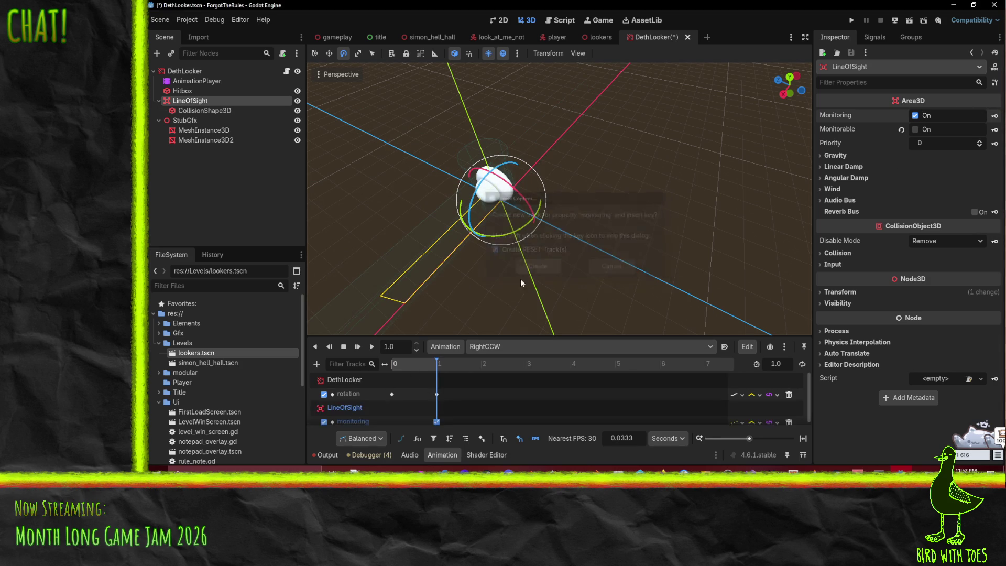
- Key LineOfSight Monitoring unchecked at 0.0 in RightCW, RightCCW and LeftCCW
click(497, 347)
click(511, 444)
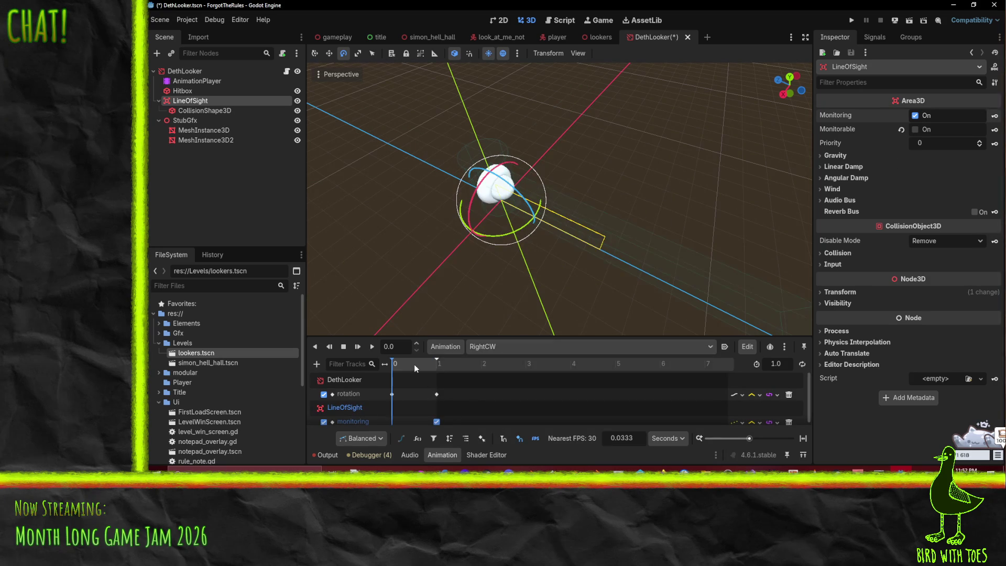
click(915, 115)
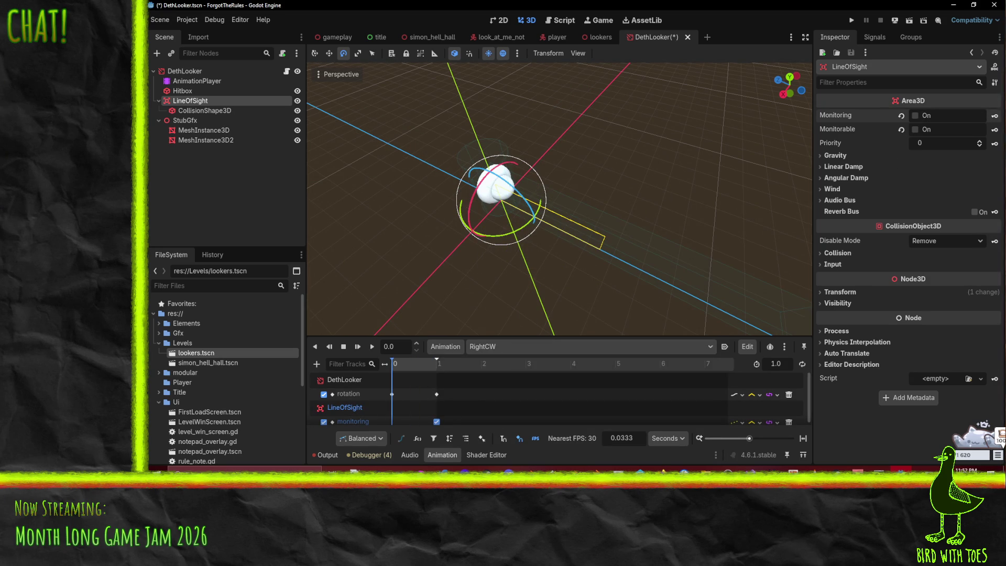
click(994, 116)
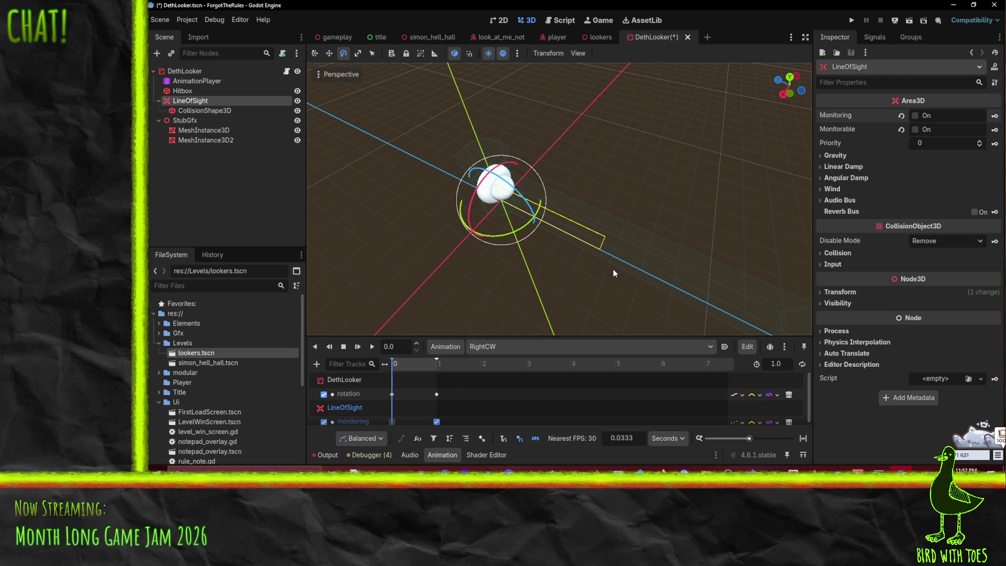
click(495, 346)
click(510, 435)
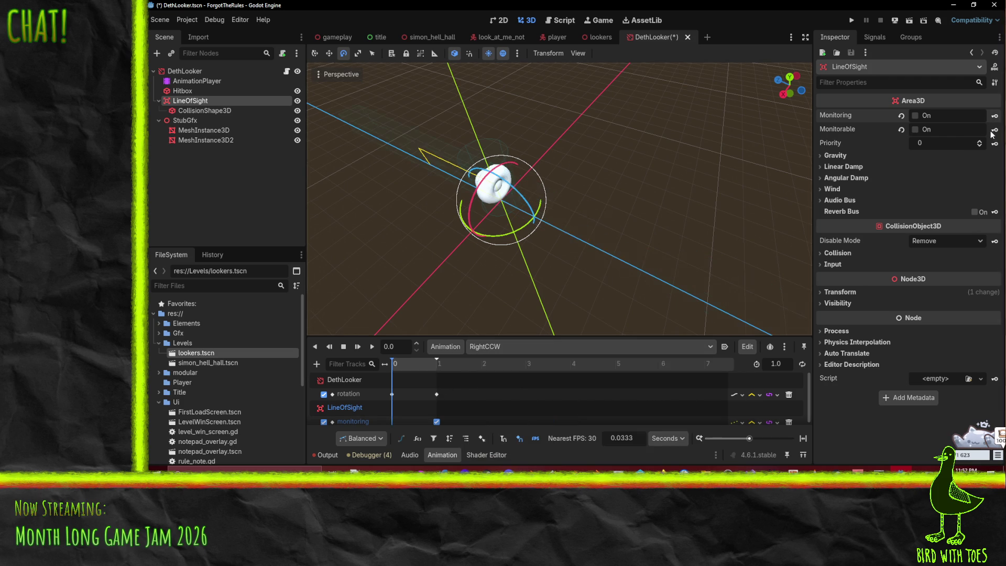
click(995, 117)
click(504, 348)
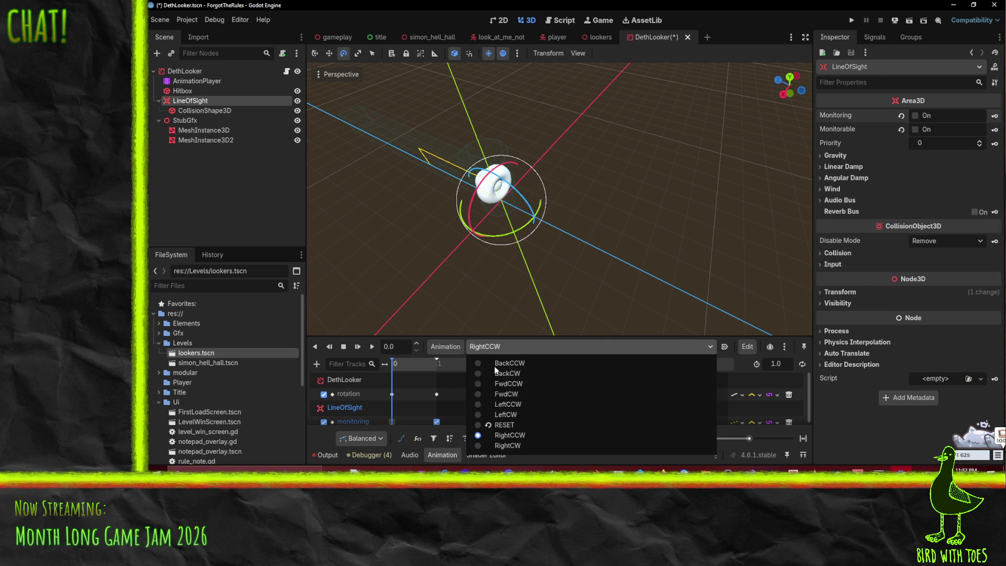
click(507, 411)
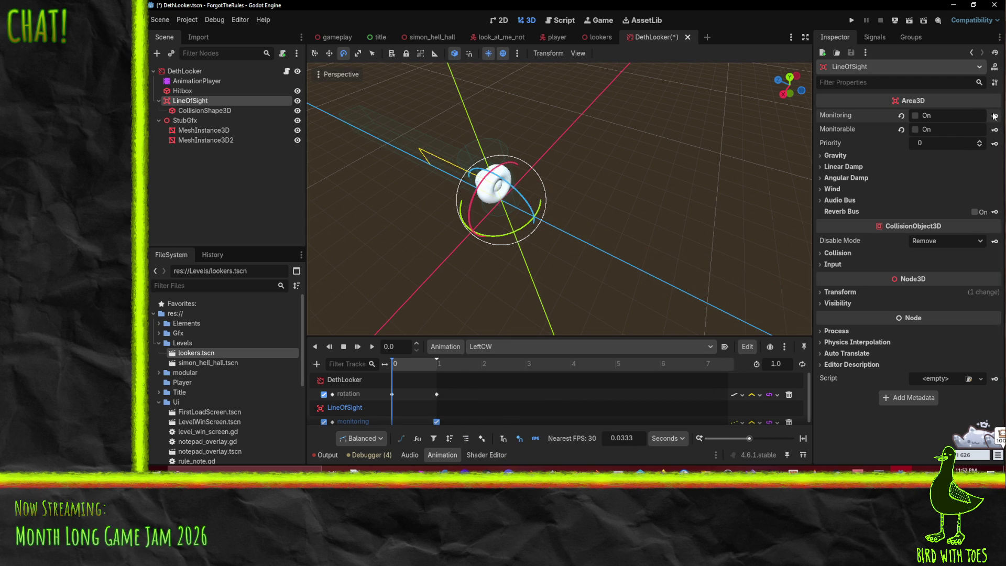
click(501, 350)
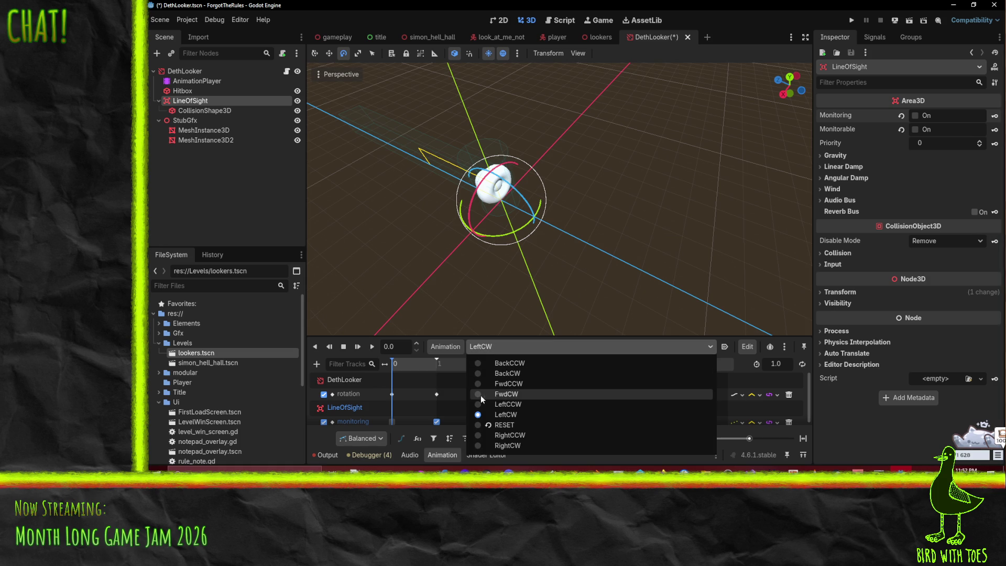
click(515, 404)
click(994, 117)
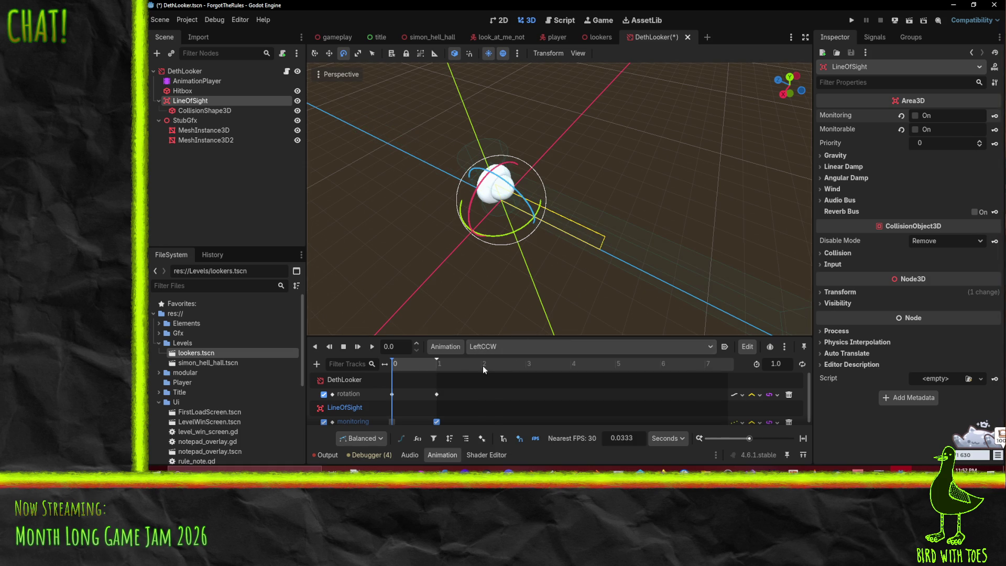
- Review the FwdCW, FwdCCW, BackCW and BackCCW animations, then save the DethLooker scene
click(490, 346)
click(507, 391)
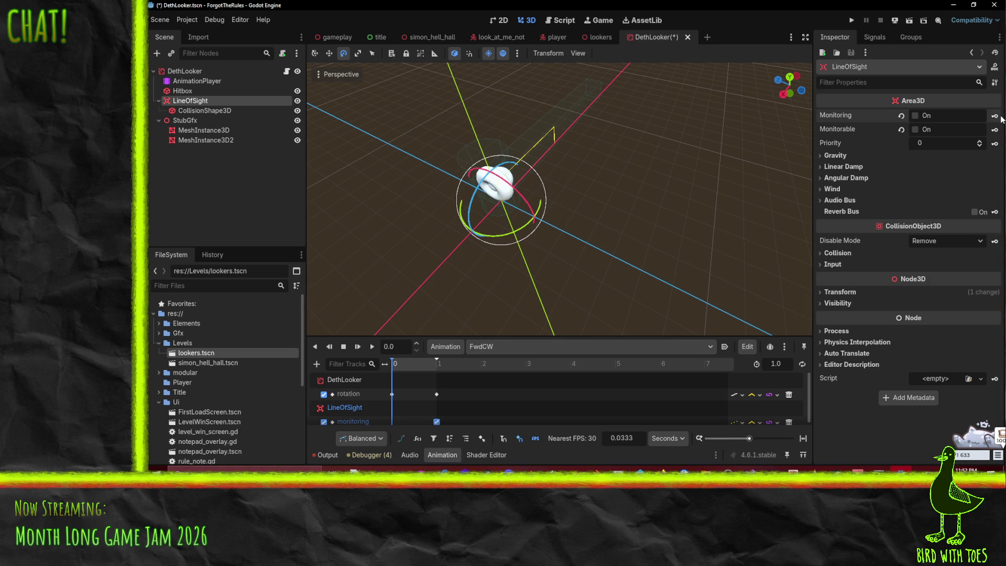
click(547, 345)
click(525, 379)
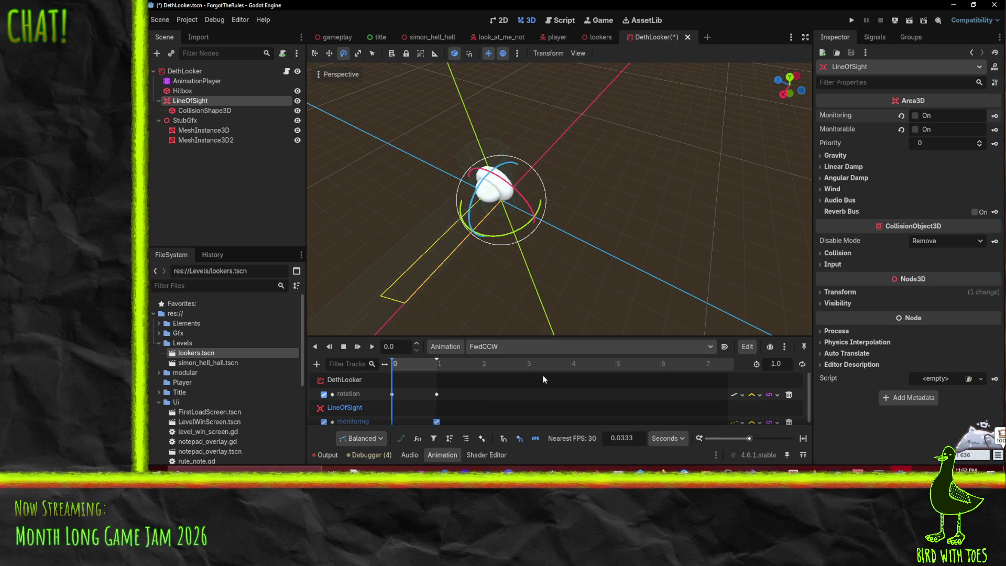
click(476, 348)
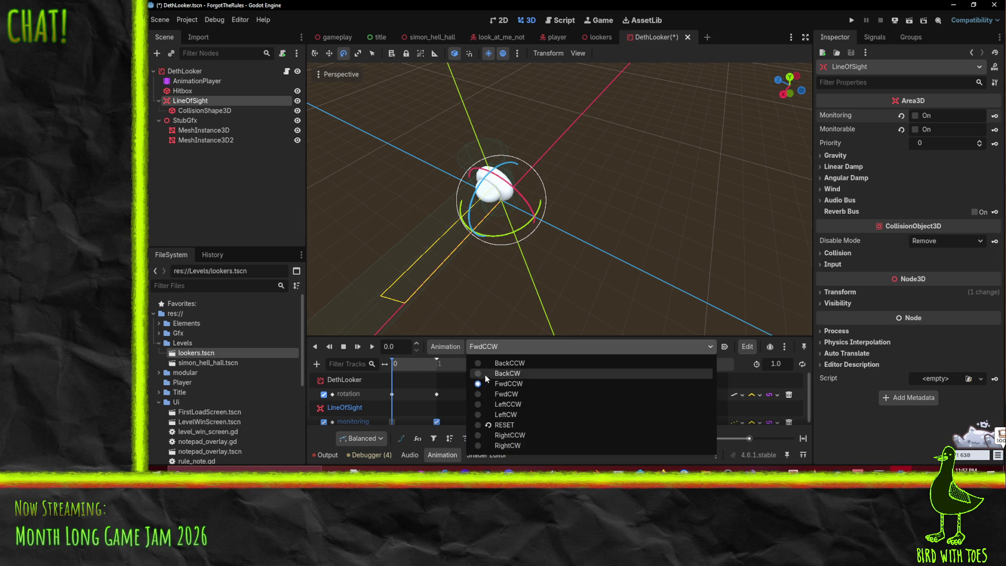
click(507, 373)
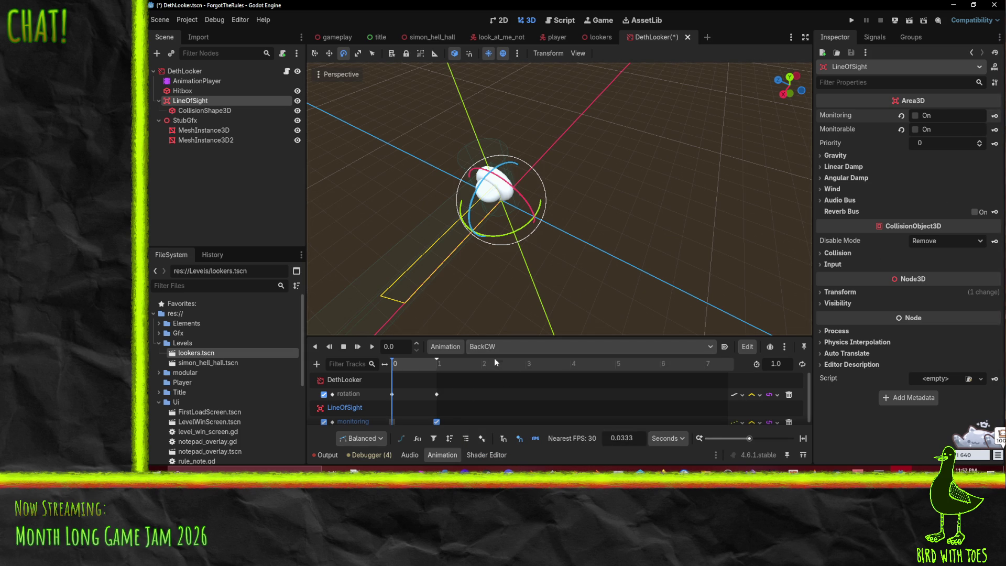
click(482, 346)
click(498, 364)
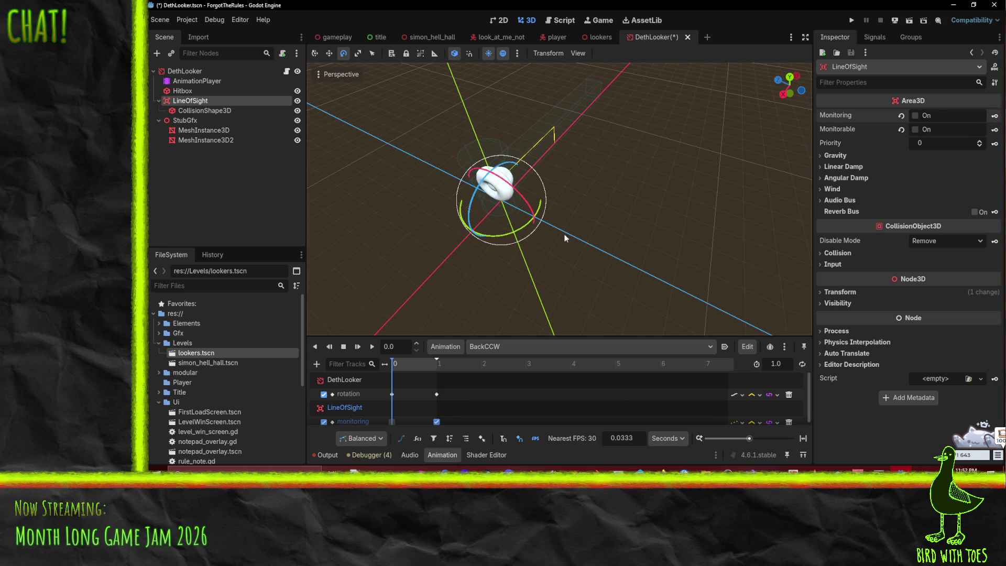
key(ctrl+s)
mouse_move(589, 260)
mouse_down()
mouse_move(592, 221)
mouse_move(380, 365)
mouse_up()
- Play the BackCCW animation several times and inspect the looker from different angles
click(369, 349)
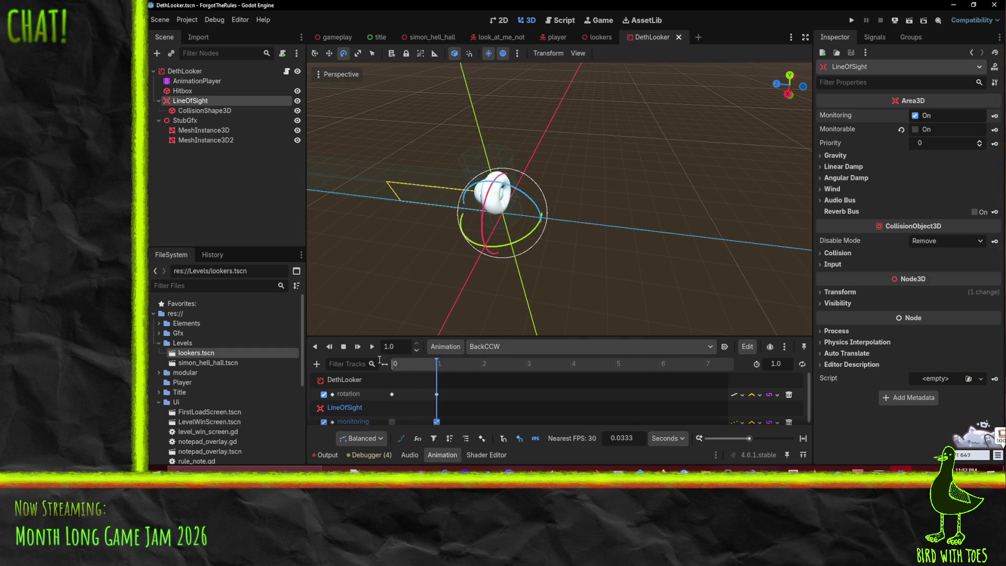
click(372, 346)
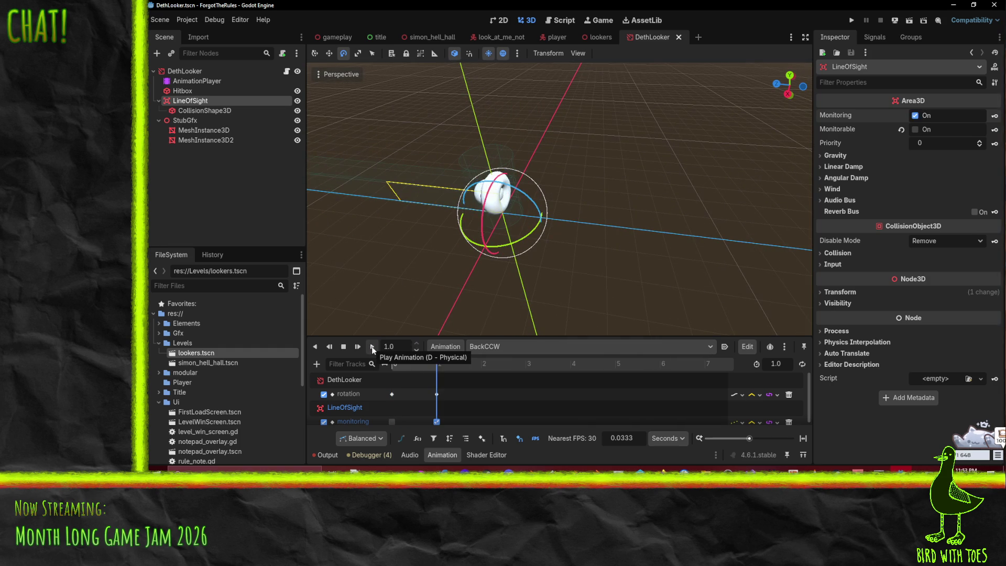
click(372, 347)
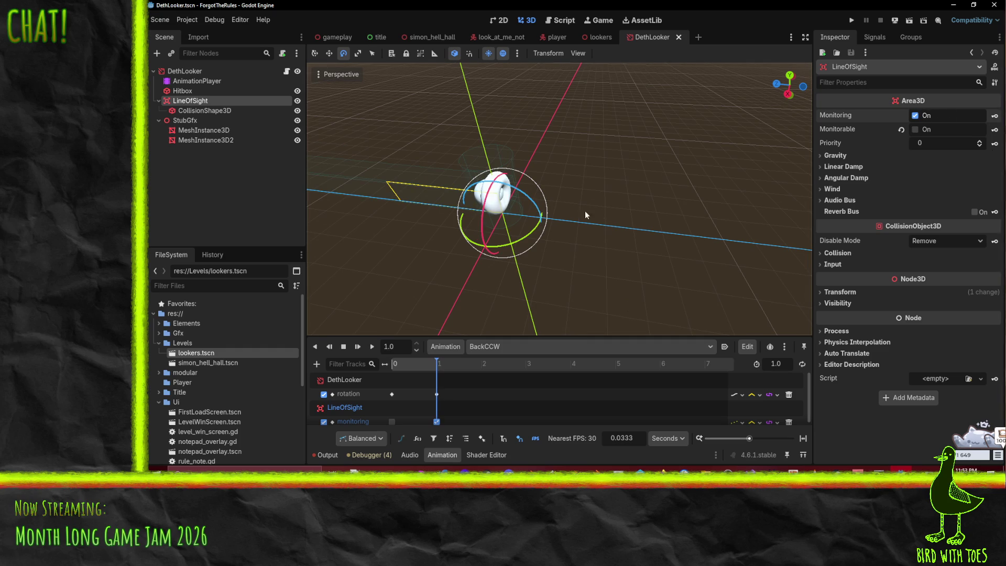
drag(445, 195, 534, 240)
scroll(533, 240, down, 2)
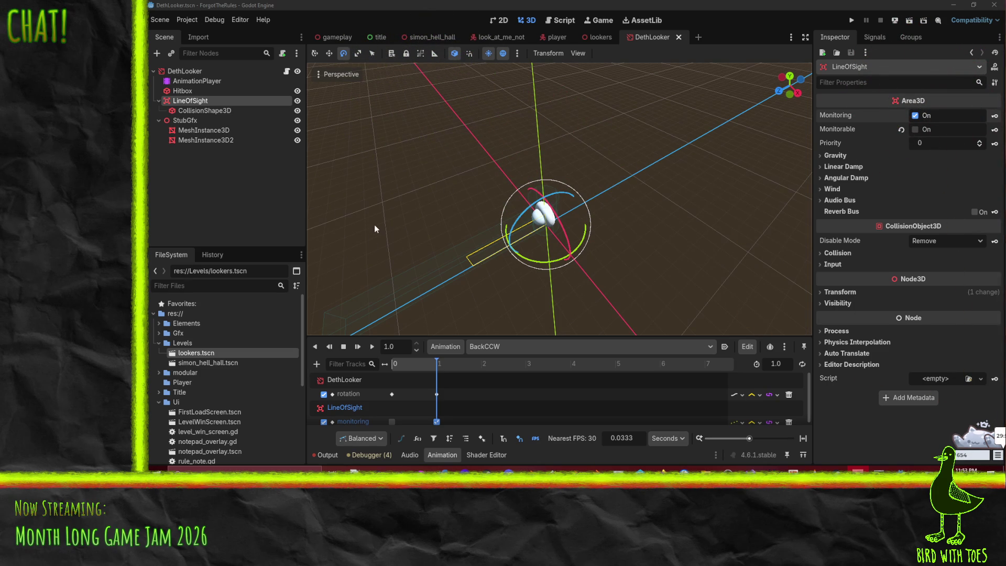
drag(370, 253, 358, 247)
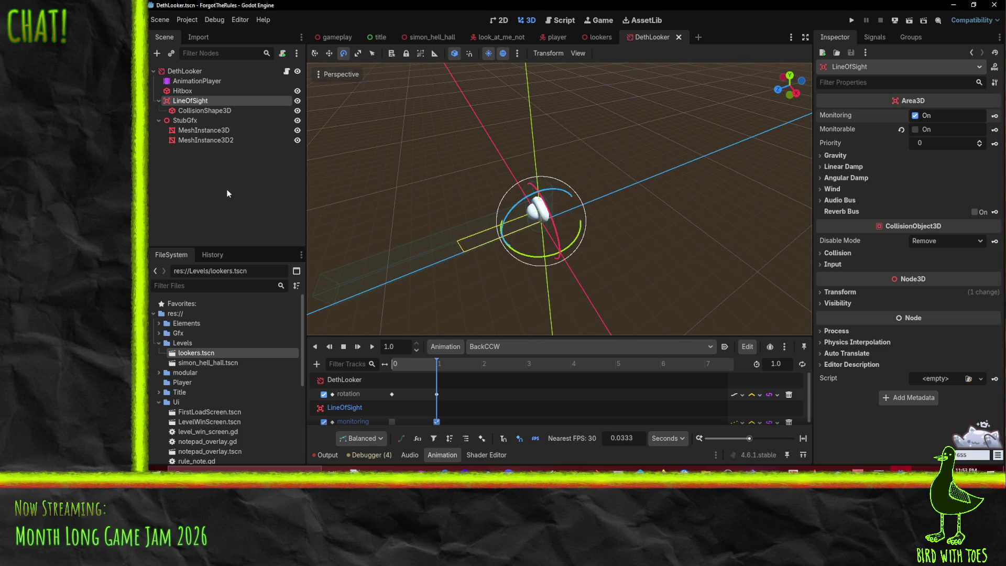
mouse_move(425, 193)
mouse_down()
mouse_move(406, 197)
mouse_move(417, 216)
mouse_up()
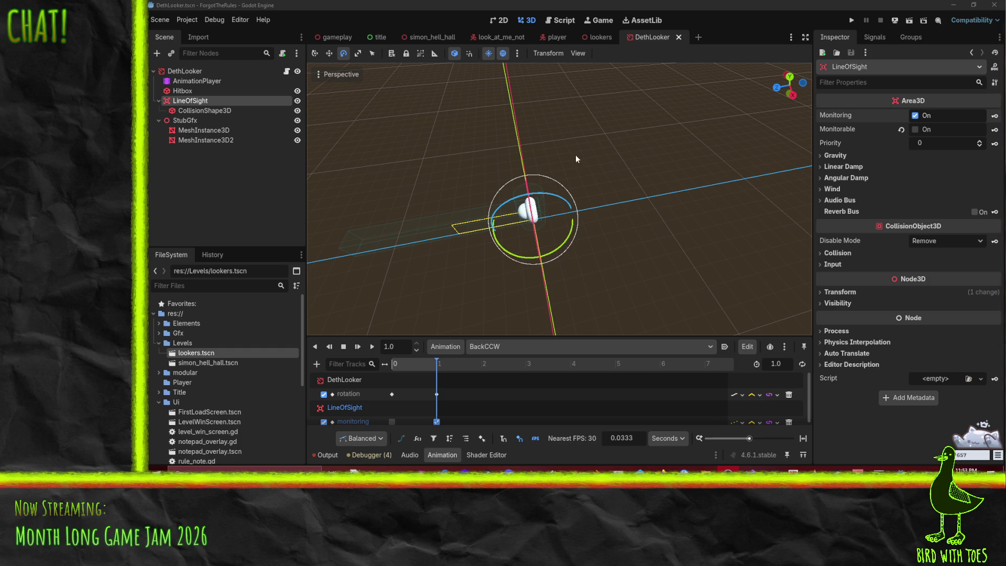
drag(504, 179, 496, 161)
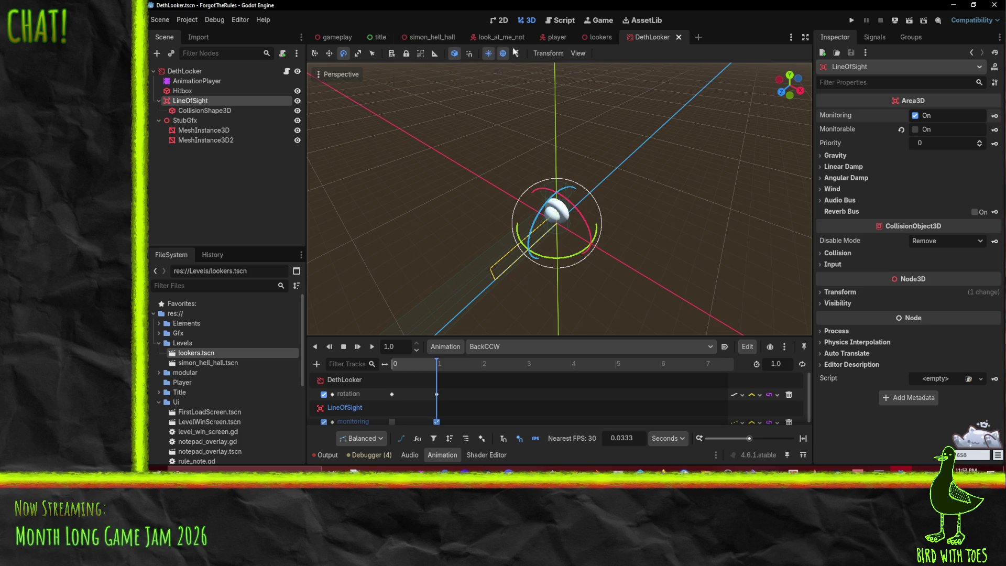
- Set Animator to AnimationPlayer and Kill Zone to LineOfSight, save, and return to lookers
click(597, 36)
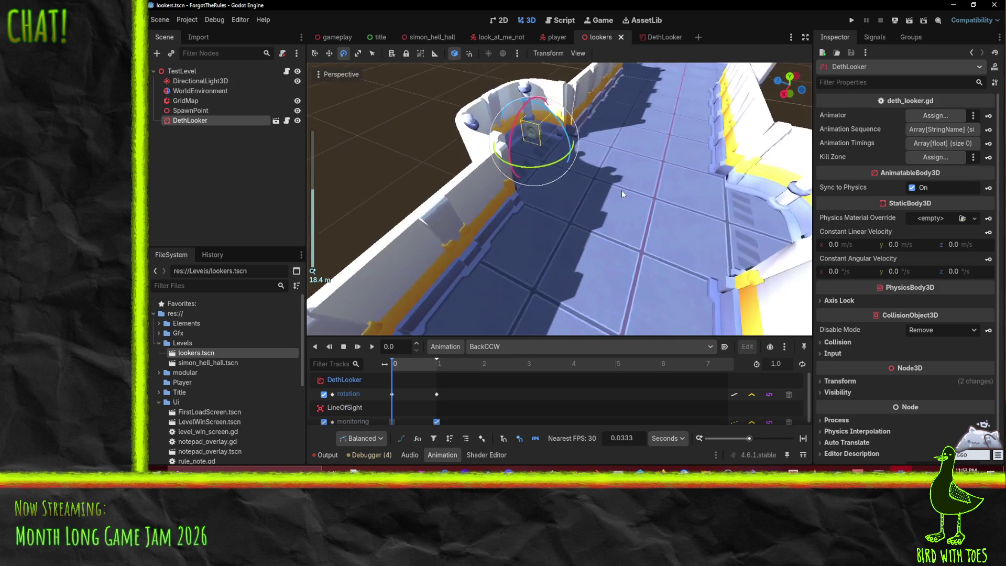
click(655, 36)
click(185, 71)
mouse_move(197, 81)
mouse_down()
mouse_move(388, 95)
mouse_move(885, 100)
mouse_move(902, 122)
mouse_move(930, 115)
mouse_up()
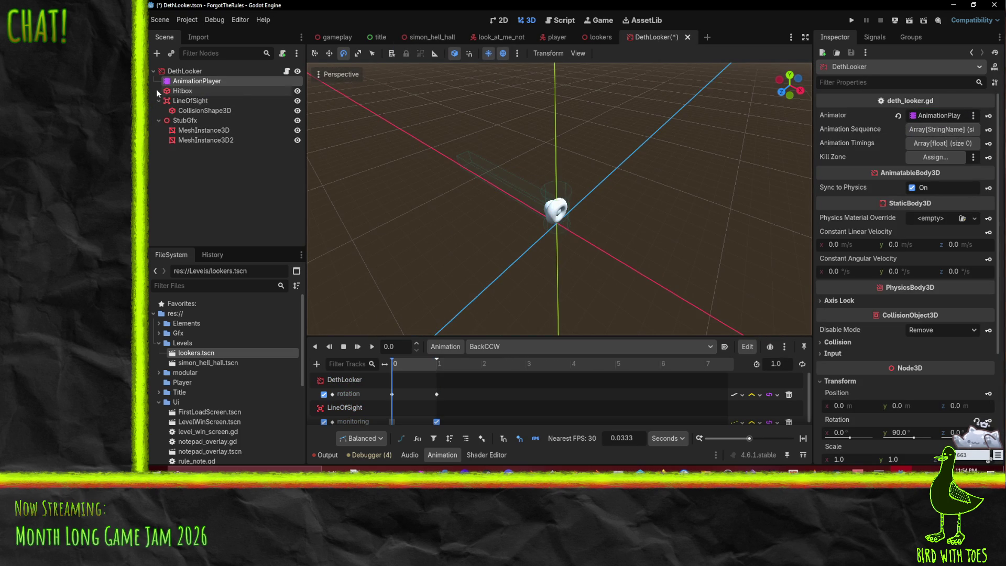
mouse_move(209, 100)
mouse_down()
mouse_move(844, 138)
mouse_move(934, 158)
mouse_up()
key(ctrl+s)
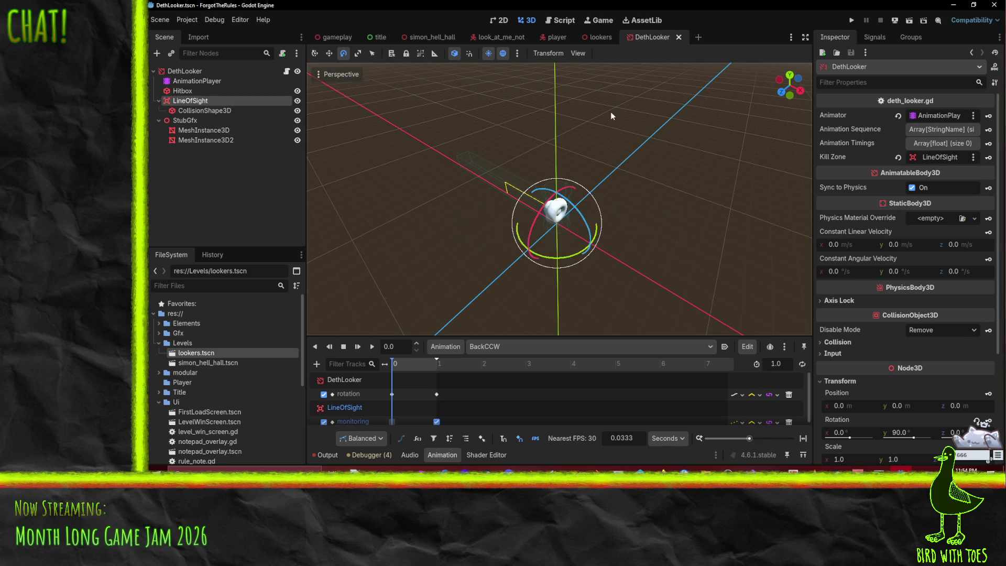
click(597, 36)
- Add two Animation Sequence entries, FwdCW and LeftCCW, to the level's DethLooker
scroll(579, 184, down, 8)
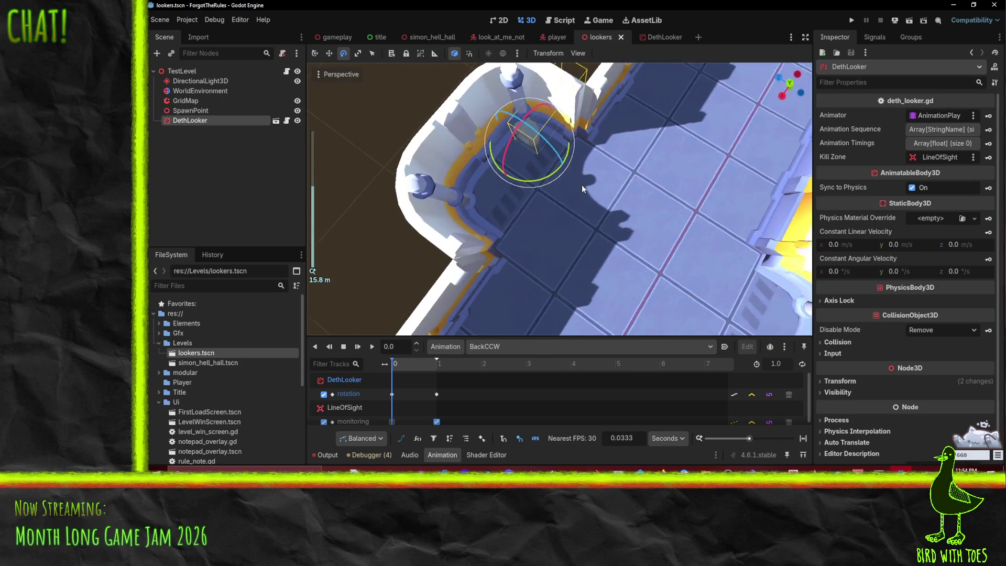
mouse_move(441, 141)
mouse_down()
mouse_move(415, 187)
mouse_move(472, 199)
mouse_up()
click(932, 131)
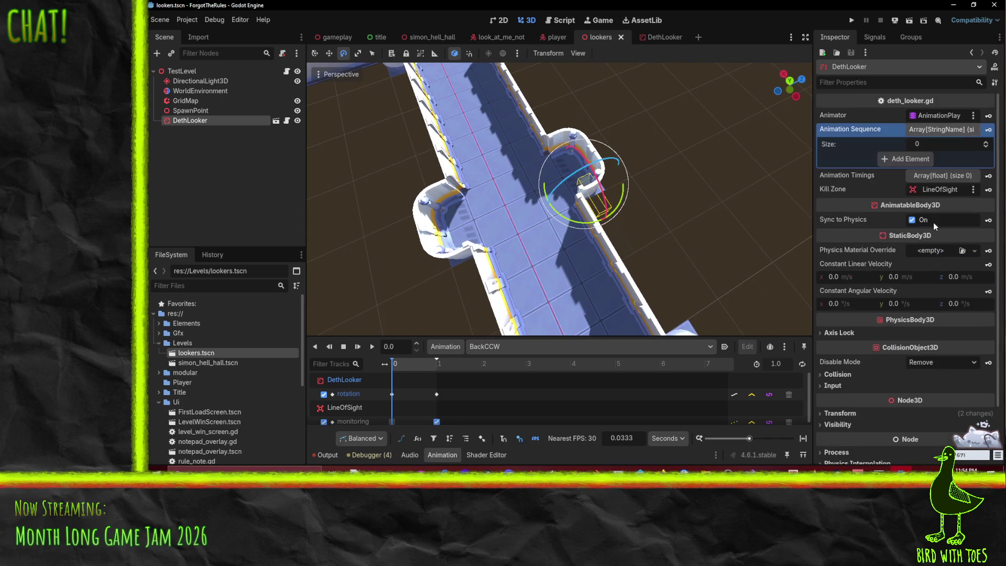
click(985, 142)
click(985, 142)
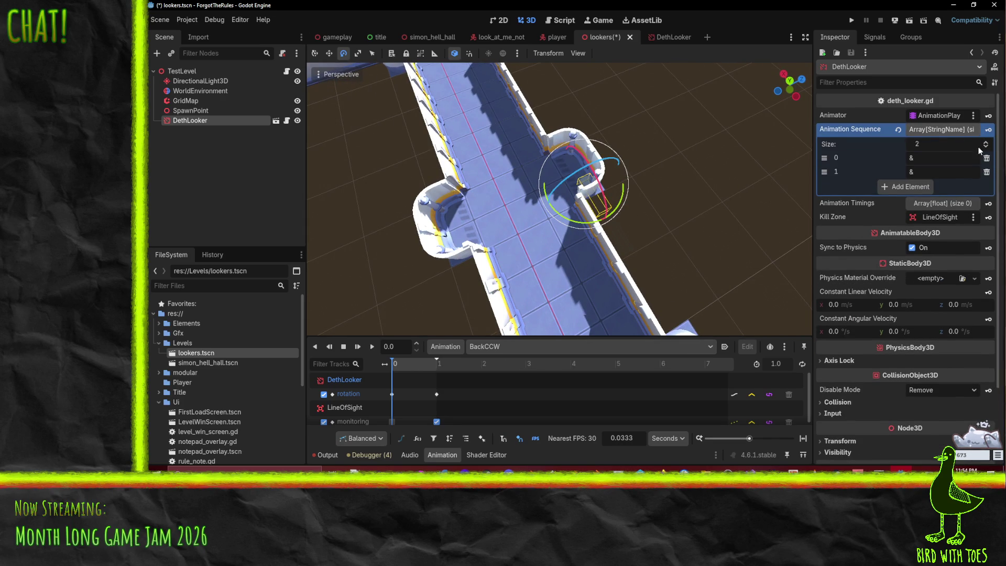
- Give the two Animation Timings values of 2.0 each and save the lookers level
click(965, 205)
click(984, 216)
click(984, 216)
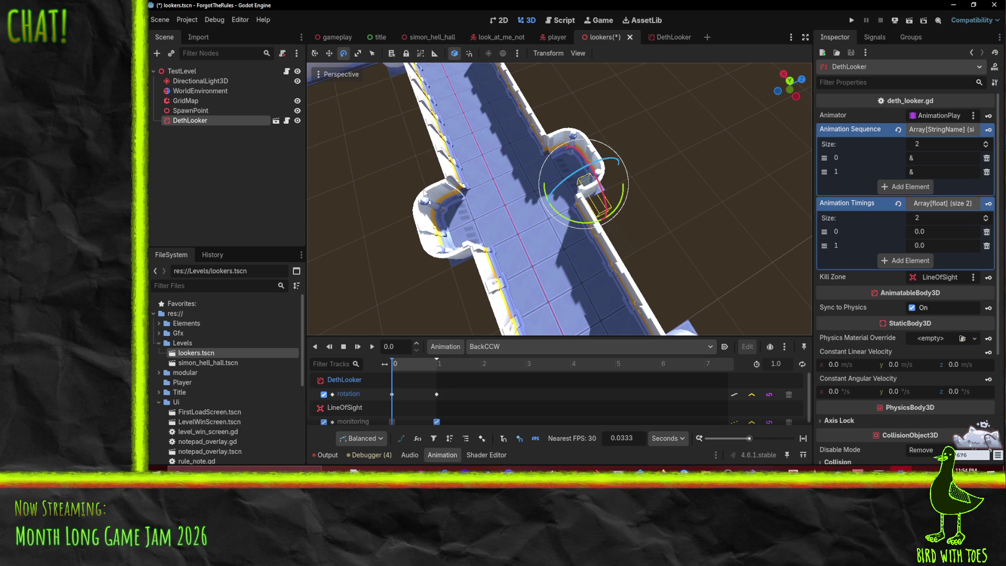
scroll(626, 192, up, 2)
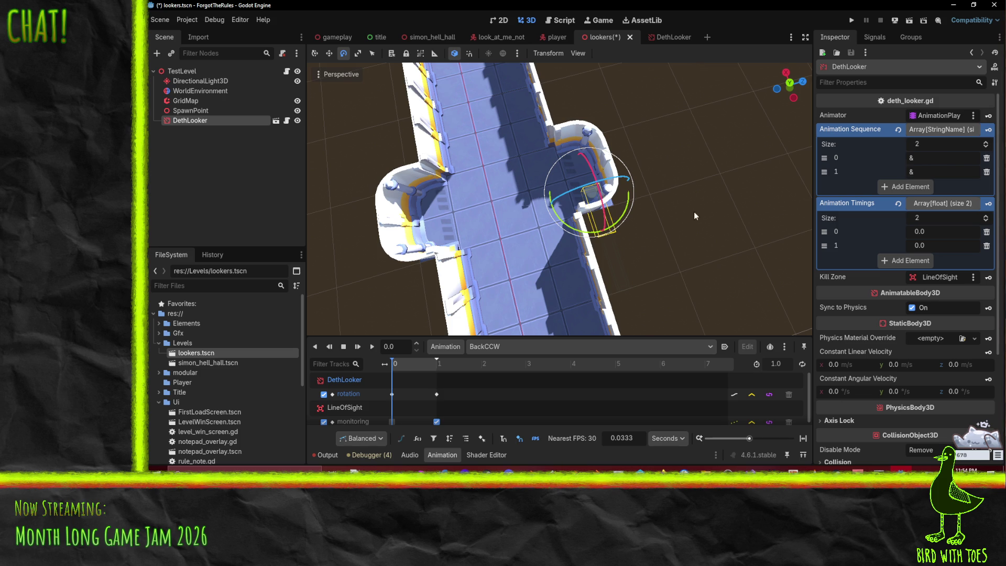
scroll(684, 216, down, 2)
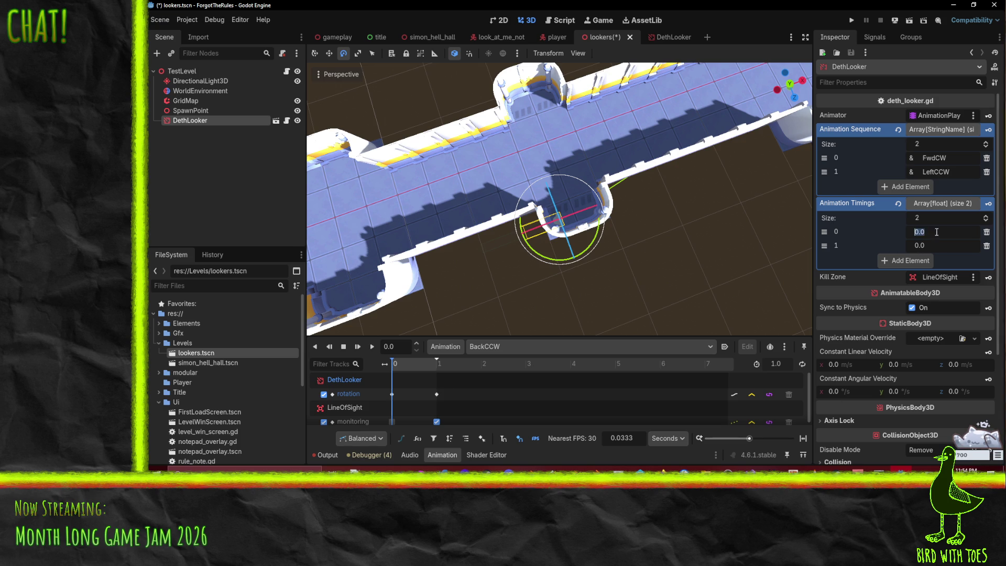
text(12)
click(948, 242)
text(2)
key(ctrl+s)
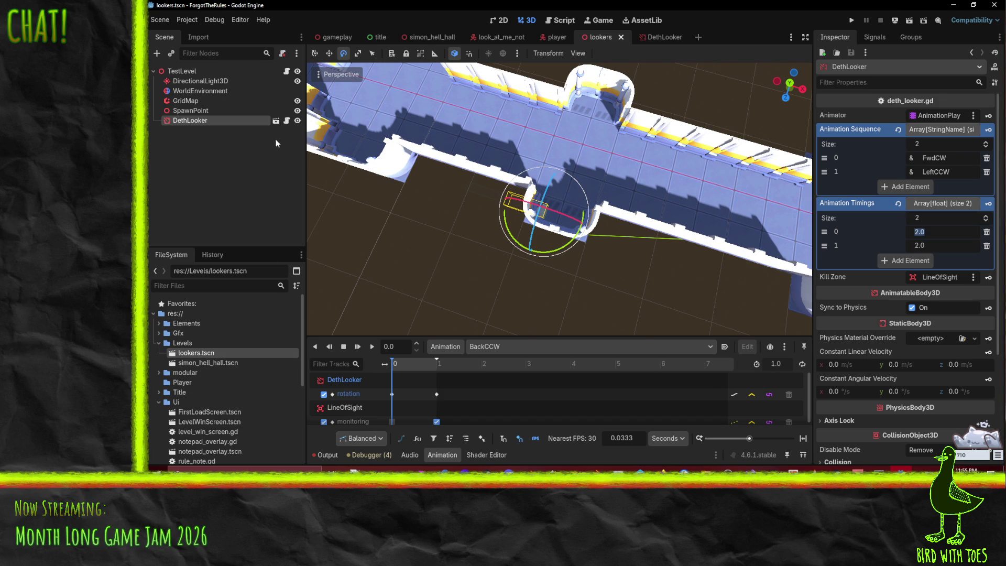
click(338, 38)
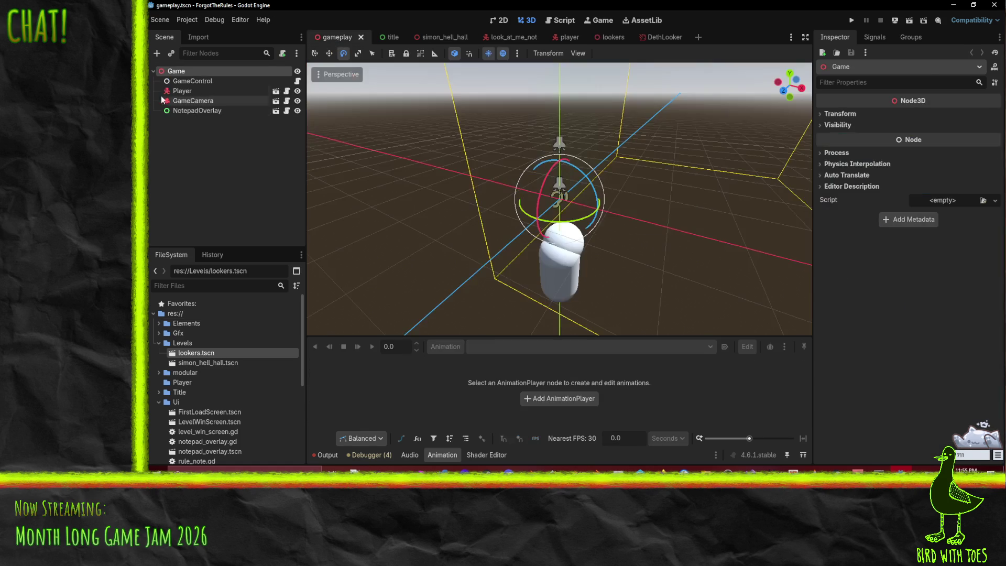
- Move lookers.tscn to index 0 in GameControl's Levels, ahead of simon_hell_hall, and save
click(192, 81)
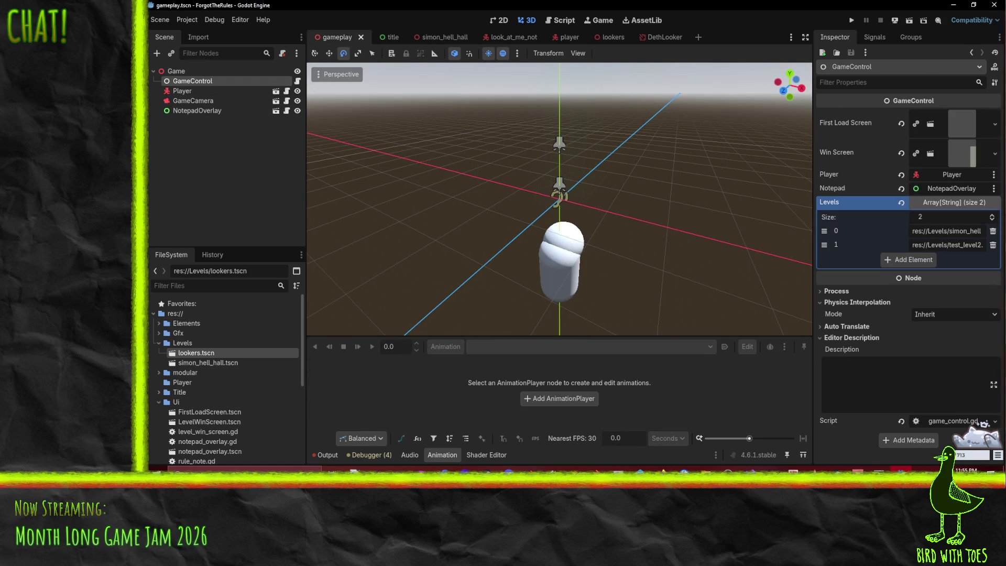
drag(824, 230, 824, 229)
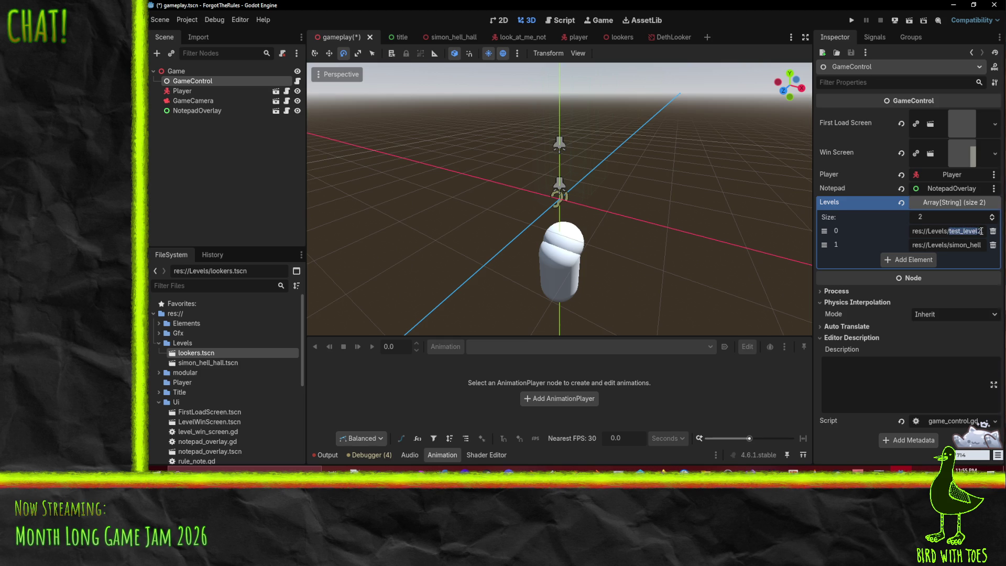
key(ctrl+s)
- Run the game, walk the player with W and D into the Evil Eyes' view, then close it
click(851, 21)
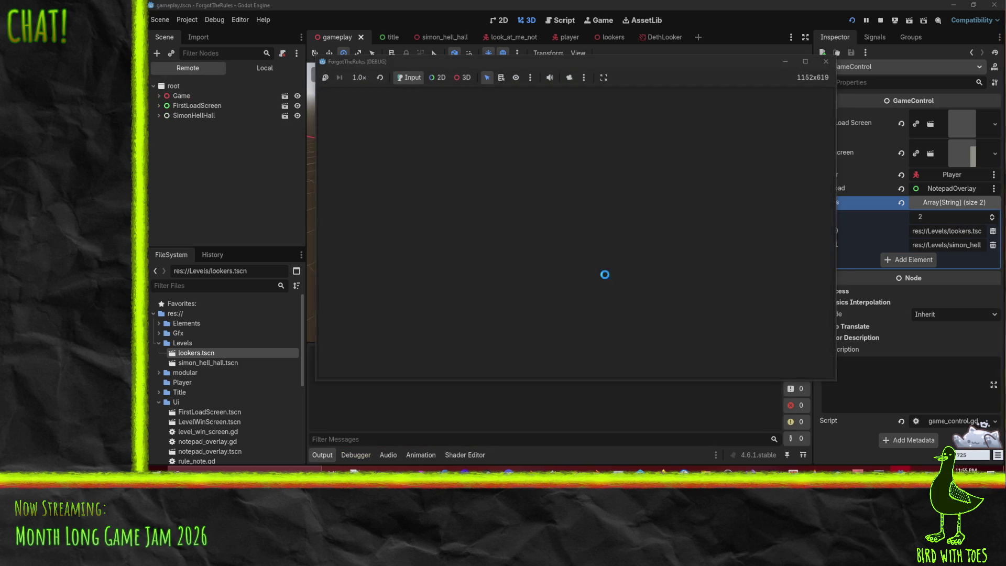
key(e)
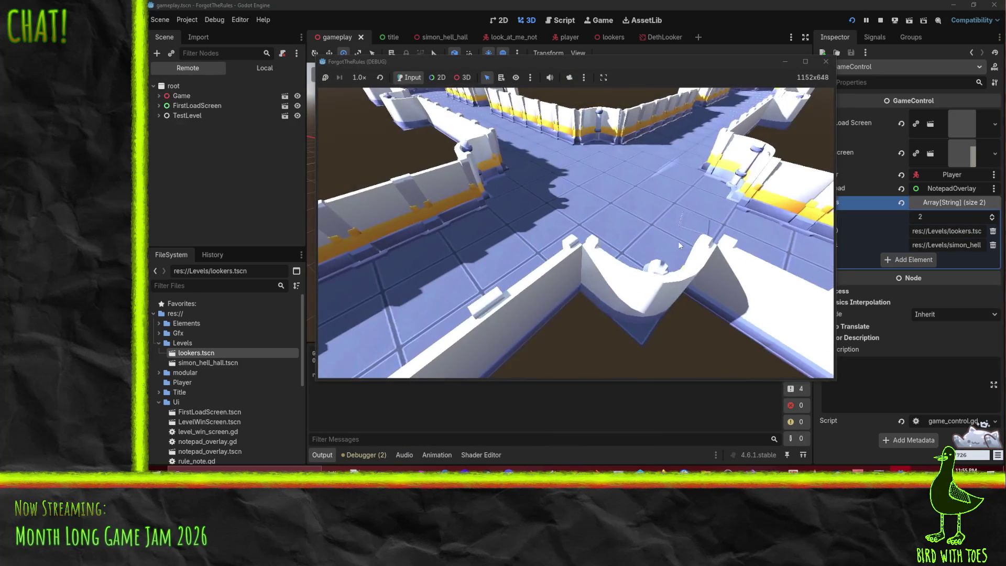
key(w)
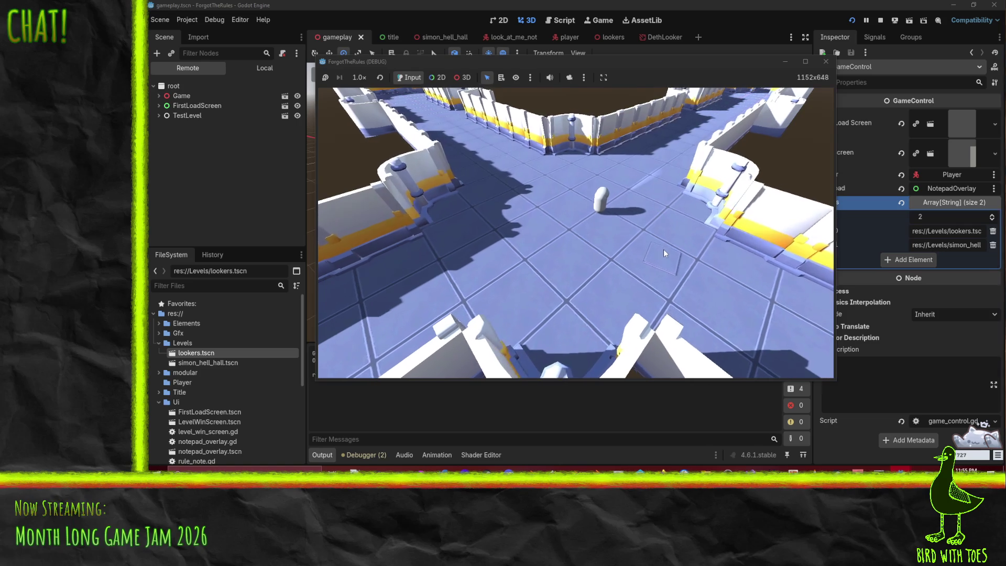
key(d)
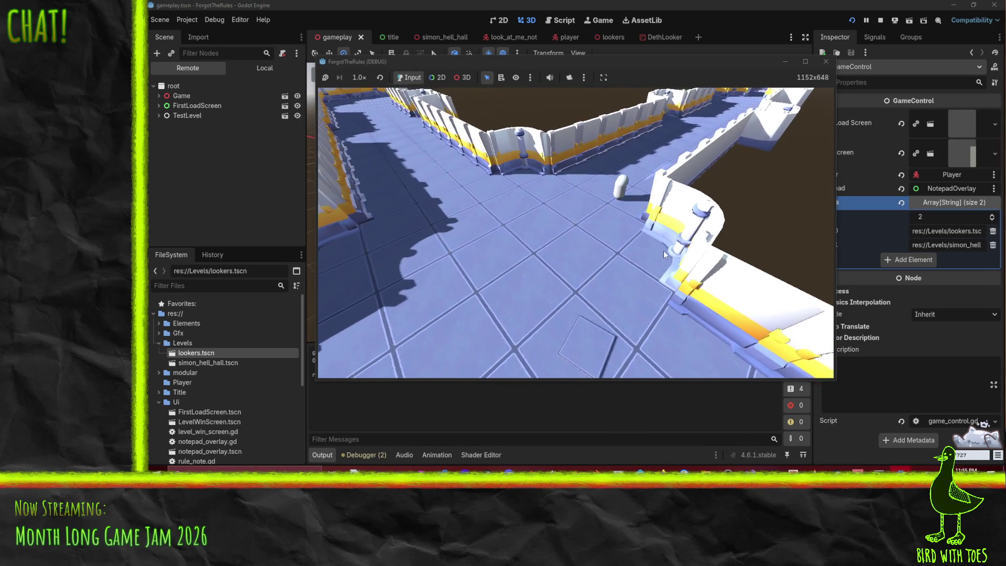
key(w)
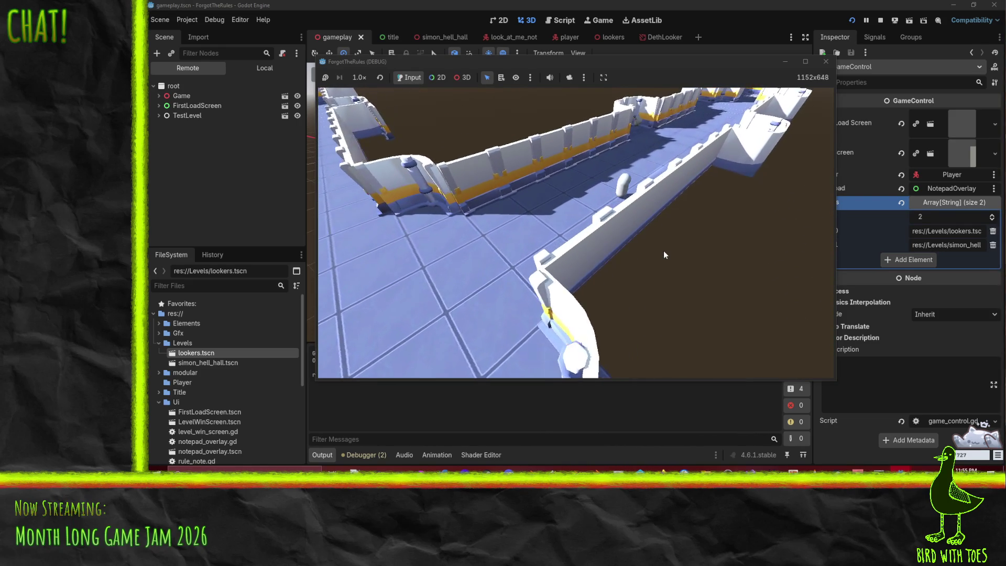
key(w)
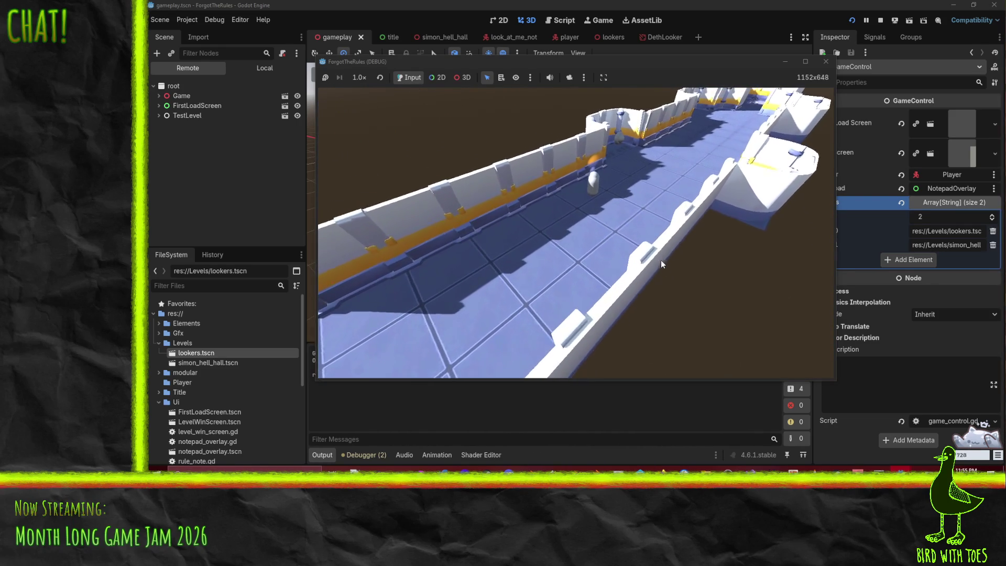
key(w)
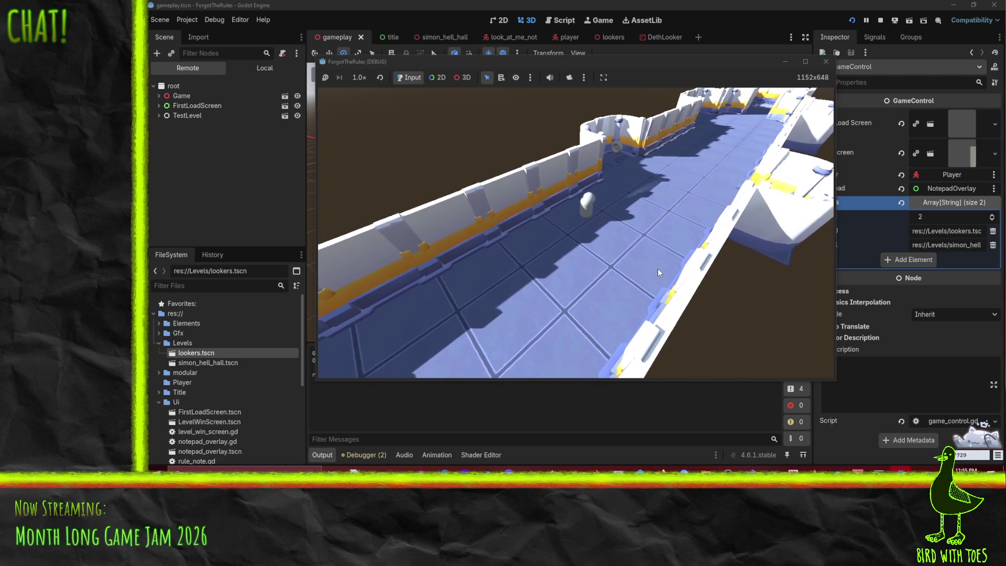
key(w)
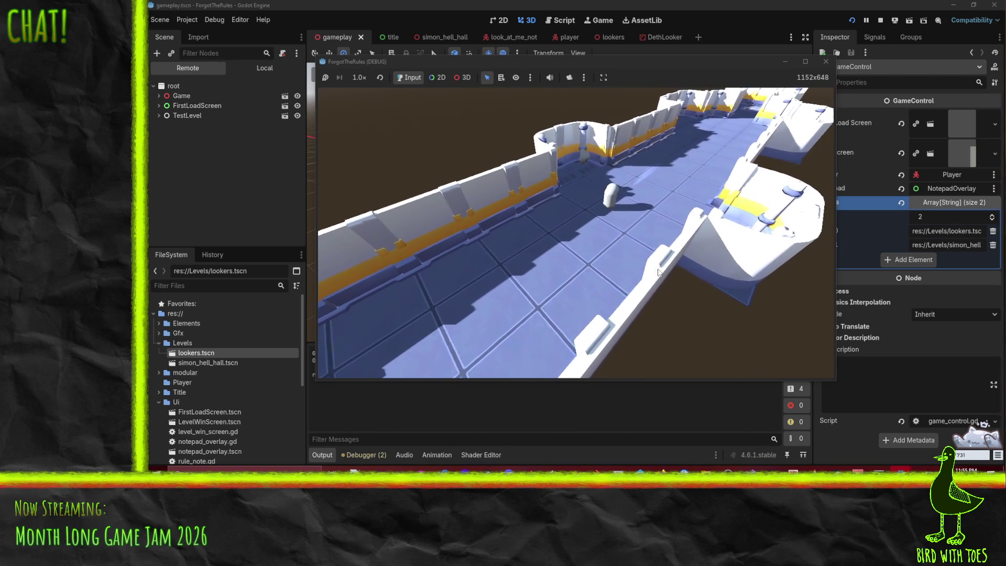
key(w)
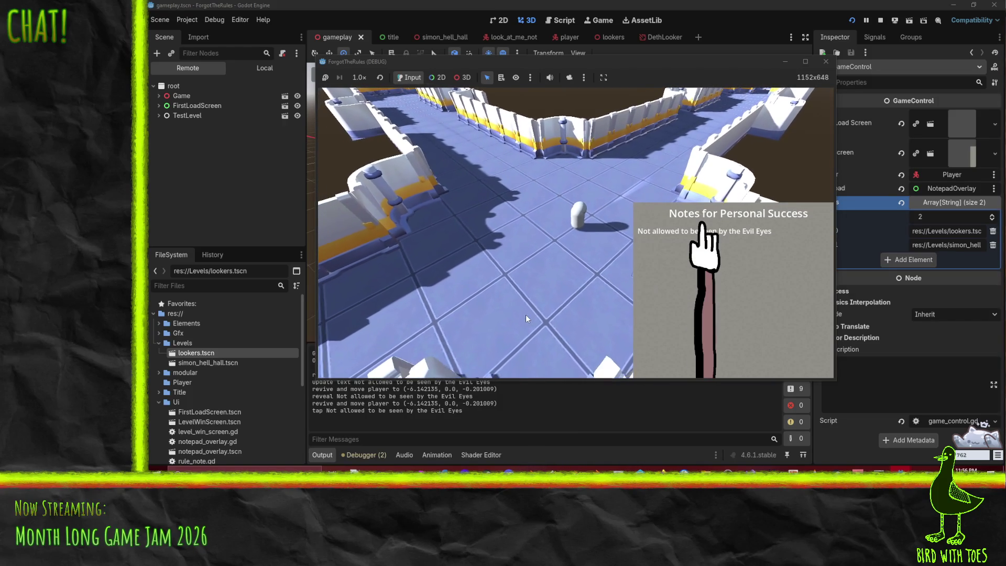
click(821, 64)
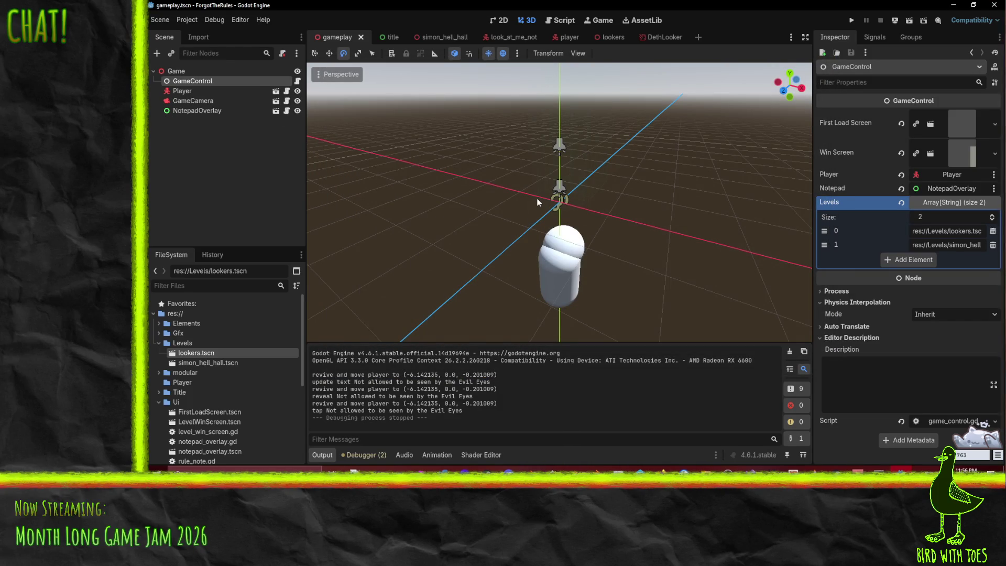
- Duplicate DethLooker and slide the copy 4 units along X
click(609, 37)
scroll(599, 179, up, 5)
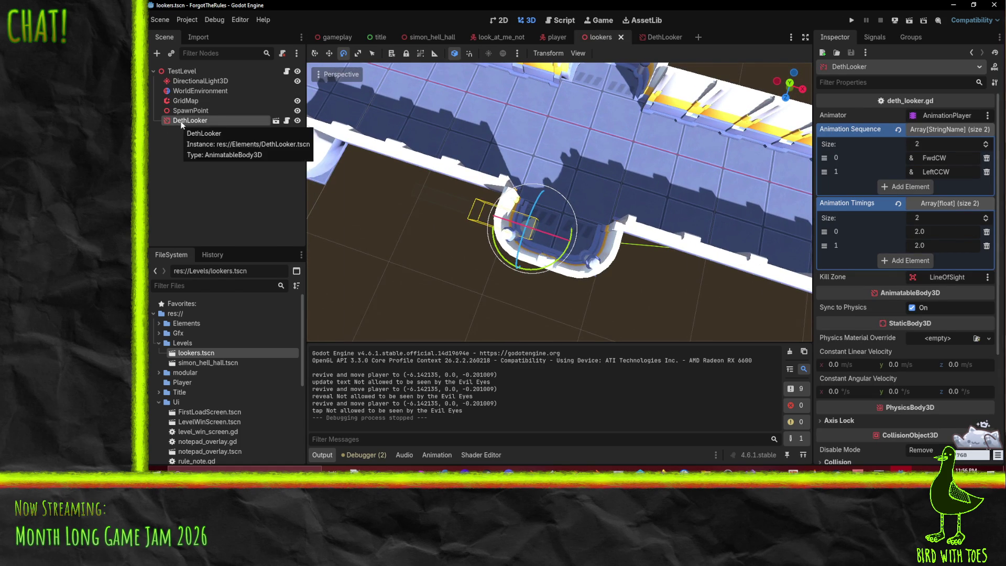
right_click(180, 125)
click(233, 274)
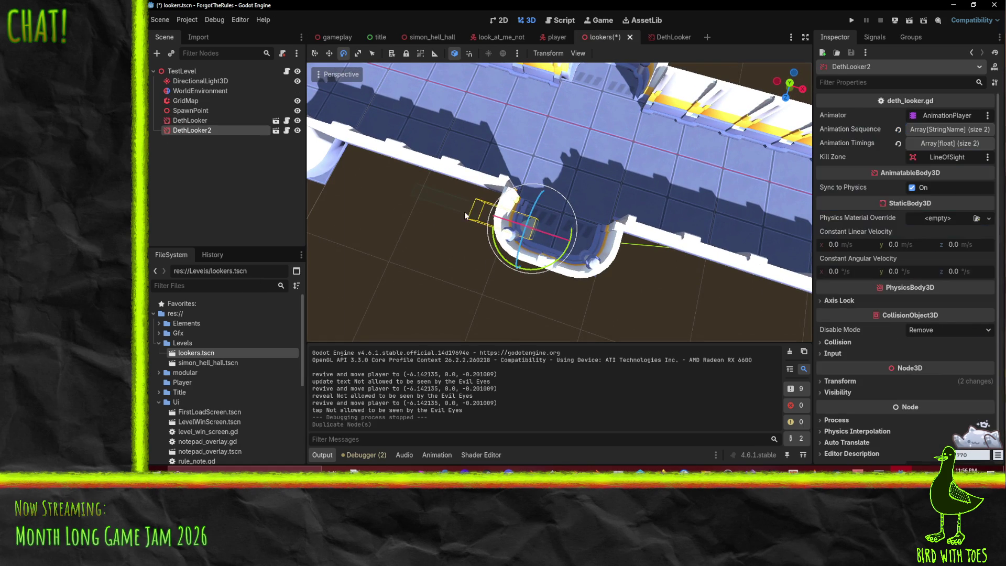
click(330, 54)
drag(587, 245, 632, 258)
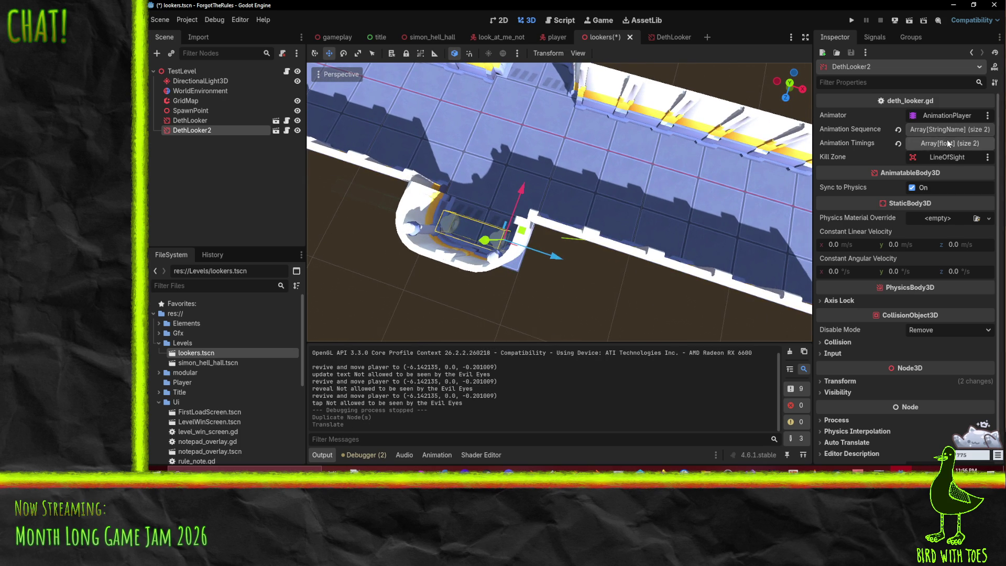
- Change DethLooker2's Animation Sequence entries to FwdCCW and RightCW
click(948, 129)
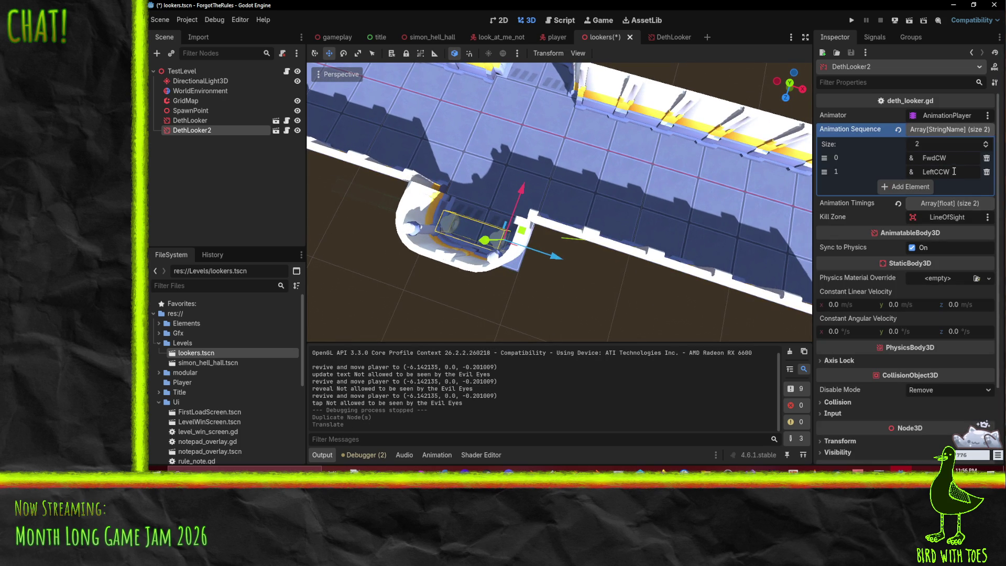
double_click(959, 172)
key(shift+Tab)
text(C)
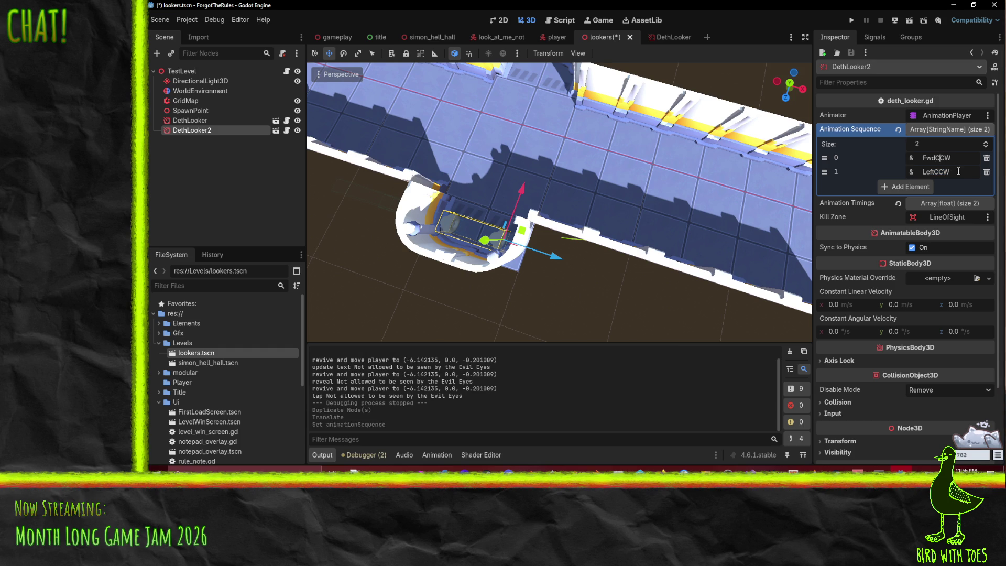
key(ctrl+a)
text(R)
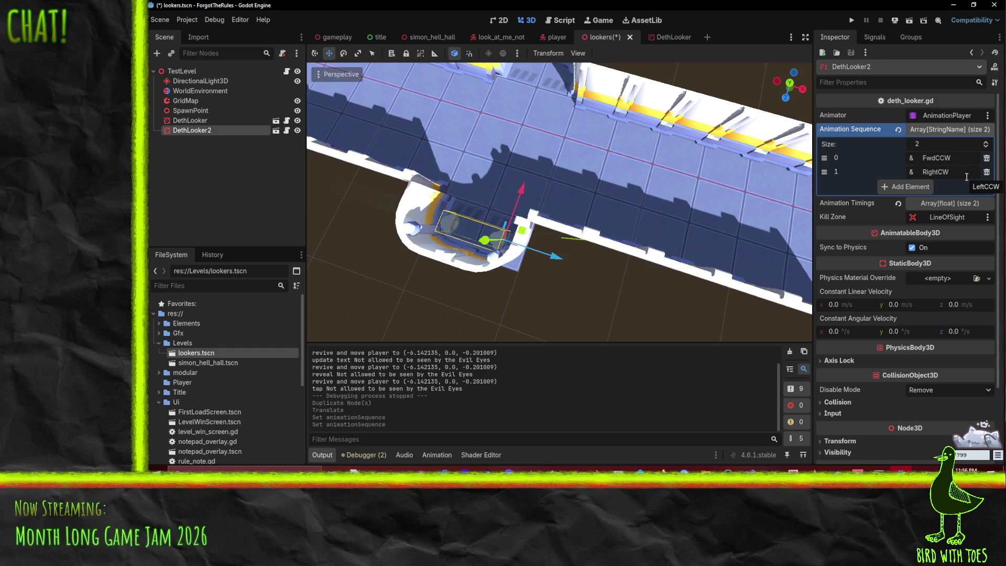
mouse_move(614, 207)
mouse_down()
mouse_move(554, 254)
mouse_move(409, 255)
mouse_move(490, 214)
mouse_move(450, 217)
mouse_up()
mouse_move(355, 172)
mouse_down()
mouse_move(537, 175)
mouse_move(627, 193)
mouse_move(618, 202)
mouse_move(626, 210)
mouse_move(615, 211)
mouse_move(316, 145)
mouse_move(475, 186)
mouse_move(461, 199)
mouse_up()
scroll(476, 186, down, 2)
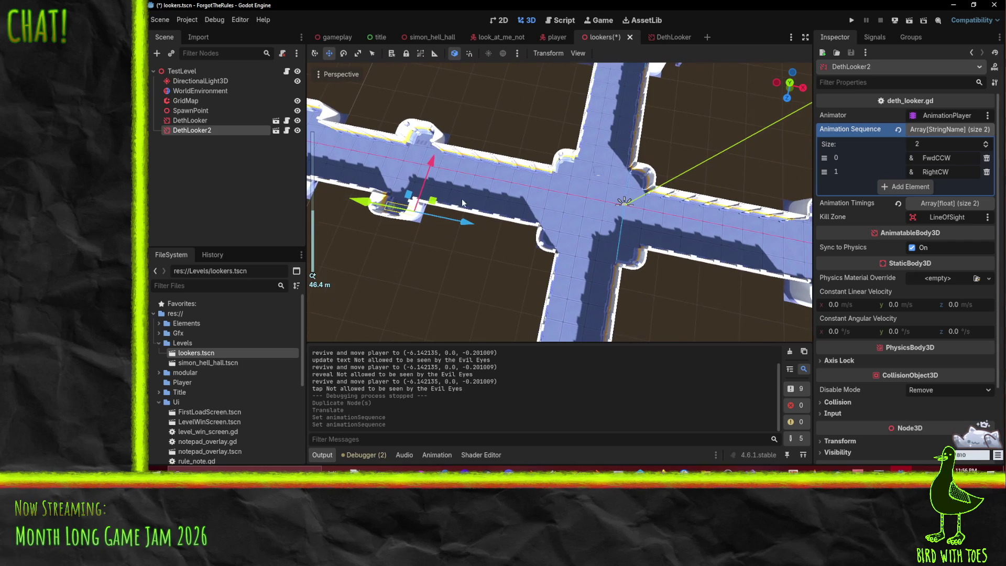
ctrl+click(188, 122)
- Duplicate both lookers as DethLooker3 and DethLooker4 and shift them one unit along Z into the alcove
right_click(189, 129)
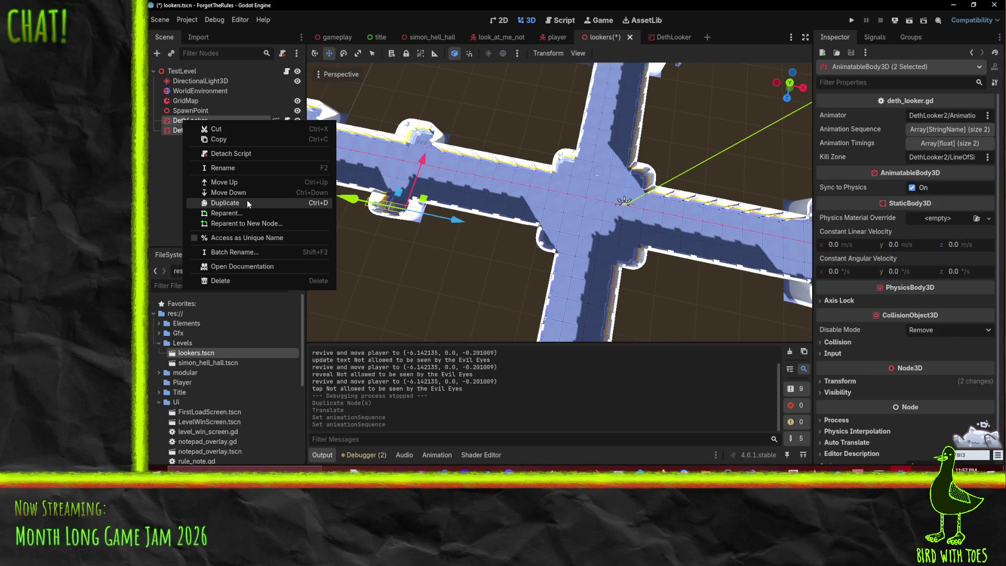
click(247, 199)
mouse_move(459, 222)
mouse_down()
mouse_move(729, 234)
mouse_move(791, 250)
mouse_move(538, 192)
mouse_move(490, 225)
mouse_move(602, 246)
mouse_up()
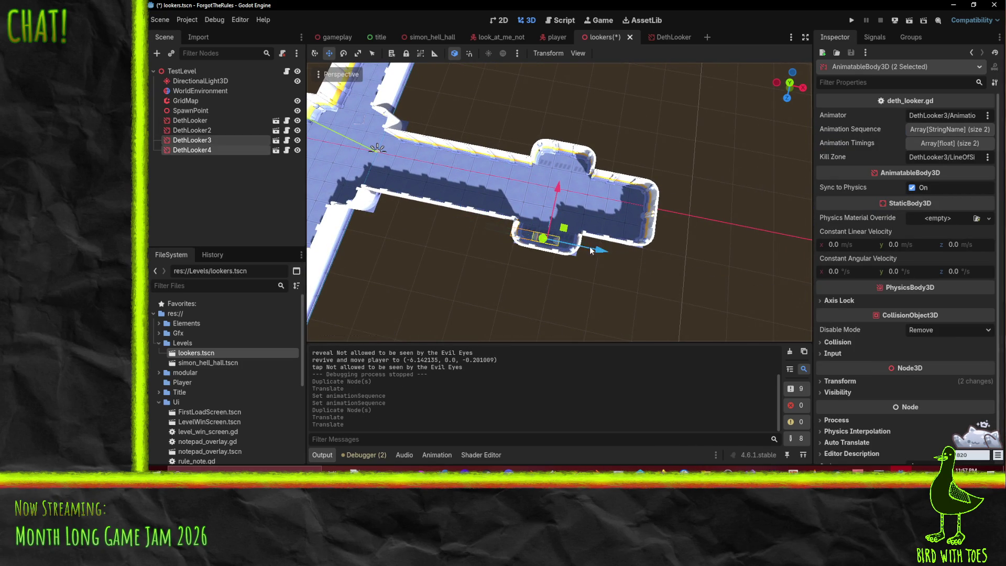
scroll(587, 247, up, 5)
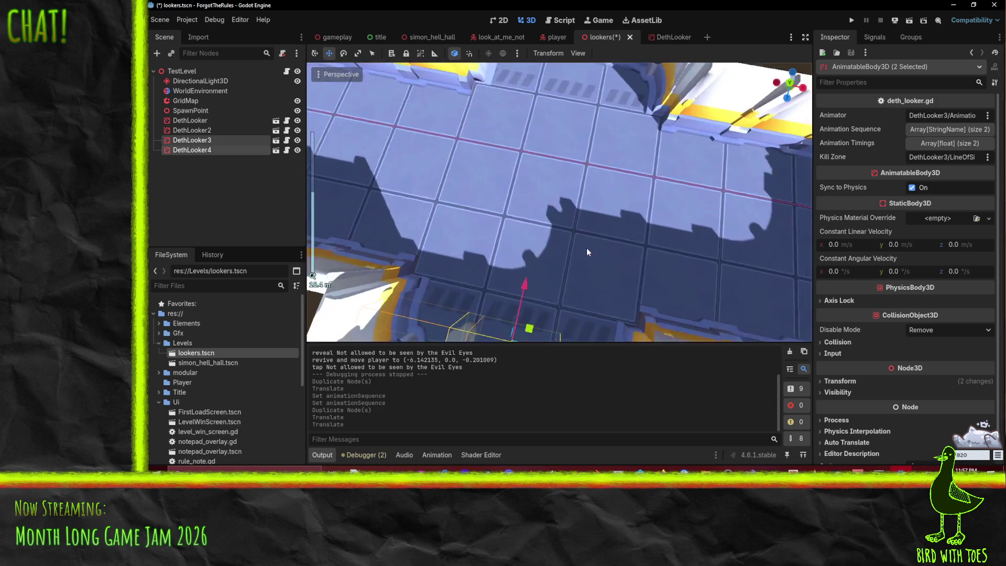
scroll(591, 211, down, 5)
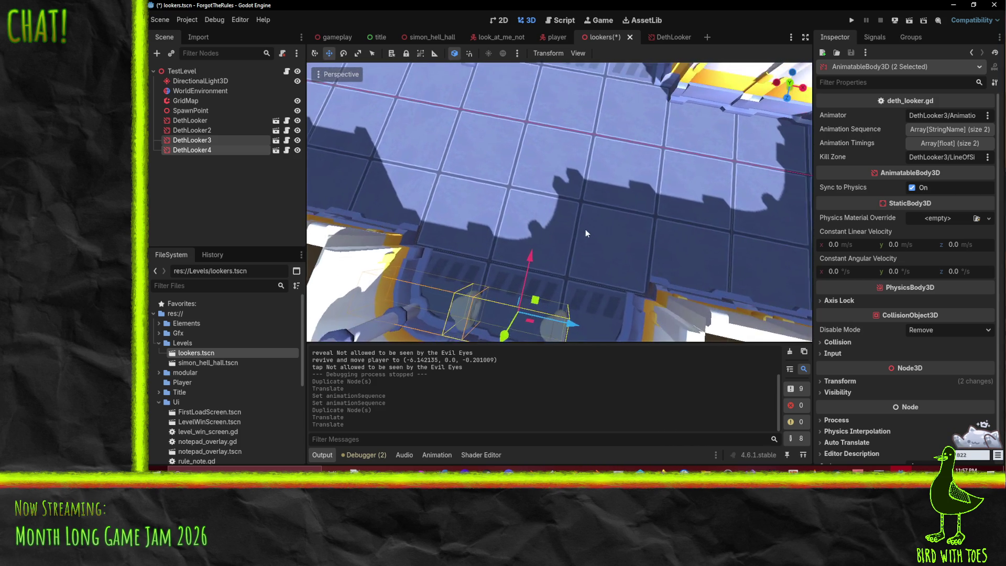
scroll(578, 234, down, 2)
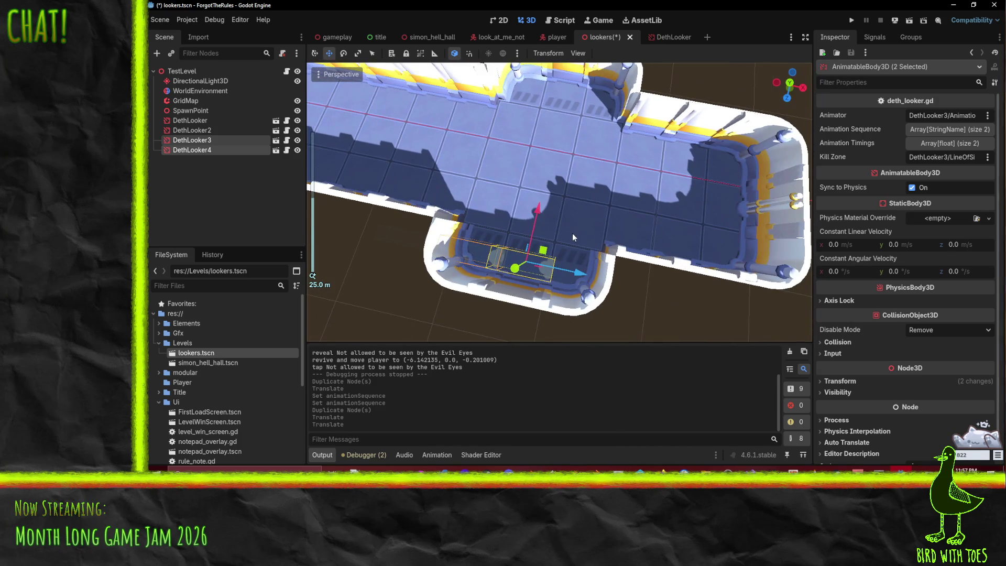
drag(539, 209, 539, 204)
scroll(484, 206, up, 1)
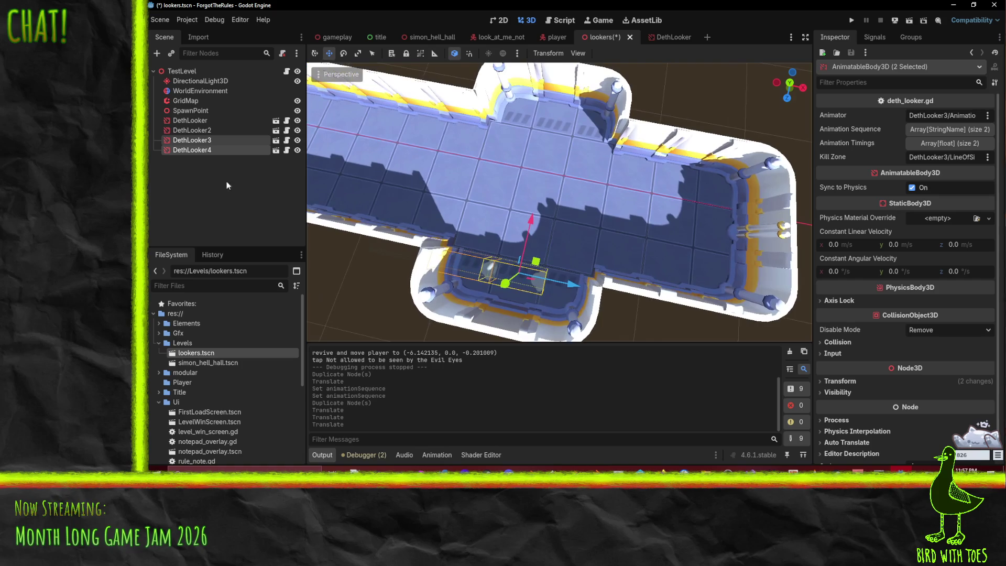
scroll(492, 272, down, 3)
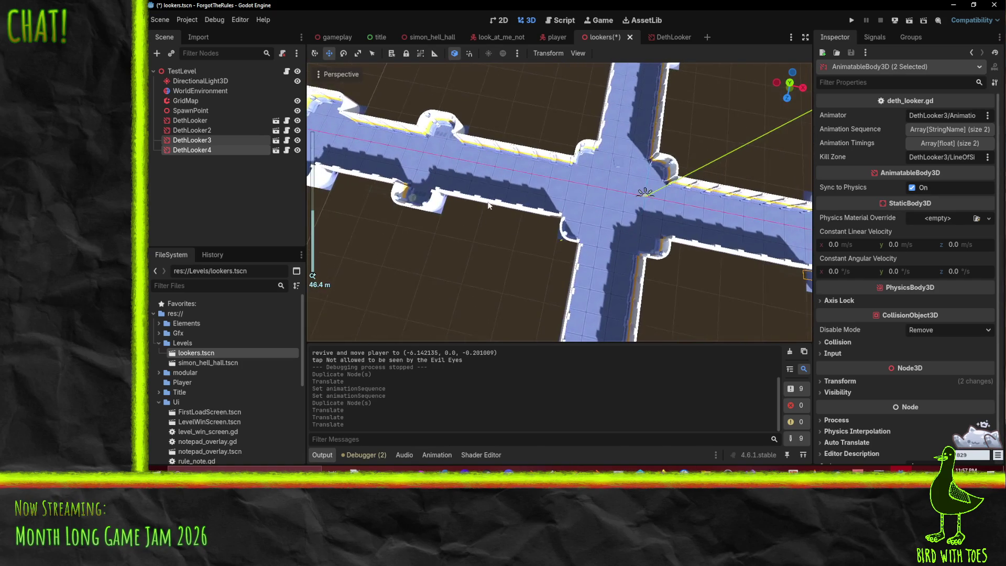
scroll(661, 293, up, 2)
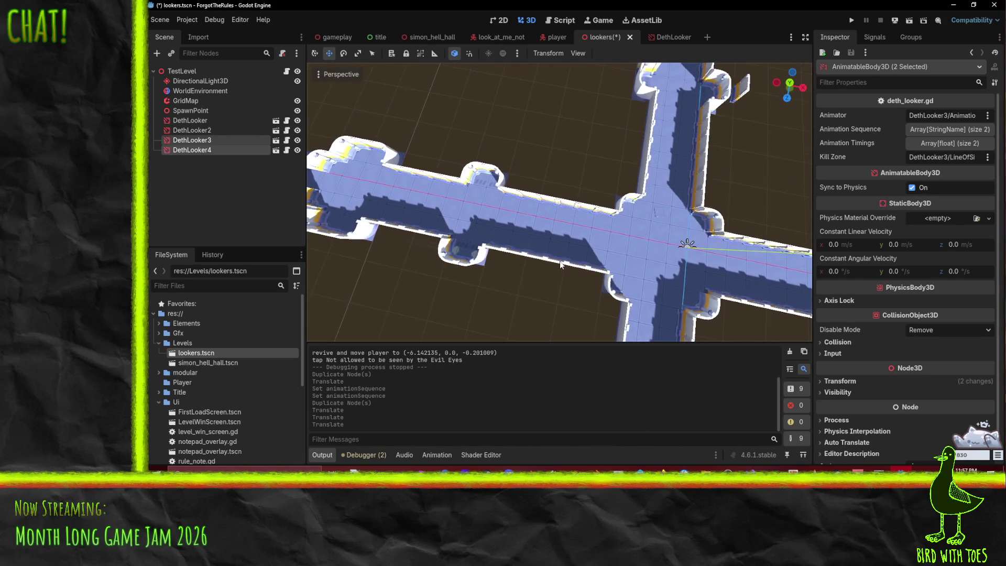
scroll(564, 248, up, 2)
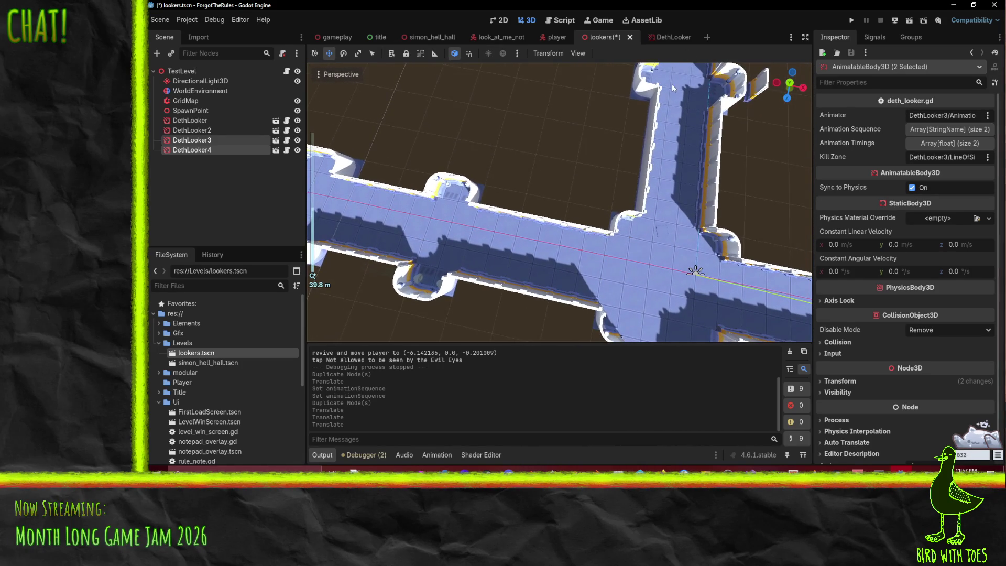
scroll(623, 121, up, 5)
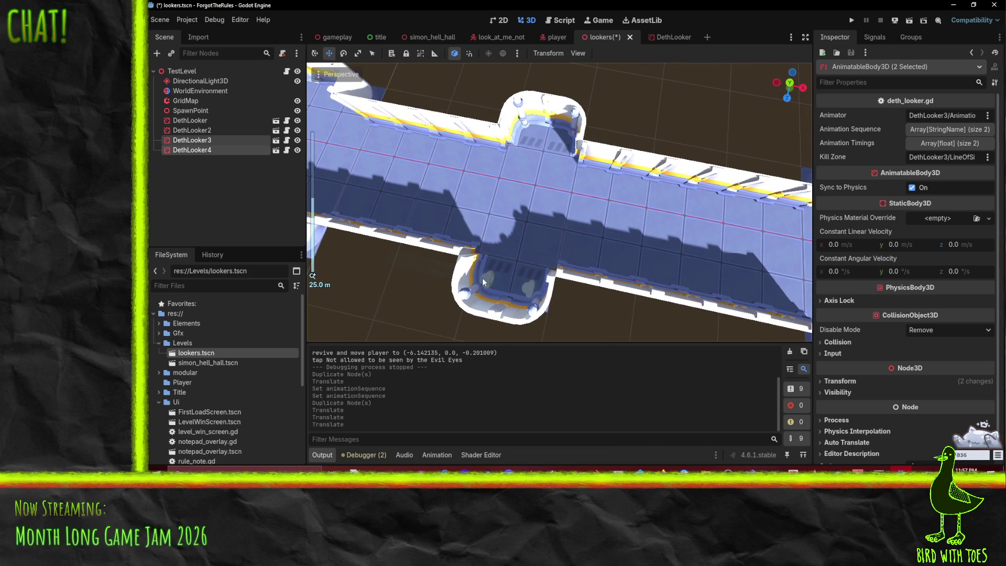
click(529, 285)
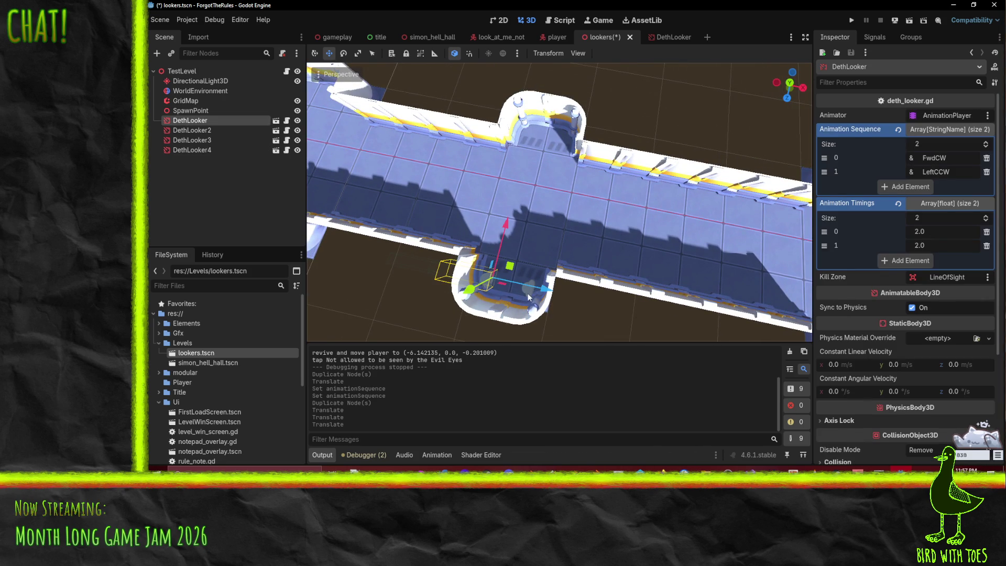
- Duplicate DethLooker and DethLooker2, moving the copies 15 units along Z to the far alcove
shift+click(527, 293)
right_click(195, 135)
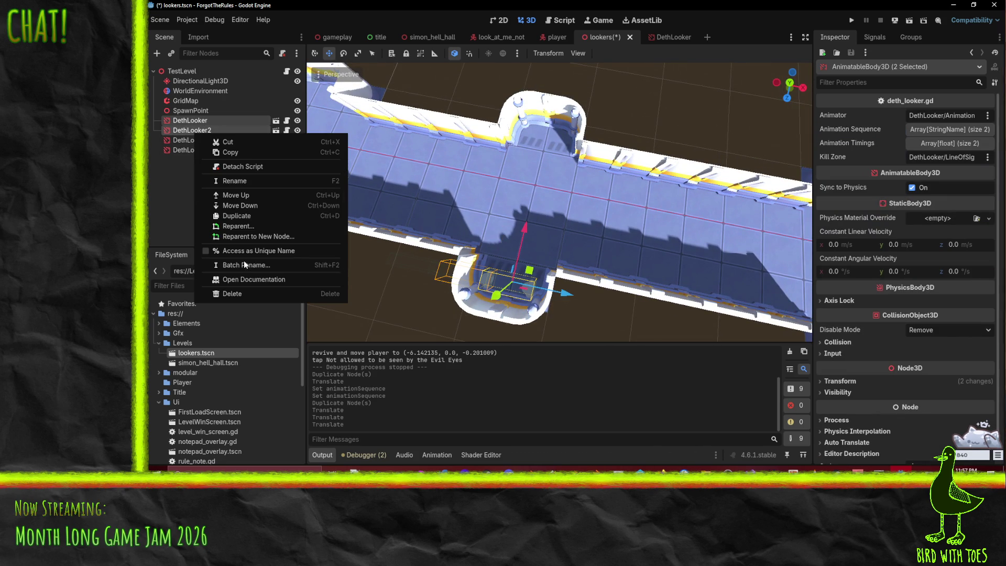
click(246, 217)
drag(525, 234, 569, 105)
scroll(555, 165, up, 5)
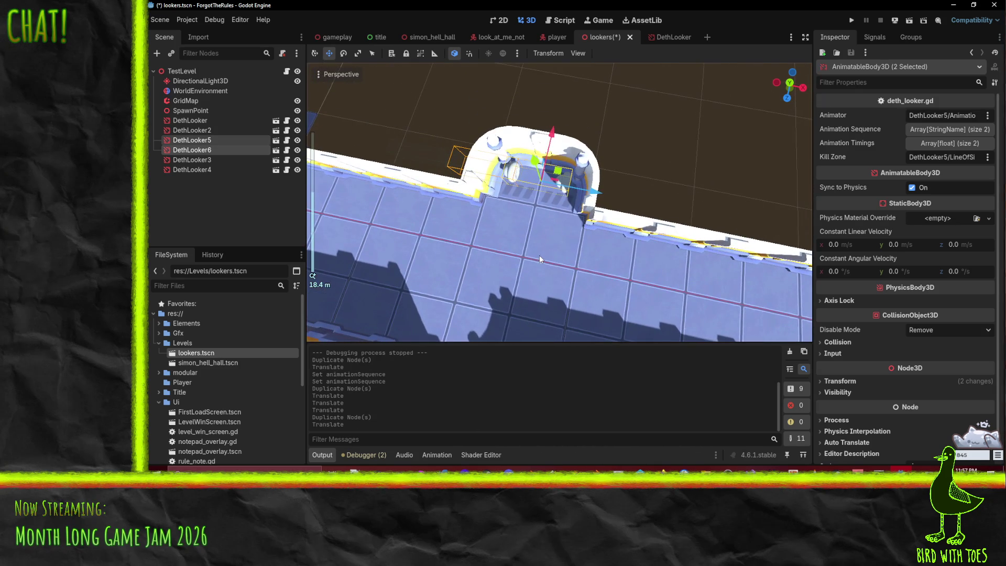
- Edit DethLooker5's Animation Sequence entries, entering a Right rotation step
click(933, 141)
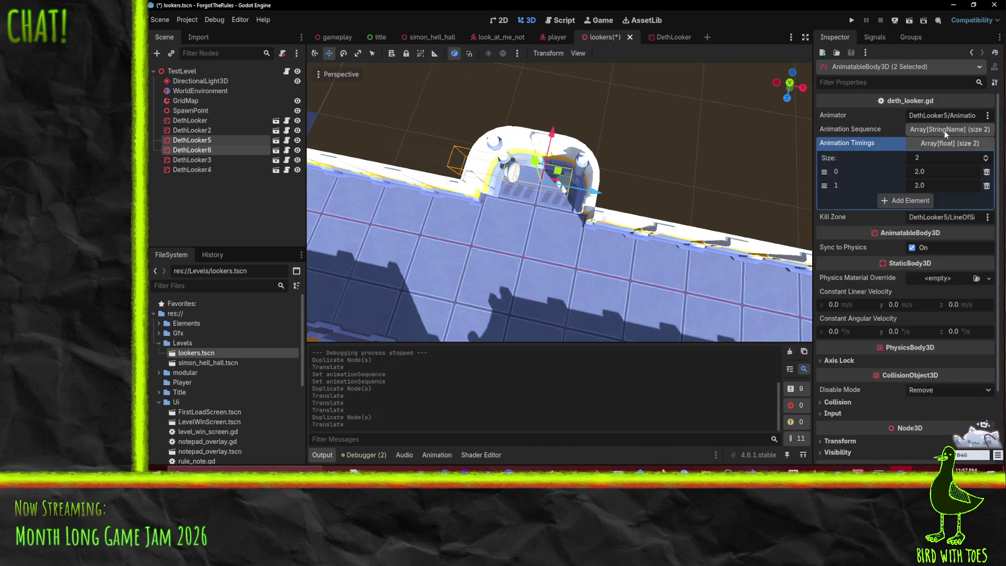
click(943, 130)
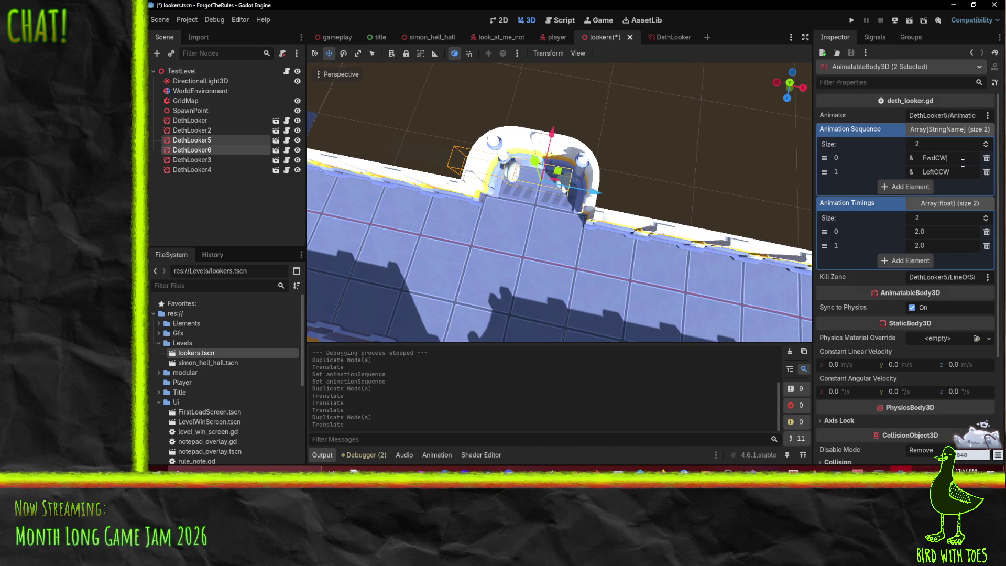
click(209, 150)
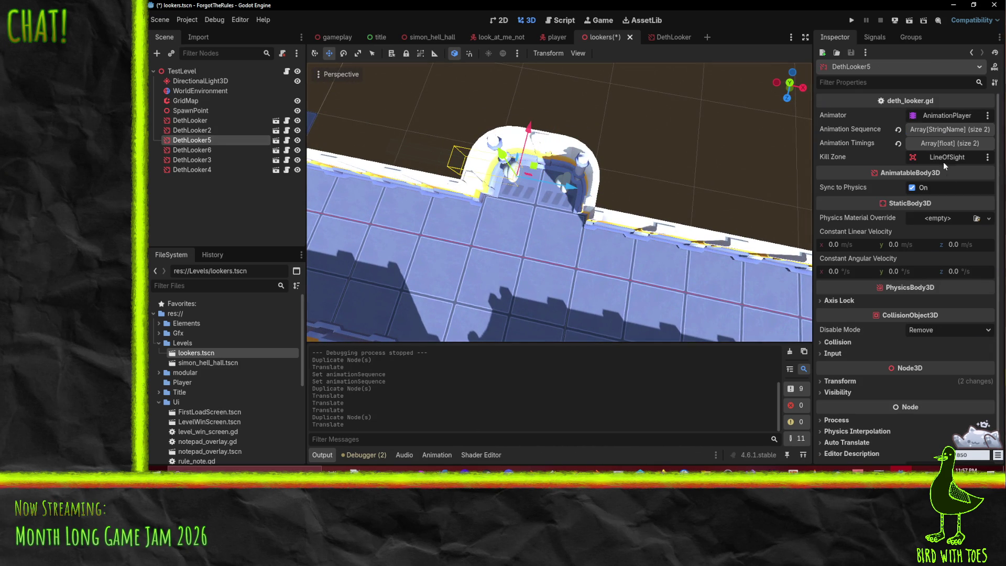
click(946, 131)
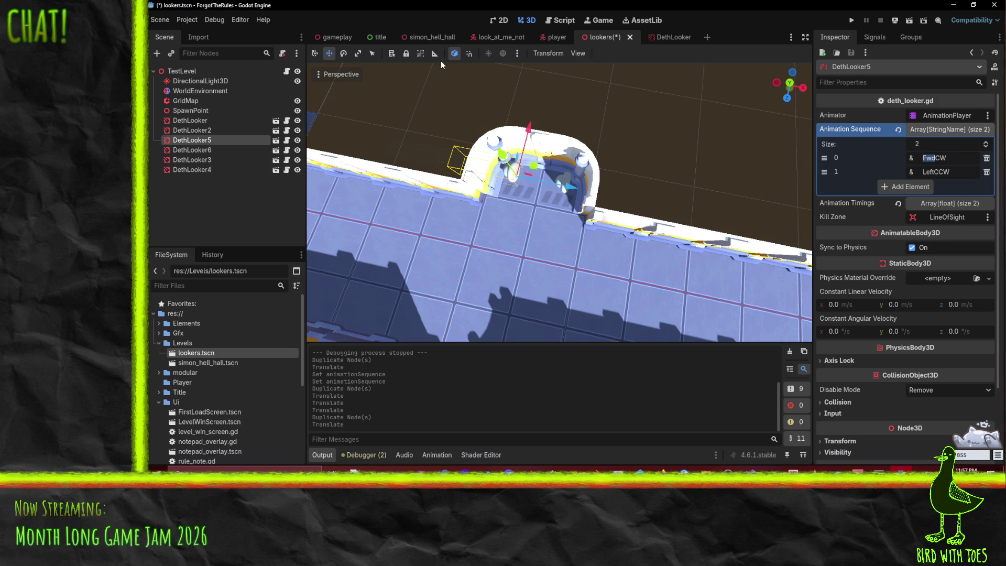
click(452, 55)
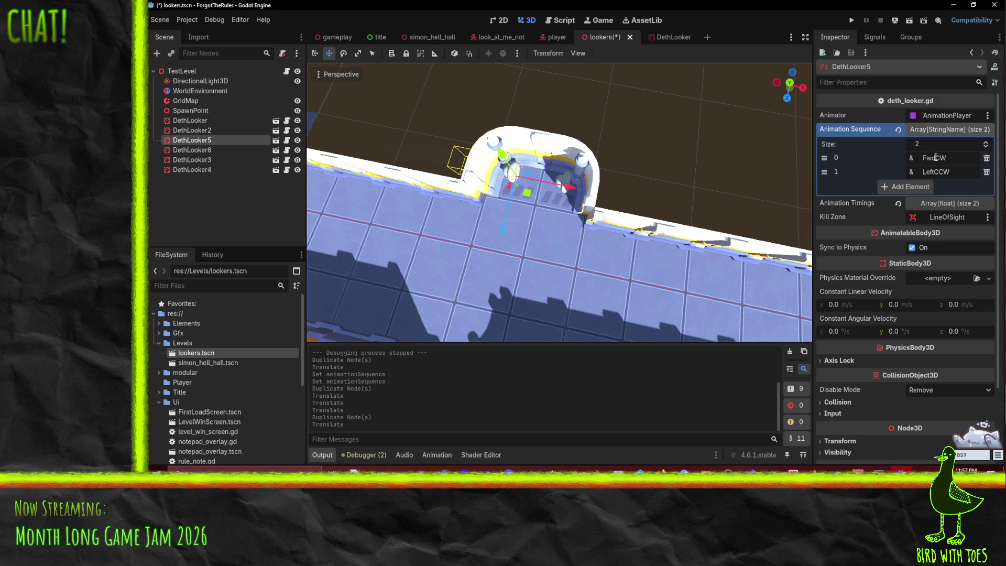
text(R)
text(BackCW)
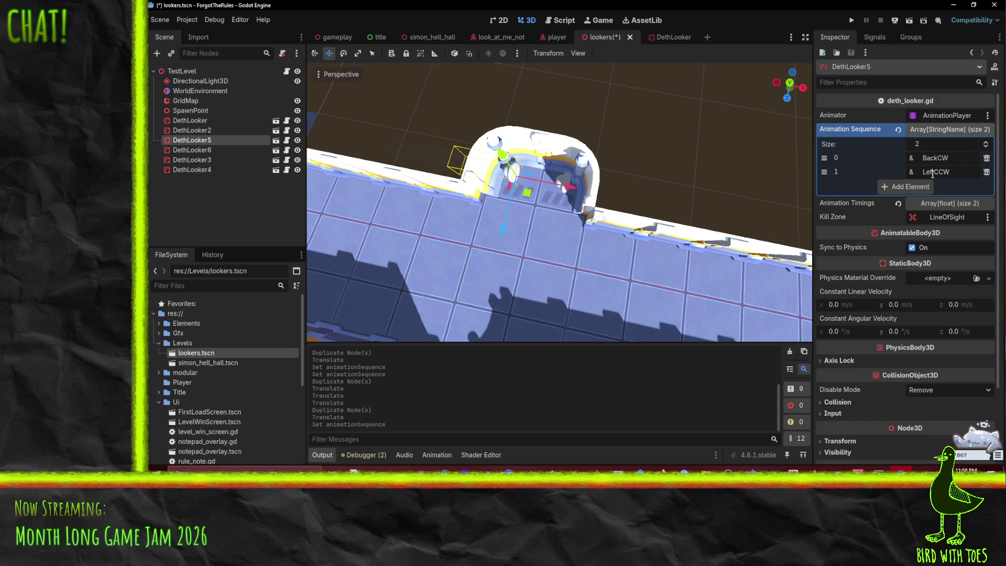
text(Right)
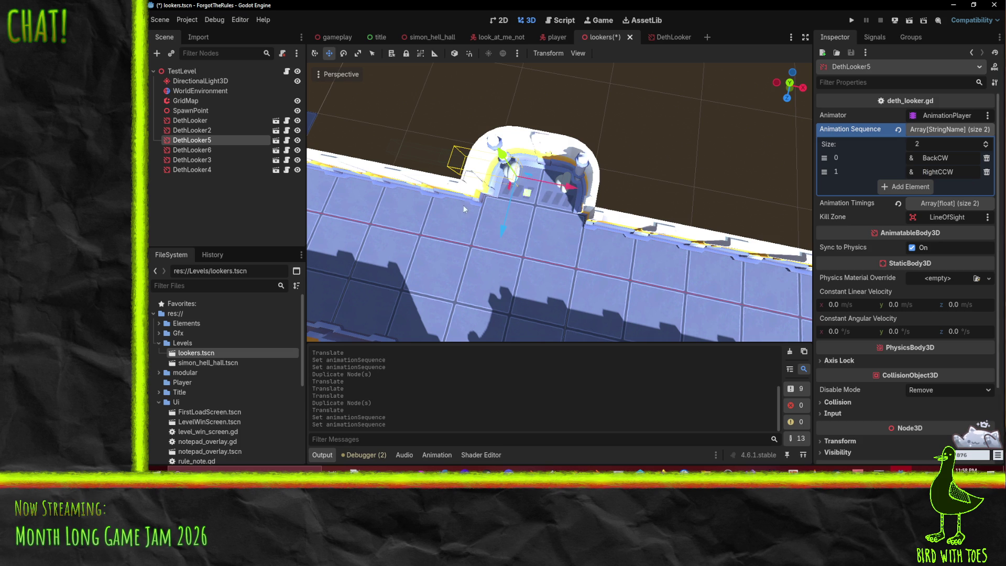
- Set DethLooker6's sequence to BackCW then LeftCCW, save the scene, and launch the game
click(194, 150)
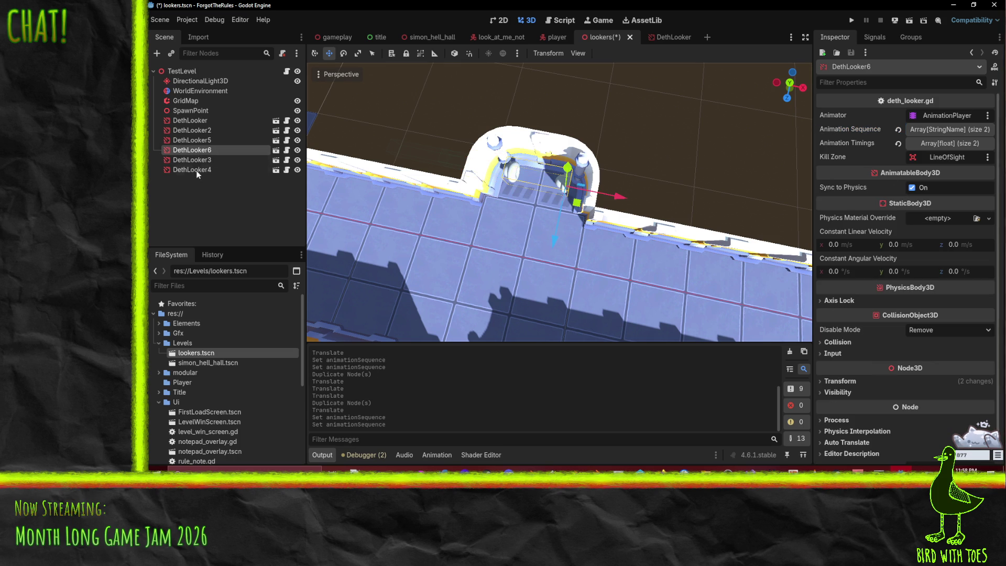
click(932, 129)
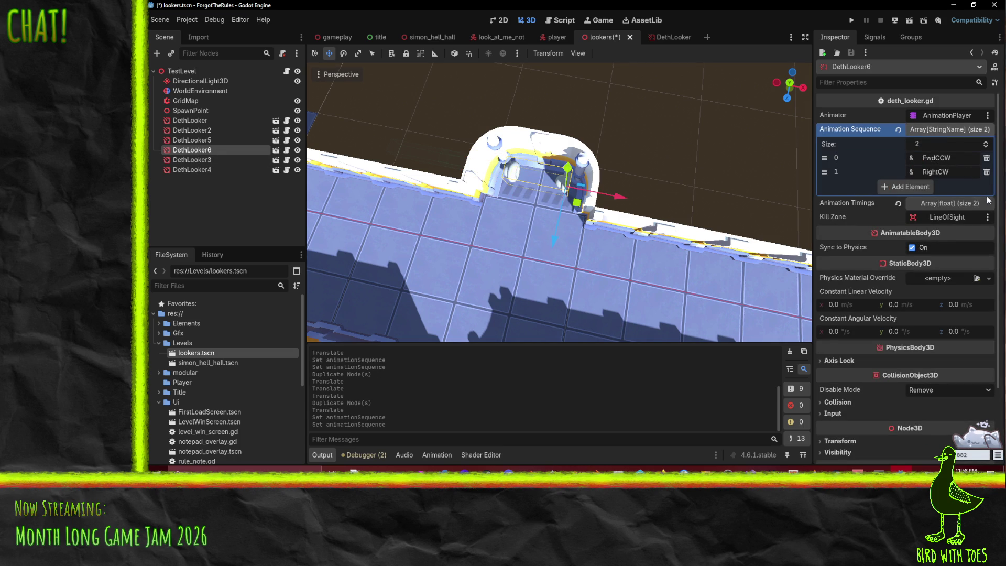
drag(690, 245, 601, 81)
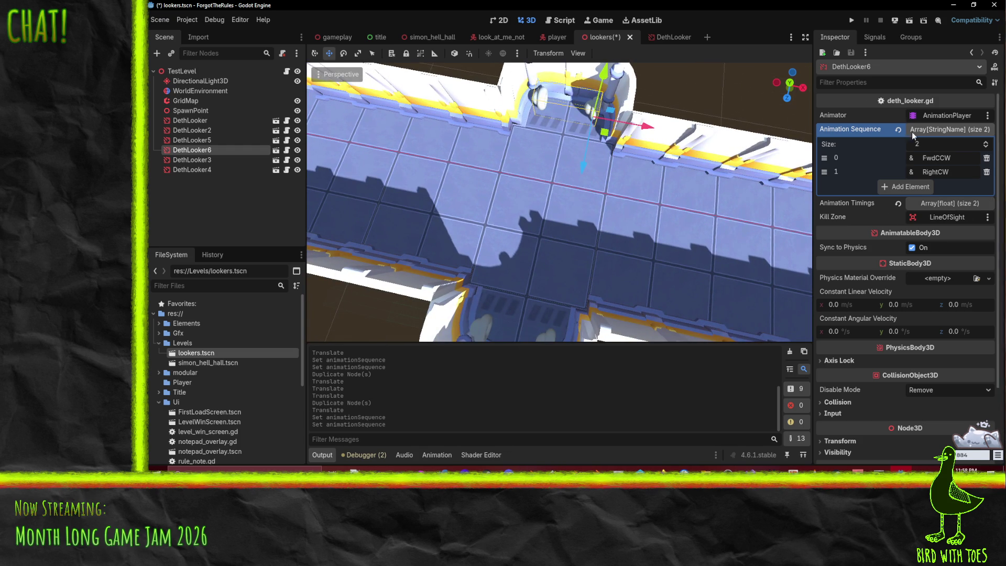
key(BackSpace)
key(BackSpace)
key(BackSpace)
text(Back)
key(Delete)
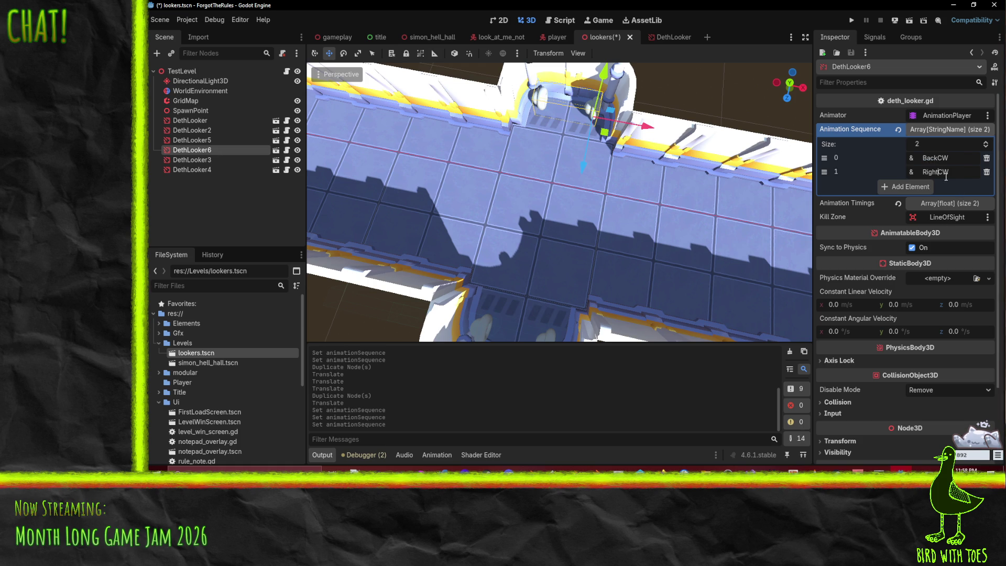
text(LeftCCW)
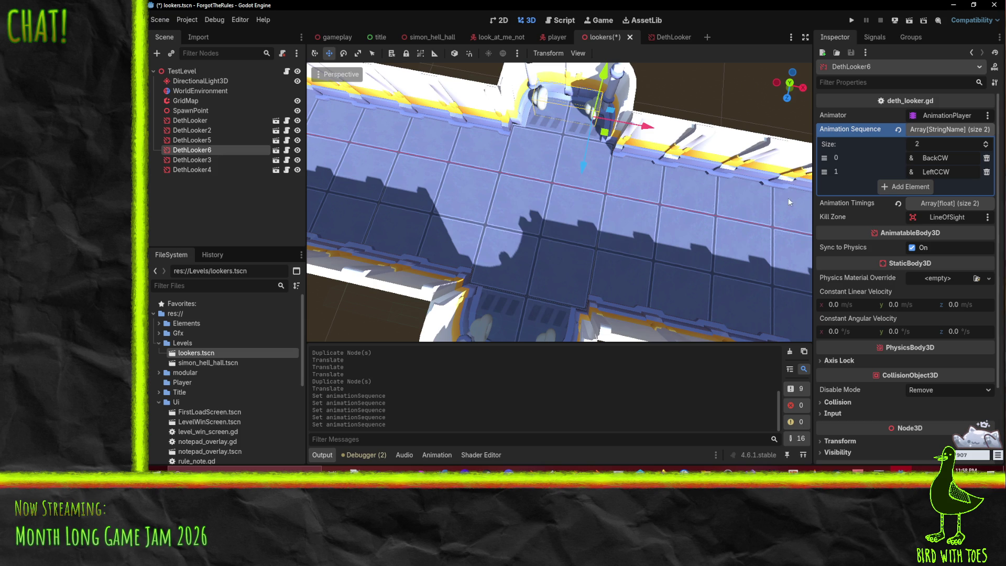
text(C)
key(ctrl+s)
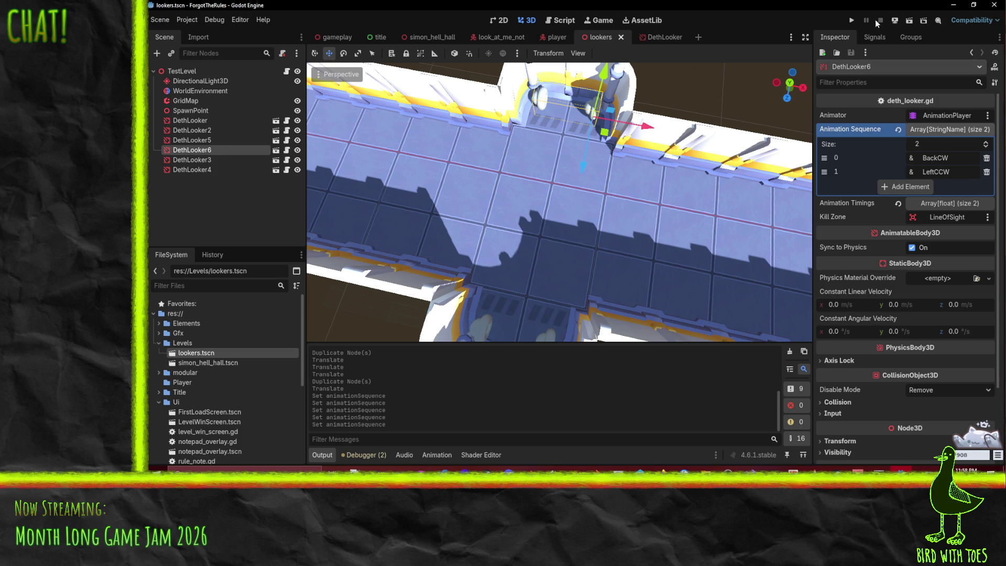
click(851, 20)
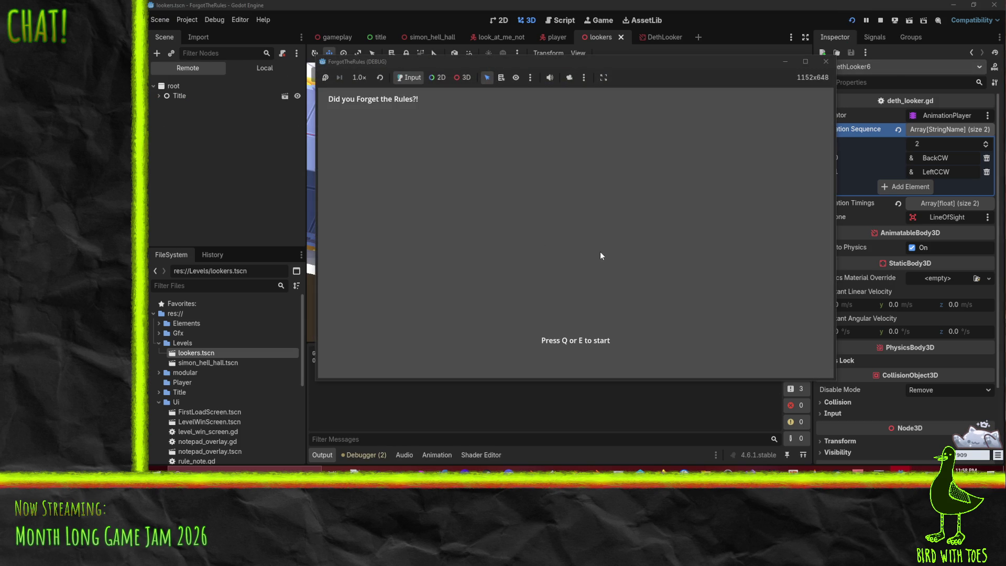
- Play the Lookers test level from the title screen, then stop the game
key(e)
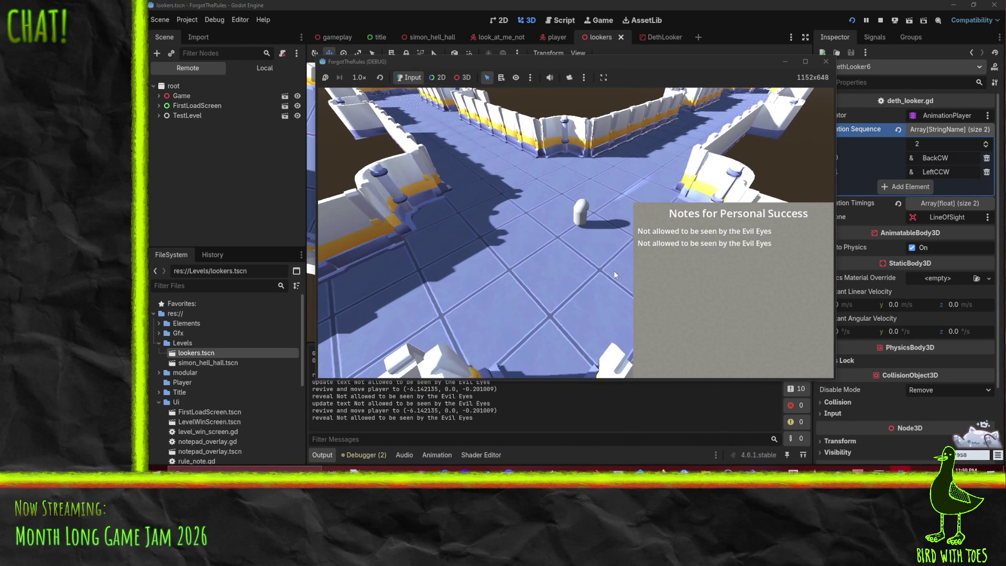
click(825, 62)
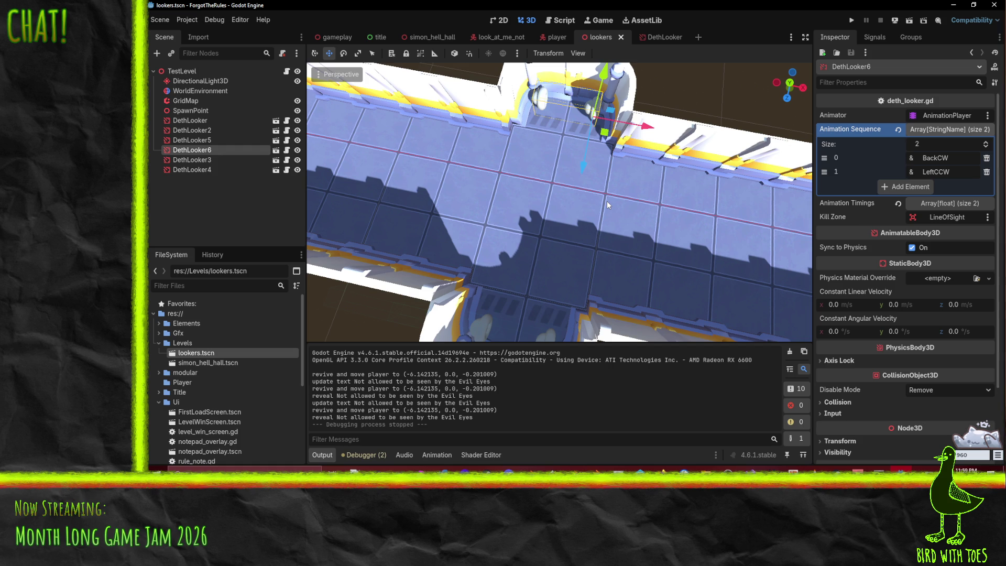
- Select DethLooker2 and DethLooker5 and try moving them along the corridor, undoing the move
scroll(606, 207, down, 5)
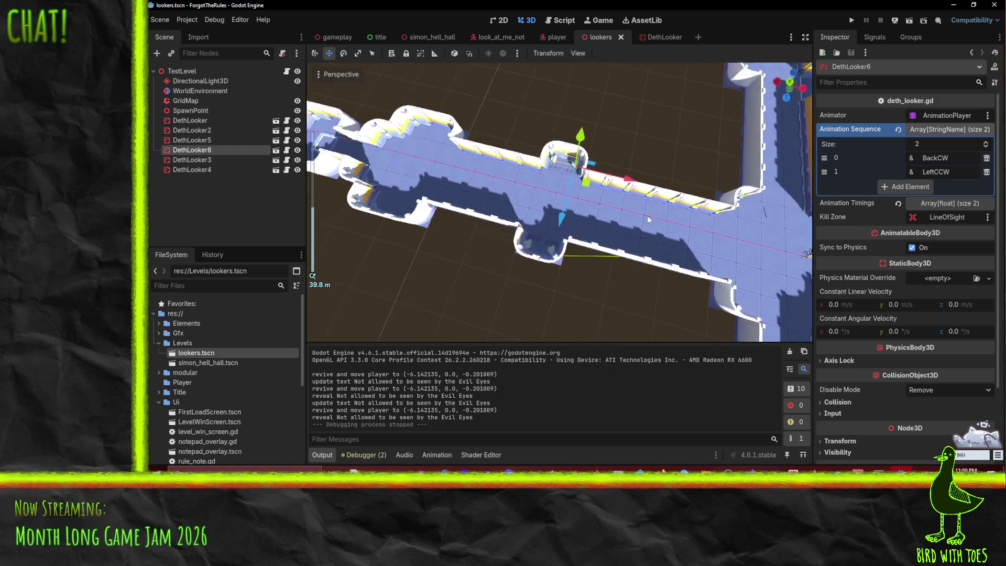
drag(642, 218, 675, 219)
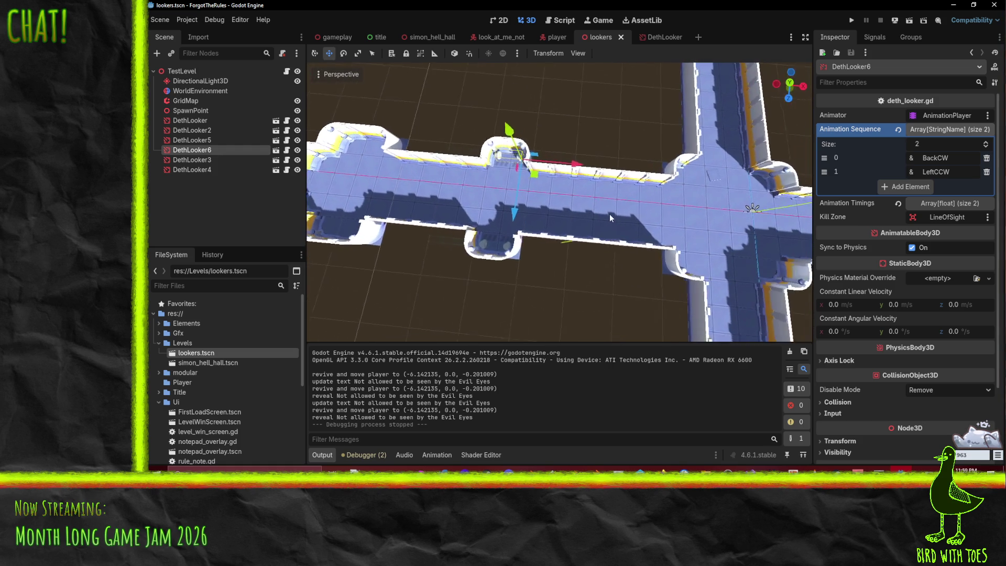
scroll(618, 221, up, 4)
drag(592, 224, 549, 183)
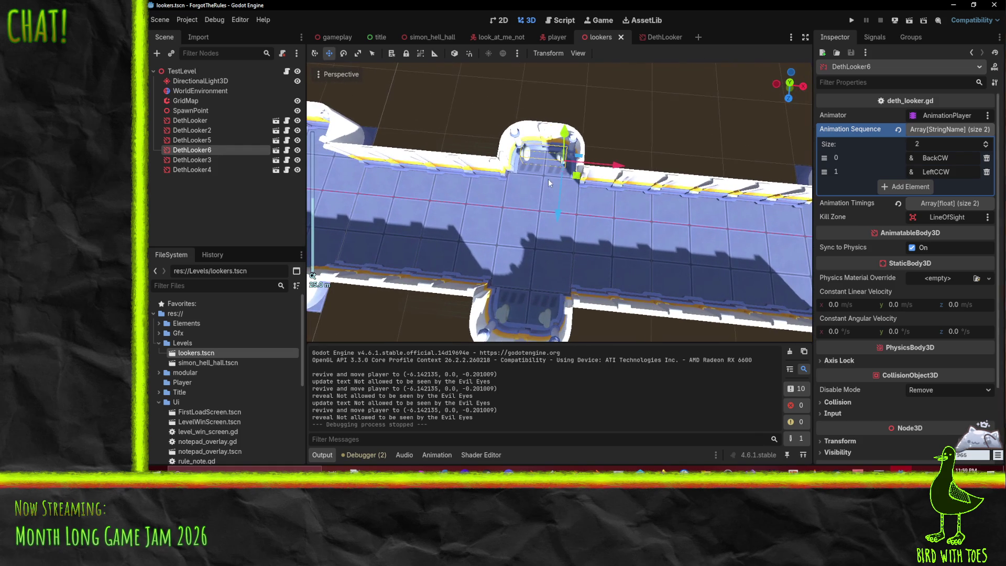
drag(558, 219, 496, 259)
ctrl+click(192, 140)
click(208, 160)
click(209, 140)
ctrl+click(209, 130)
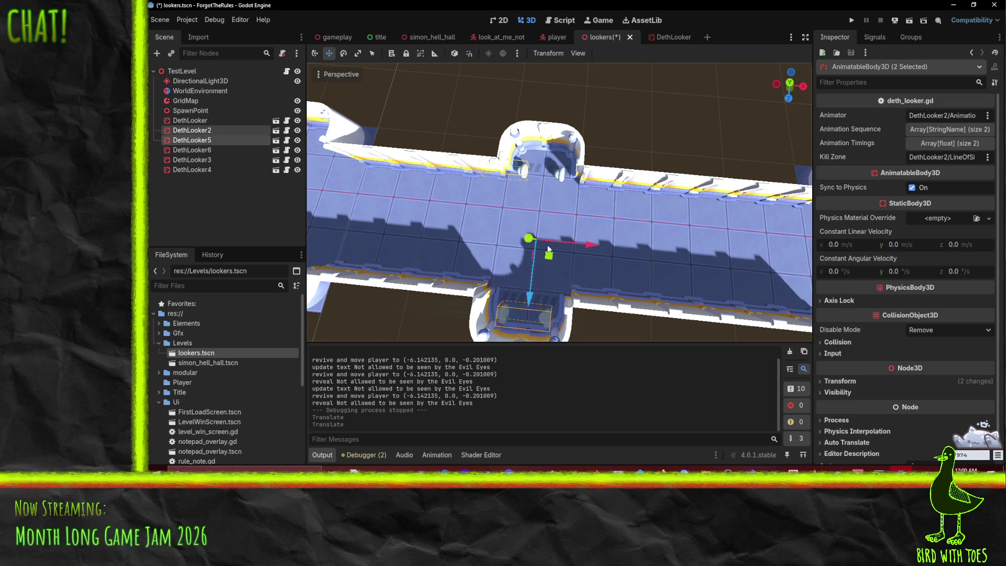
drag(526, 297, 523, 275)
key(ctrl+z)
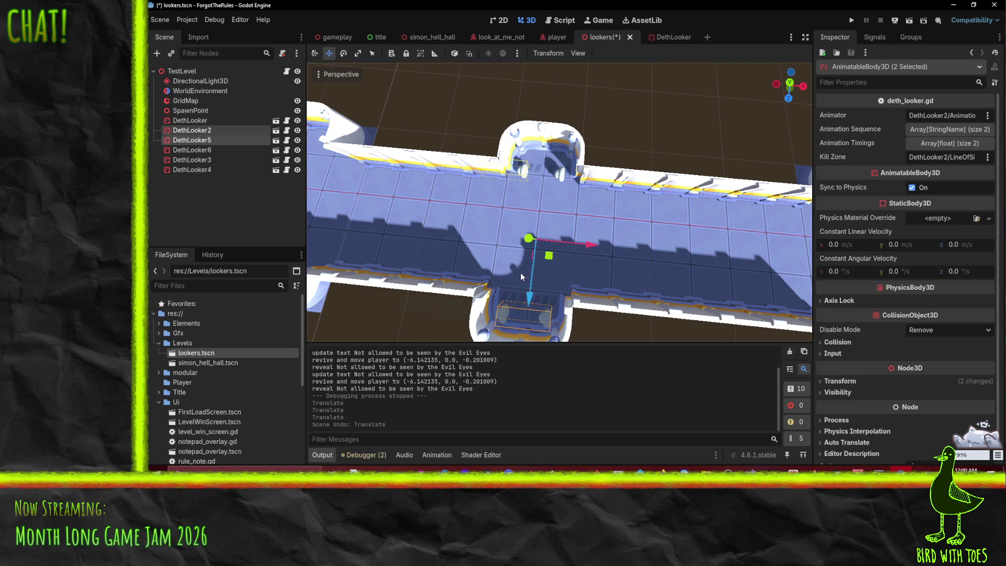
- Undo the accidental reparenting of DethLooker3 under DethLooker5
ctrl+click(213, 139)
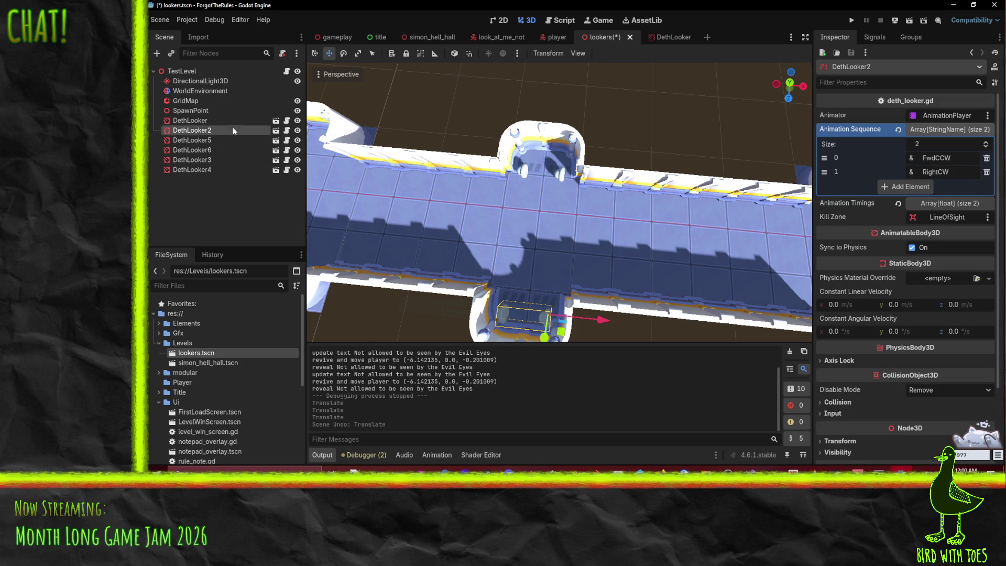
ctrl+click(218, 158)
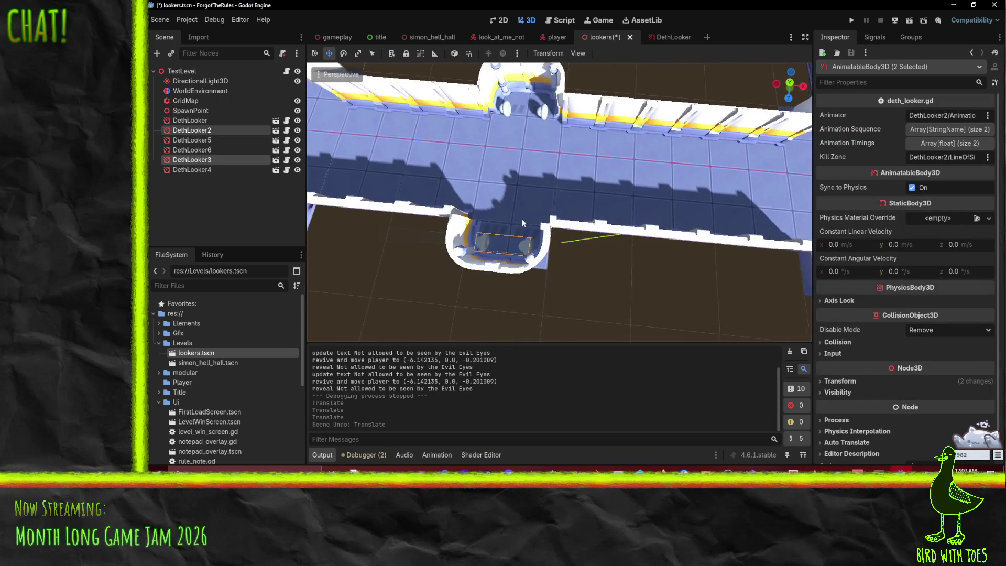
click(200, 159)
drag(205, 149, 206, 134)
key(ctrl+z)
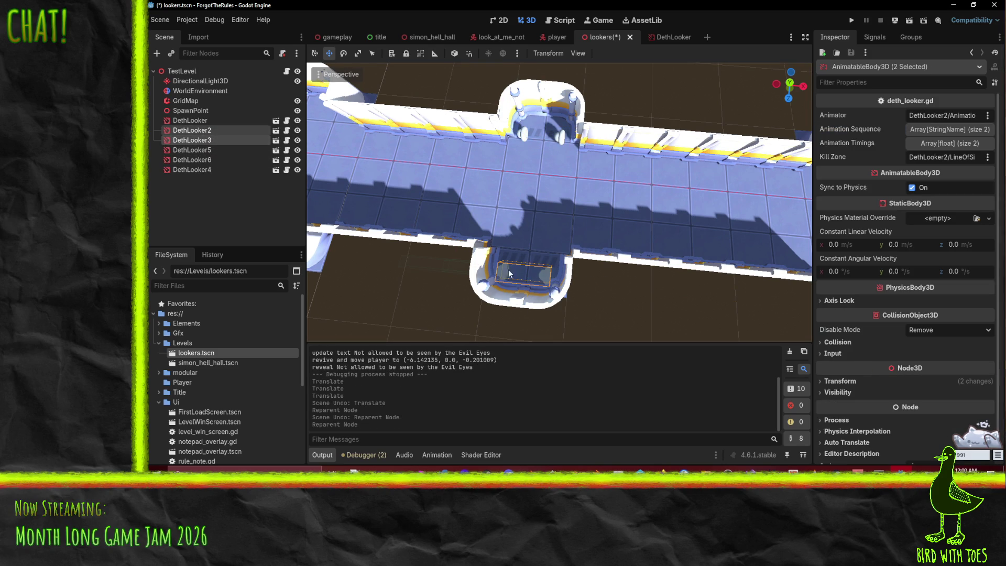
- Slide DethLooker2 and DethLooker along the Z axis and save the lookers scene
mouse_move(572, 258)
mouse_down()
mouse_move(449, 200)
mouse_move(470, 177)
mouse_move(504, 167)
mouse_up()
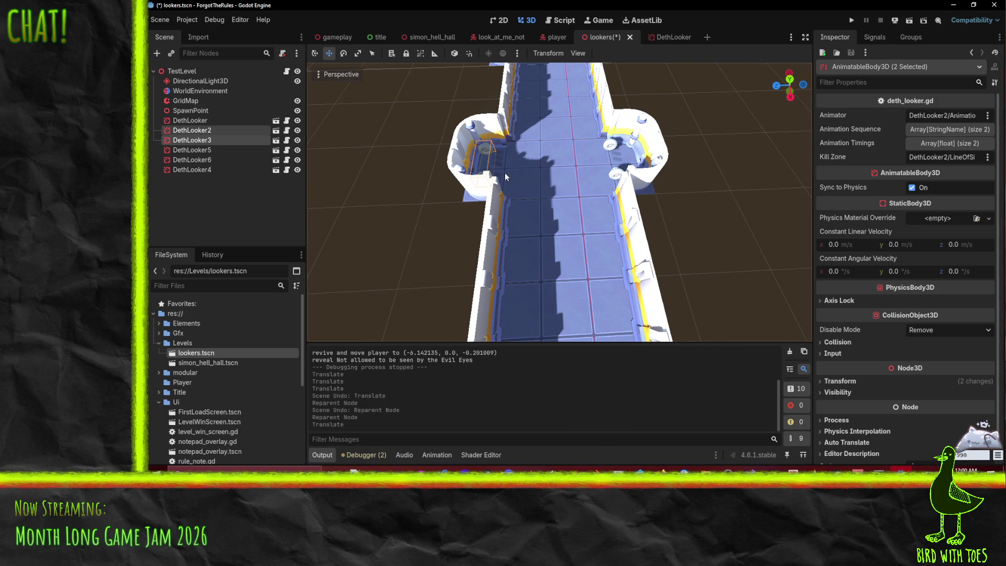
click(215, 129)
drag(457, 248, 470, 246)
click(210, 121)
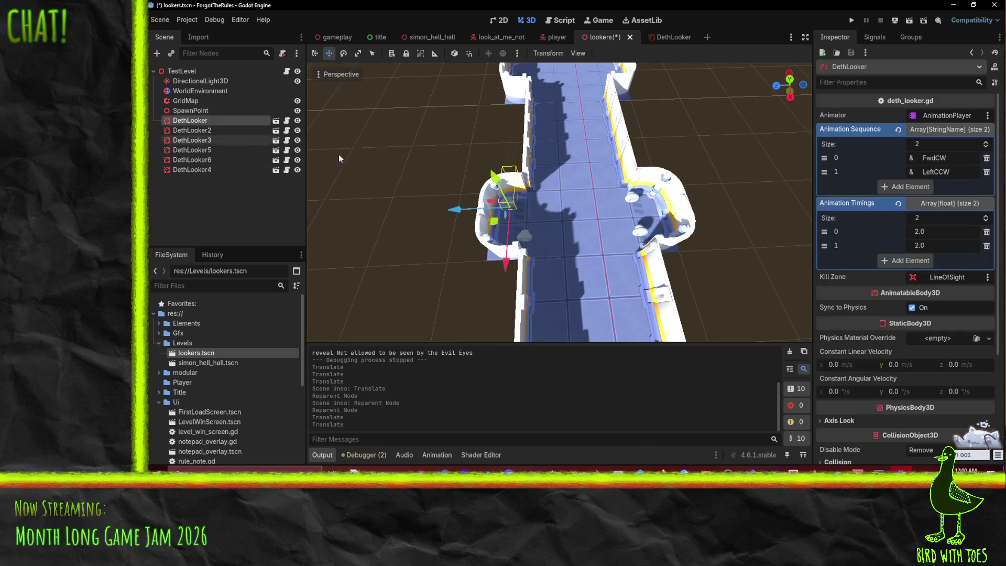
drag(439, 210, 453, 210)
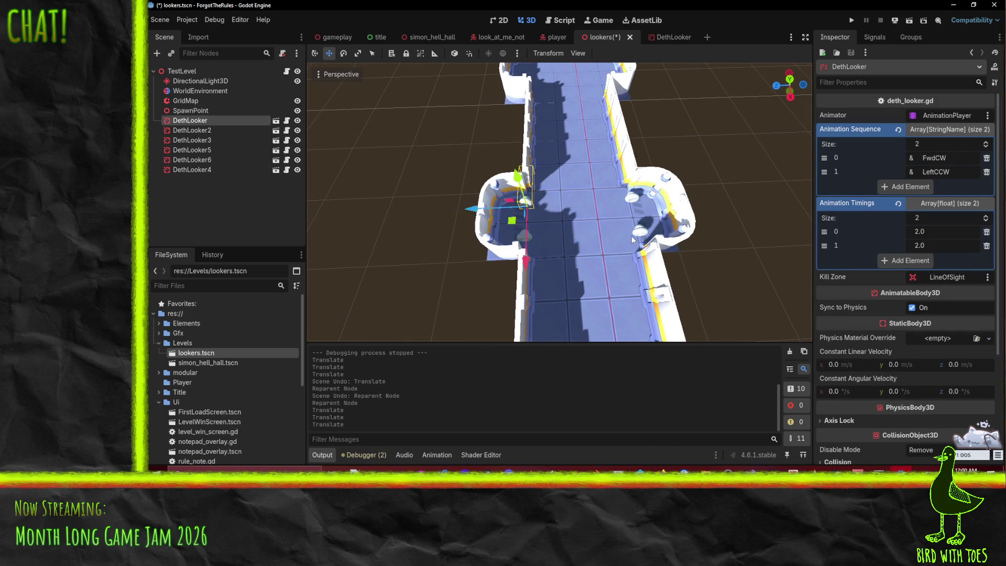
drag(570, 182, 590, 172)
scroll(580, 223, up, 5)
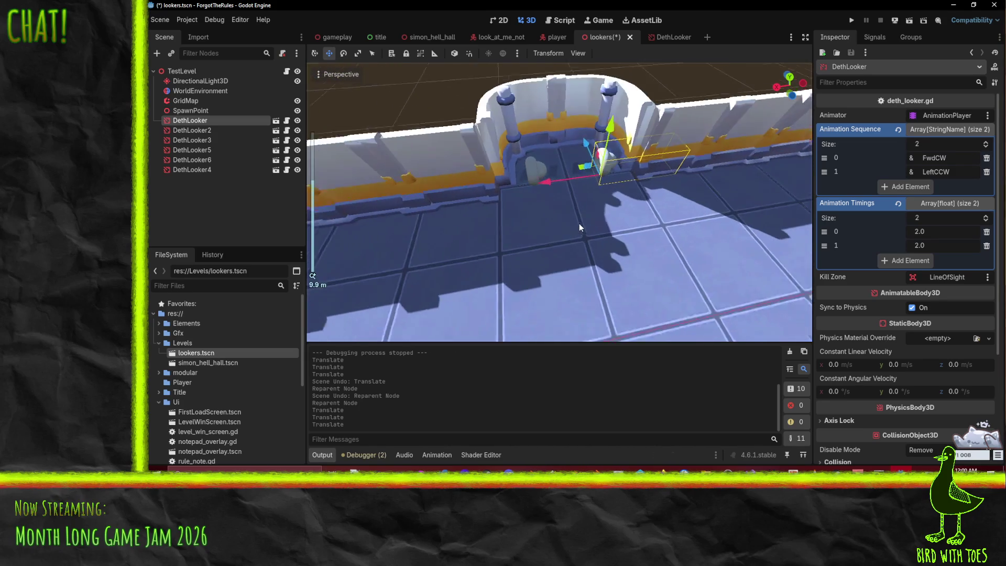
scroll(579, 226, down, 6)
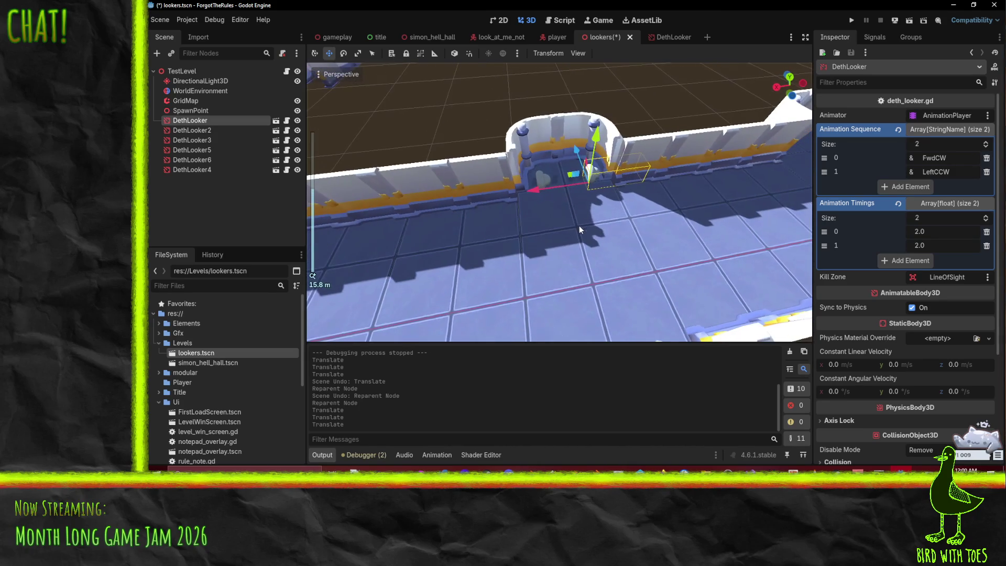
key(ctrl+s)
mouse_move(417, 171)
mouse_down()
mouse_move(727, 149)
mouse_move(706, 174)
mouse_up()
mouse_move(457, 237)
mouse_down()
mouse_move(540, 216)
mouse_move(504, 230)
mouse_move(577, 230)
mouse_move(416, 233)
mouse_move(376, 253)
mouse_up()
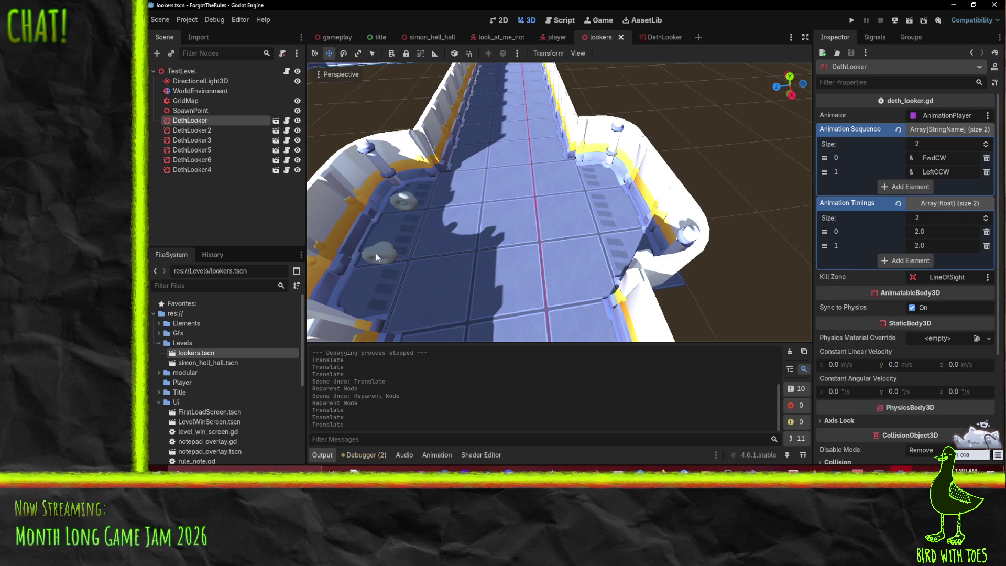
- Move DethLooker3 below DethLooker6 in the scene tree
click(375, 253)
click(189, 159)
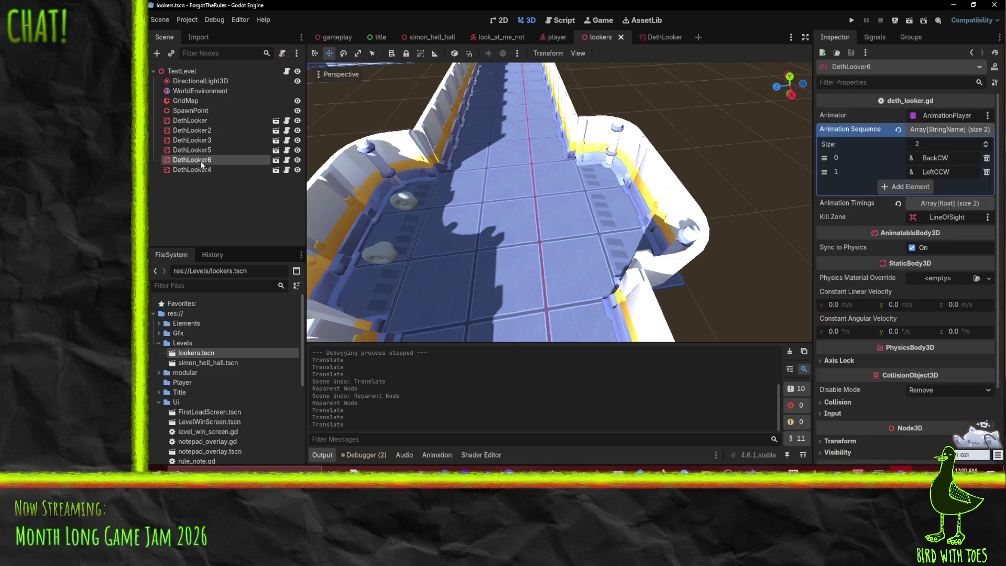
click(225, 171)
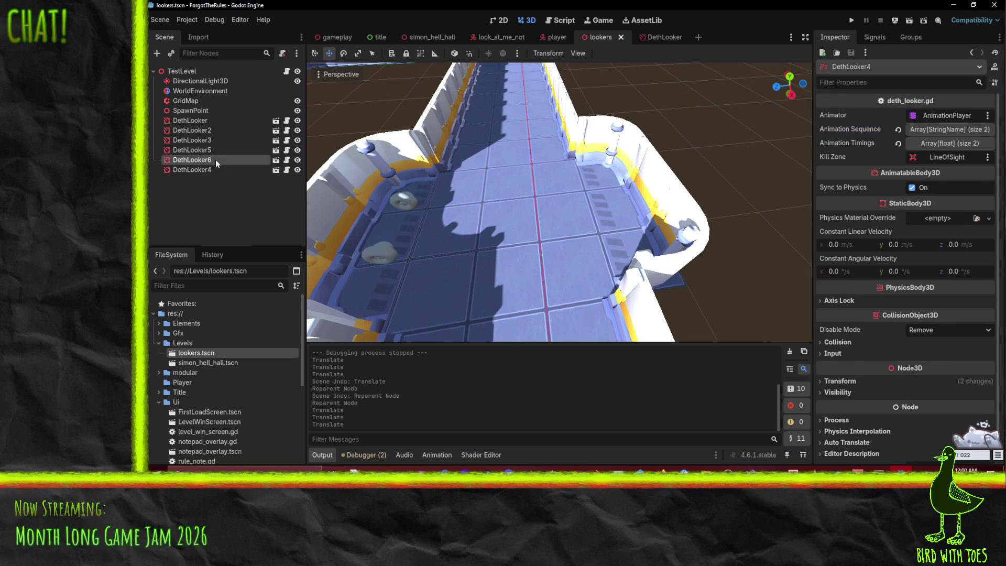
click(215, 159)
scroll(451, 151, down, 6)
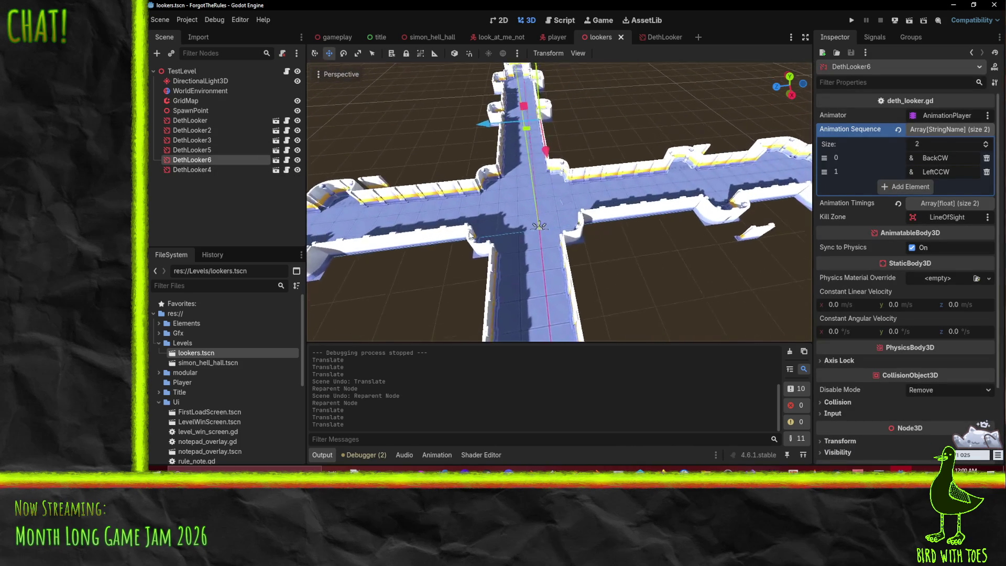
drag(509, 157, 445, 167)
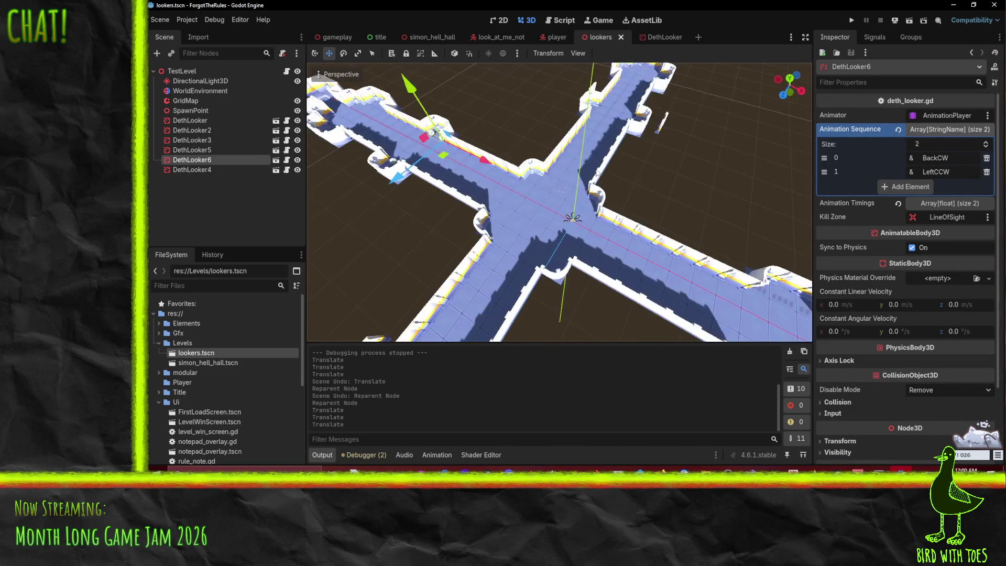
double_click(189, 121)
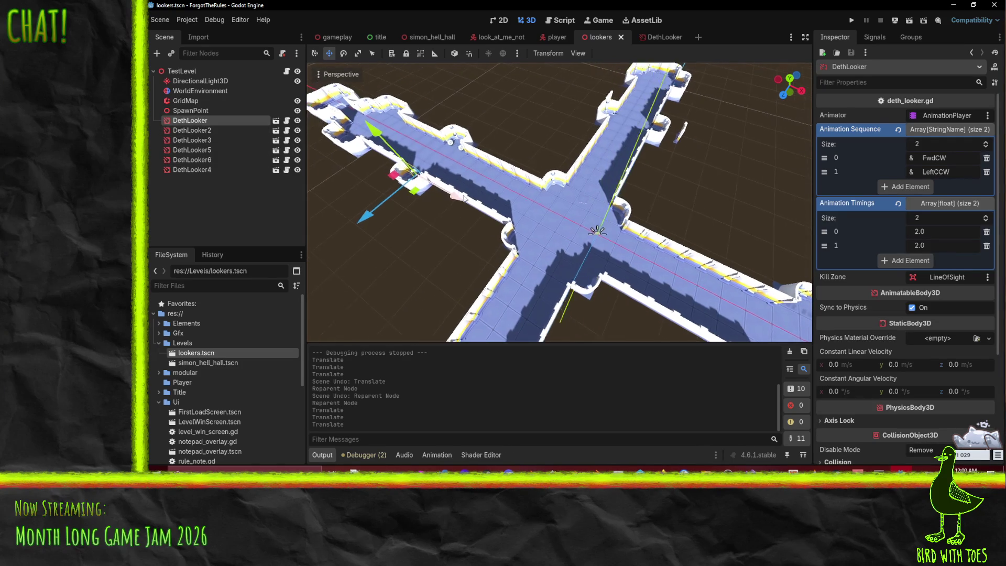
drag(190, 139, 197, 165)
click(206, 122)
- Shift DethLooker3 -1.0 along X inside the end room
double_click(202, 131)
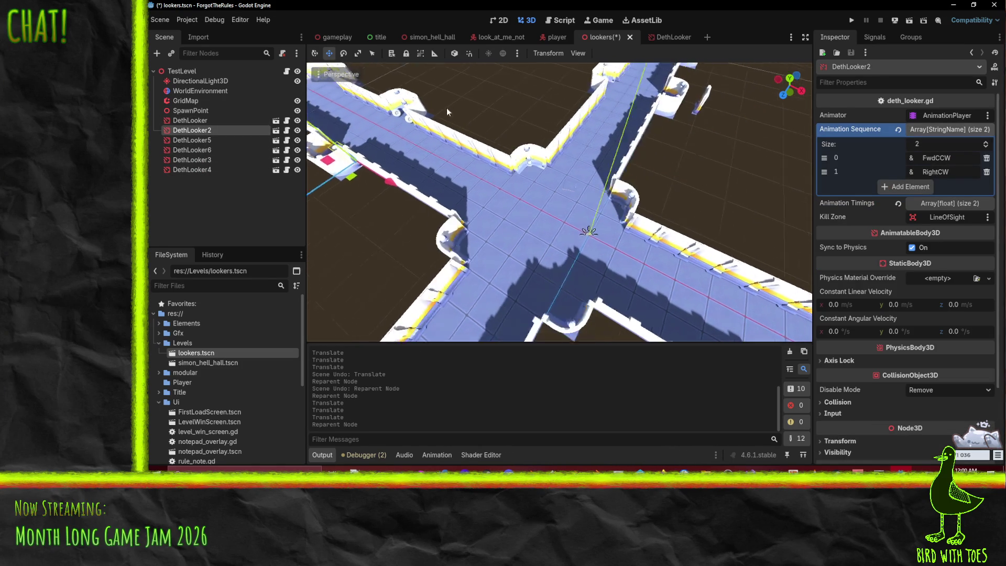
mouse_move(673, 205)
mouse_down()
mouse_move(547, 158)
mouse_move(535, 422)
mouse_move(444, 256)
mouse_move(565, 294)
mouse_up()
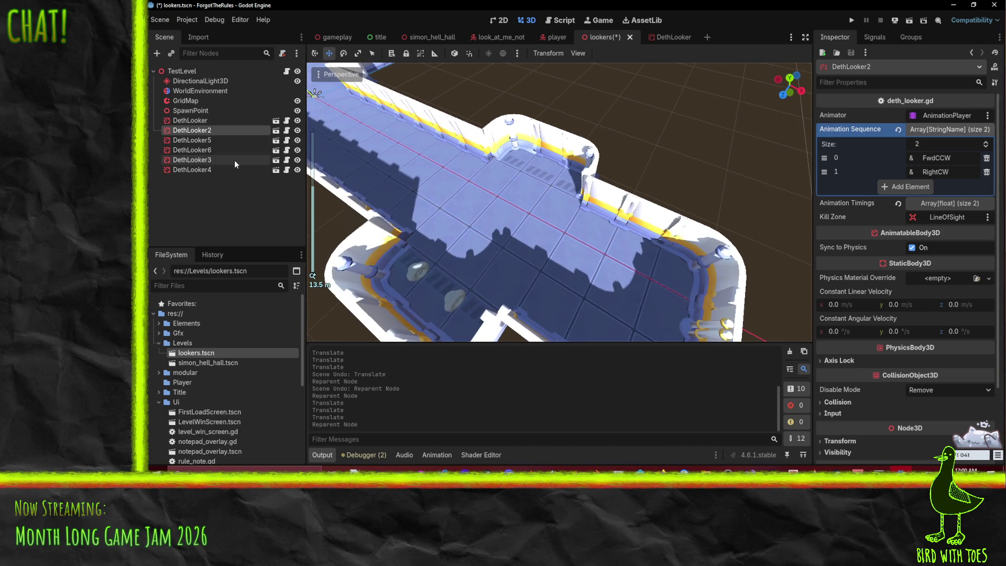
click(192, 160)
double_click(207, 173)
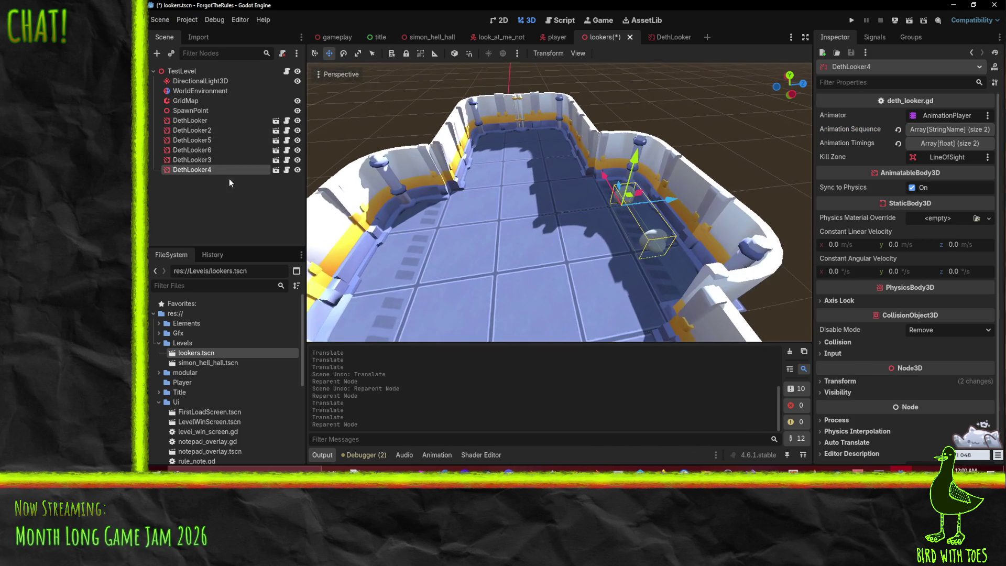
click(209, 161)
click(174, 149)
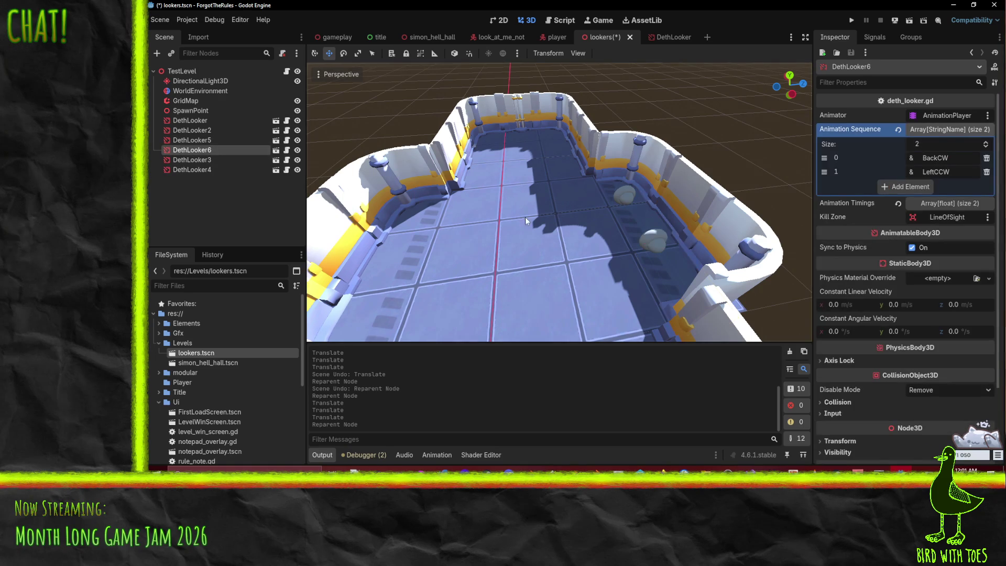
click(661, 245)
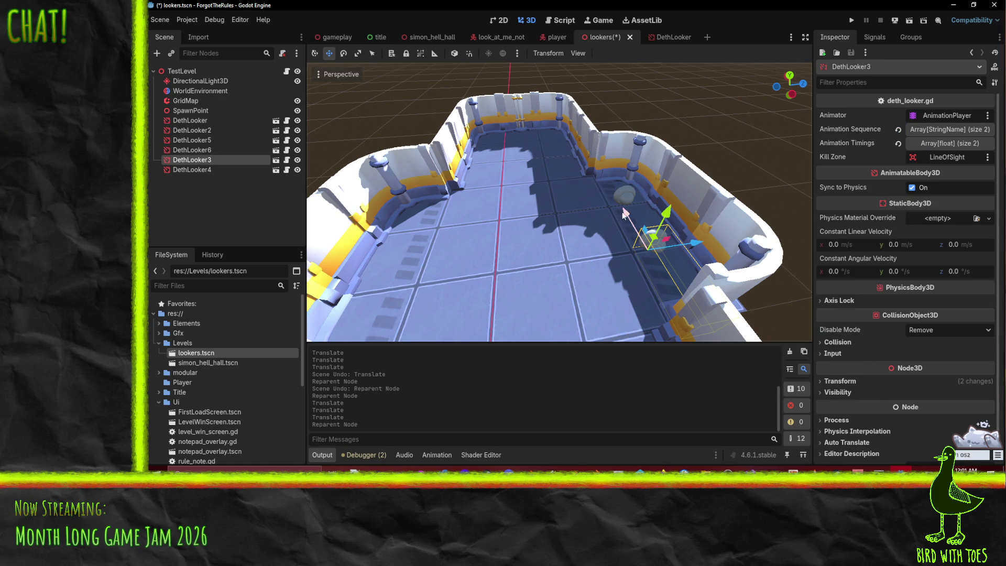
key(x)
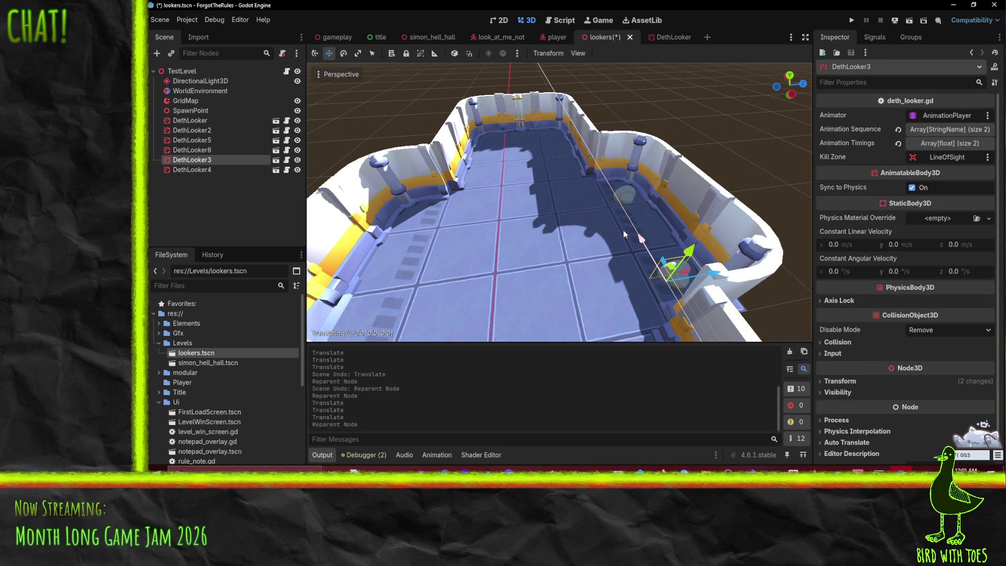
click(618, 225)
click(625, 200)
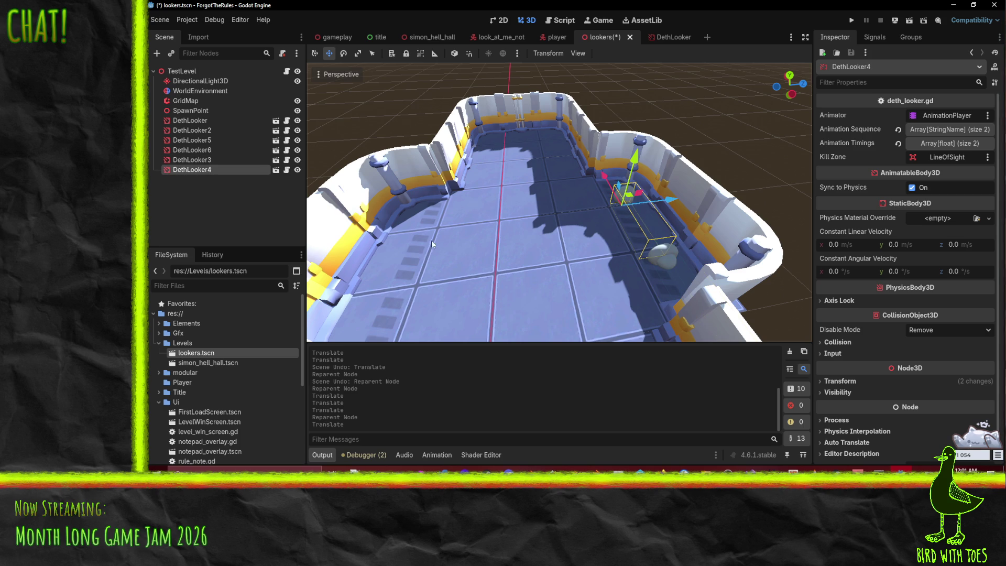
click(931, 129)
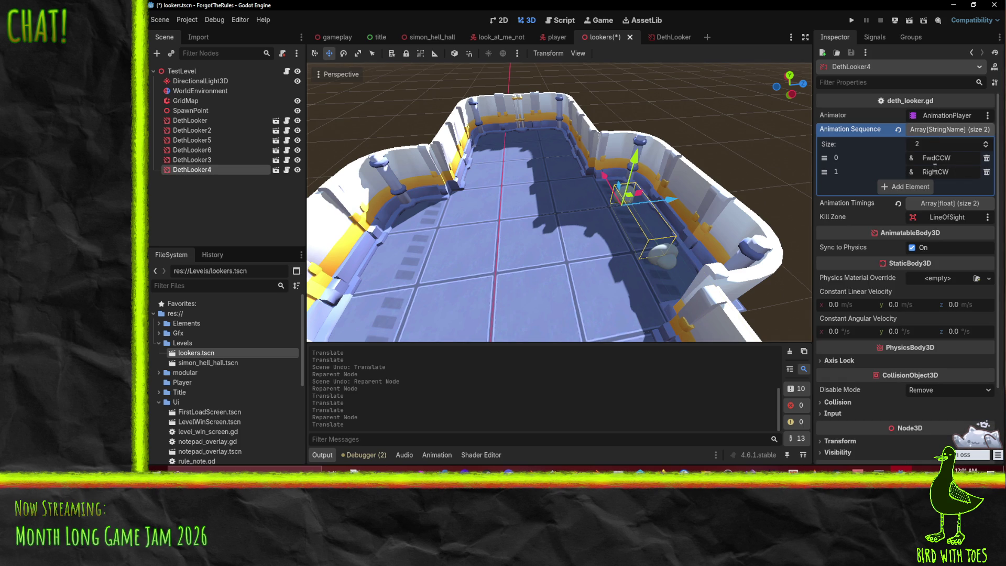
- Set DethLooker3's first Animation Sequence step to LeftCCW
click(945, 163)
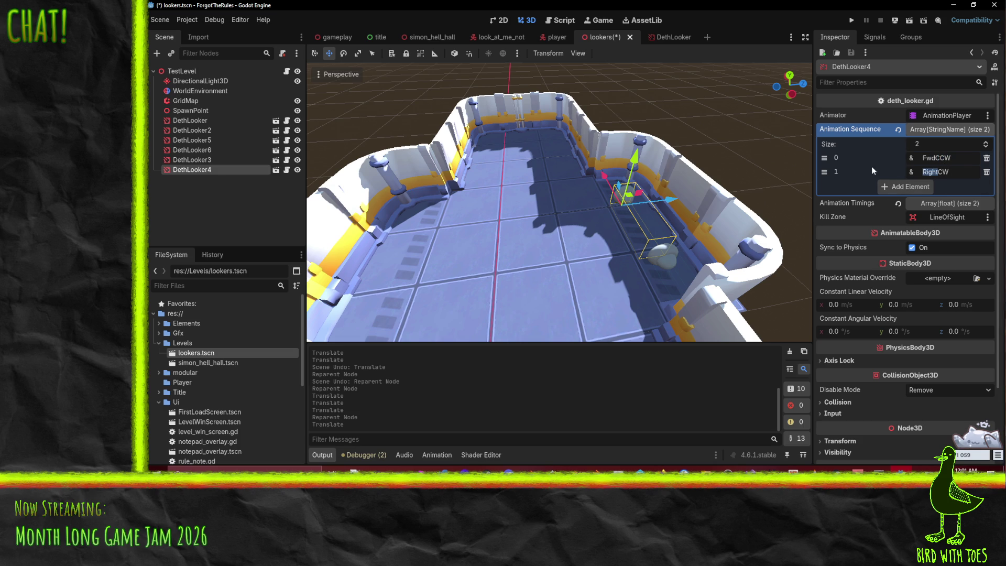
text(LeftC)
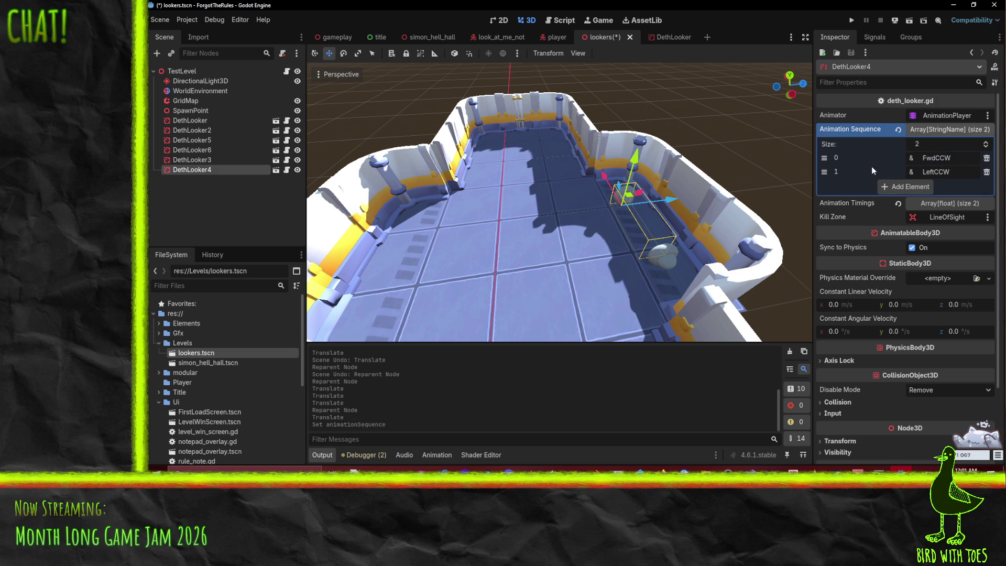
key(BackSpace)
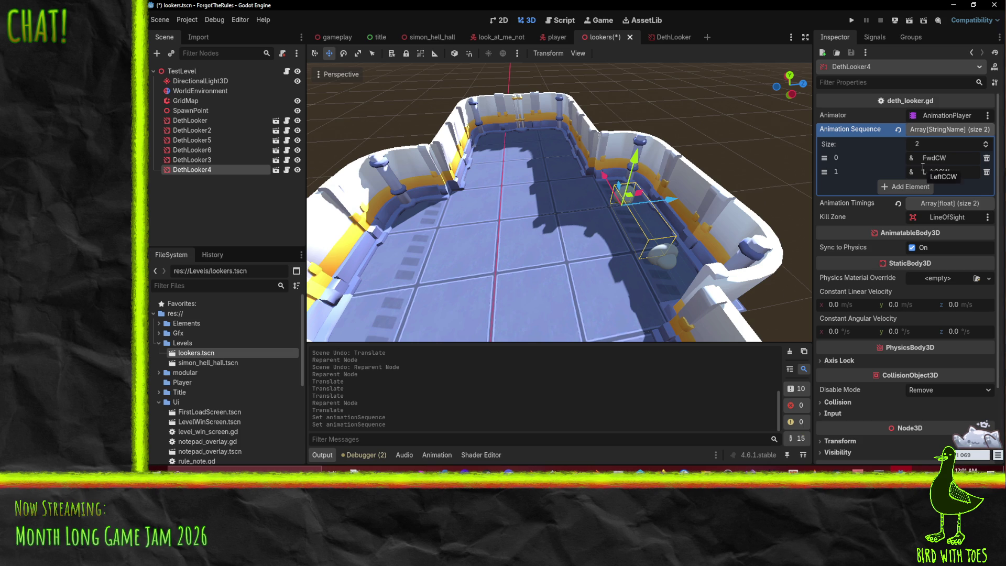
click(663, 266)
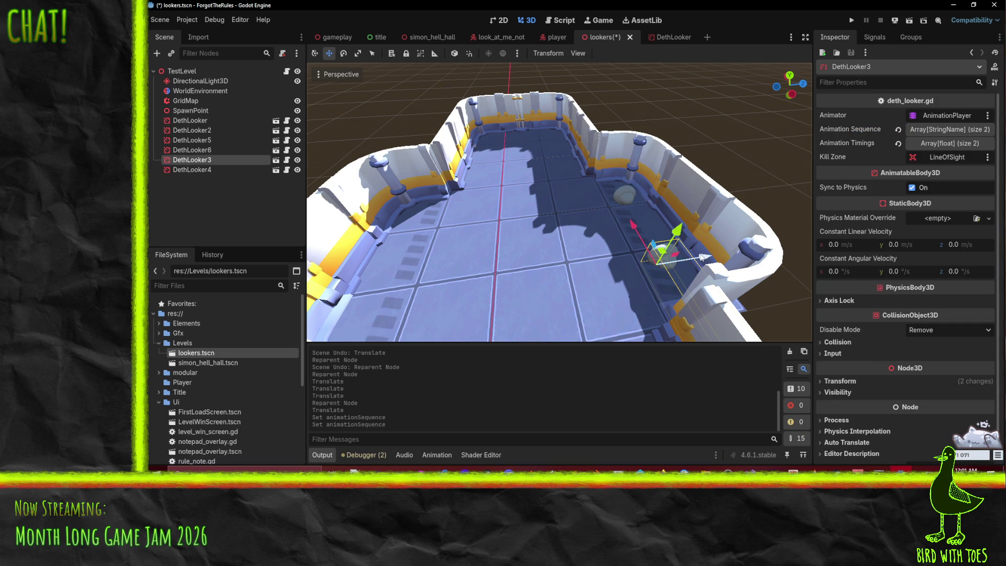
click(948, 129)
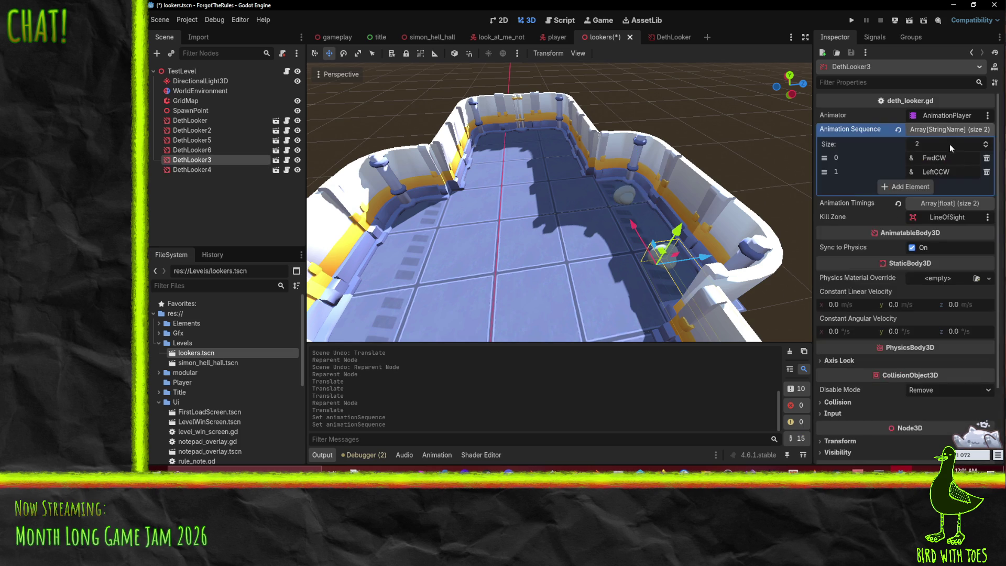
double_click(952, 158)
text(LeftCF)
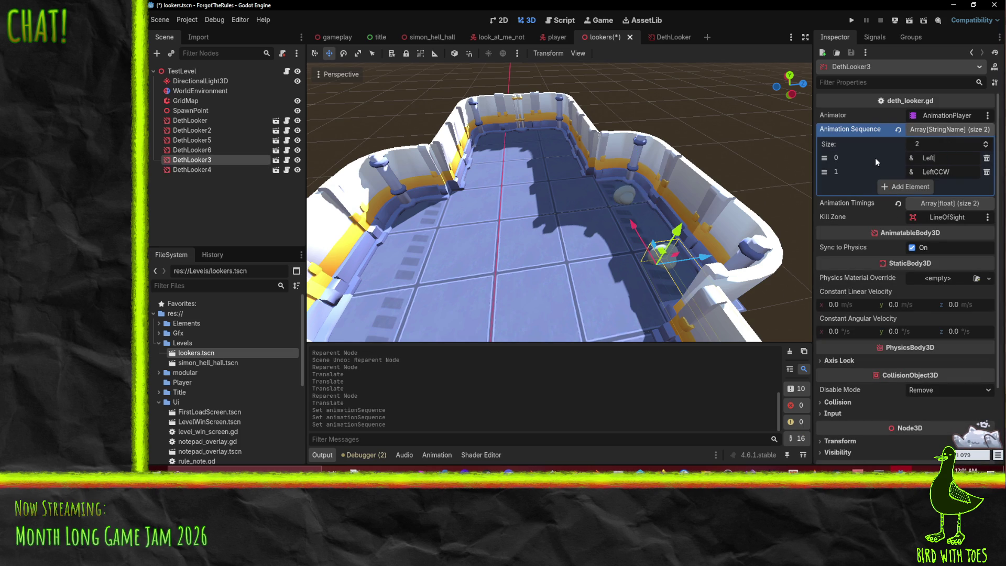
key(BackSpace)
text(W)
- Set DethLooker3's second Animation Sequence step to ForwardCW
drag(933, 177, 862, 179)
text(ForwardCCW)
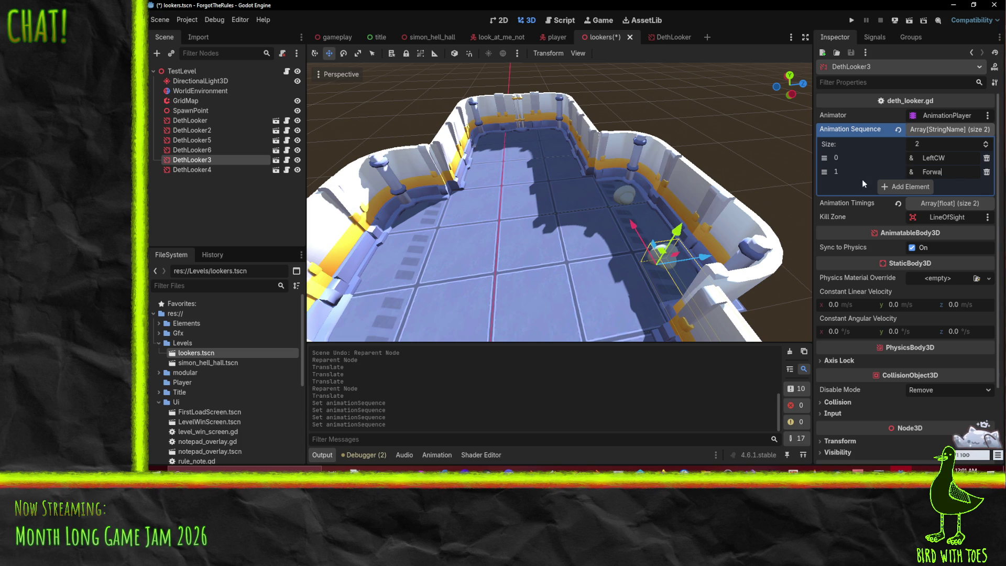
drag(711, 186, 542, 212)
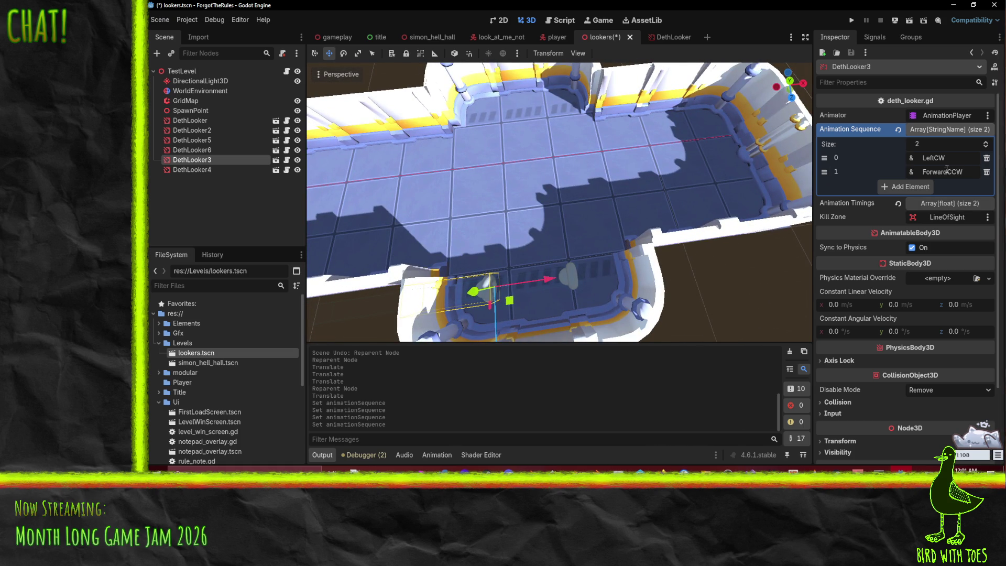
key(BackSpace)
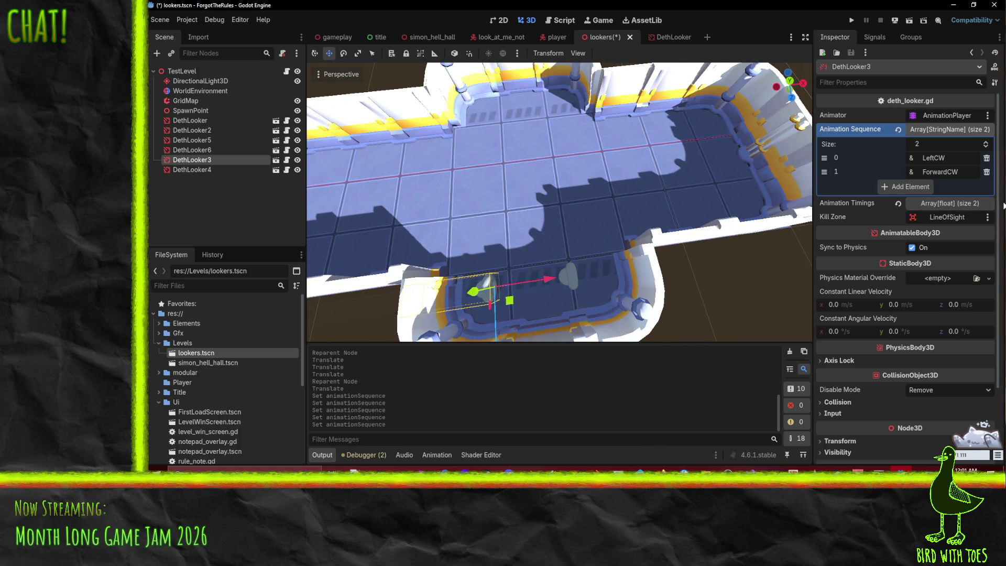
text(C)
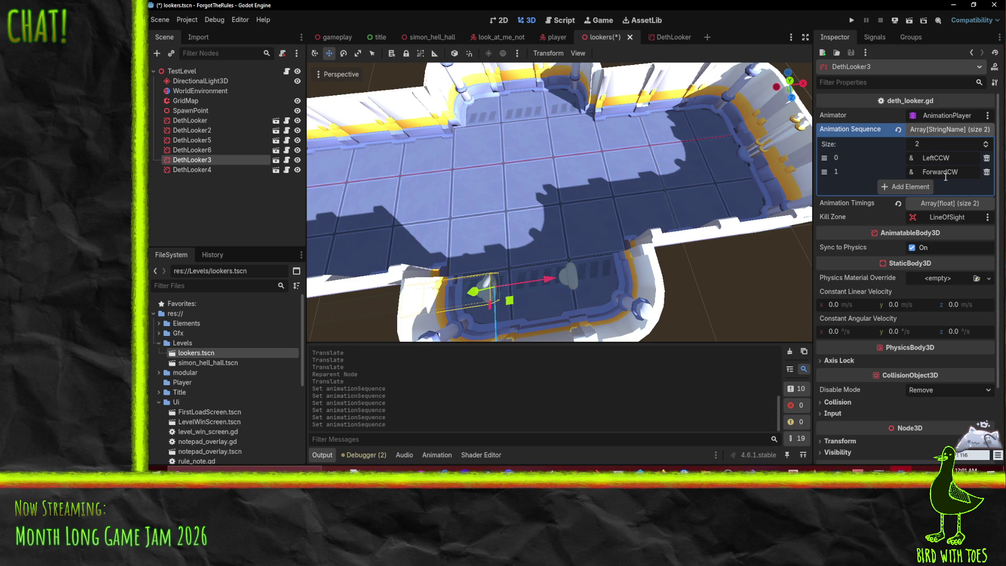
mouse_move(542, 243)
mouse_down()
mouse_move(533, 240)
mouse_move(638, 184)
mouse_move(681, 209)
mouse_move(617, 218)
mouse_up()
- Save the lookers level, playtest it from the title screen, and stop the game
key(ctrl+s)
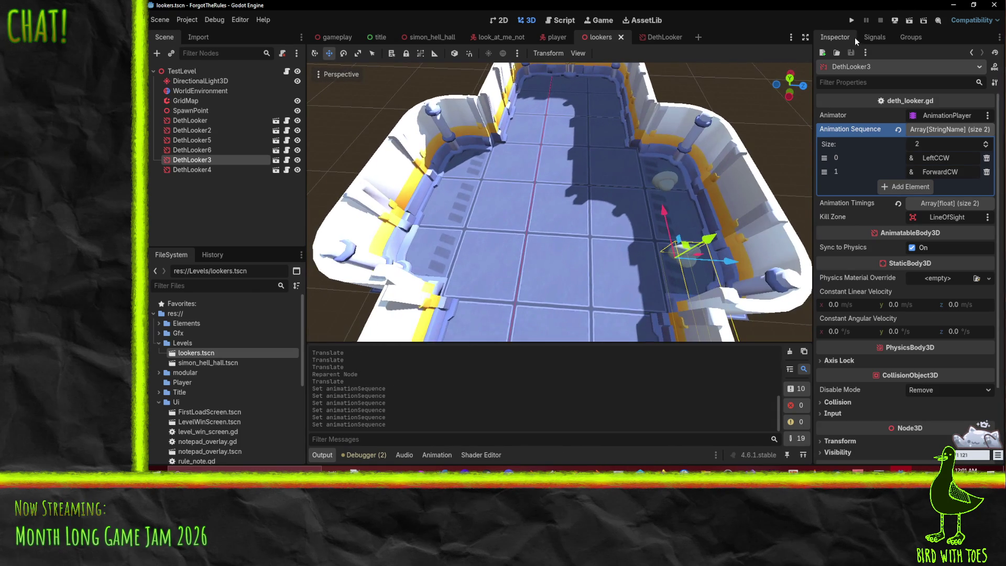
click(850, 19)
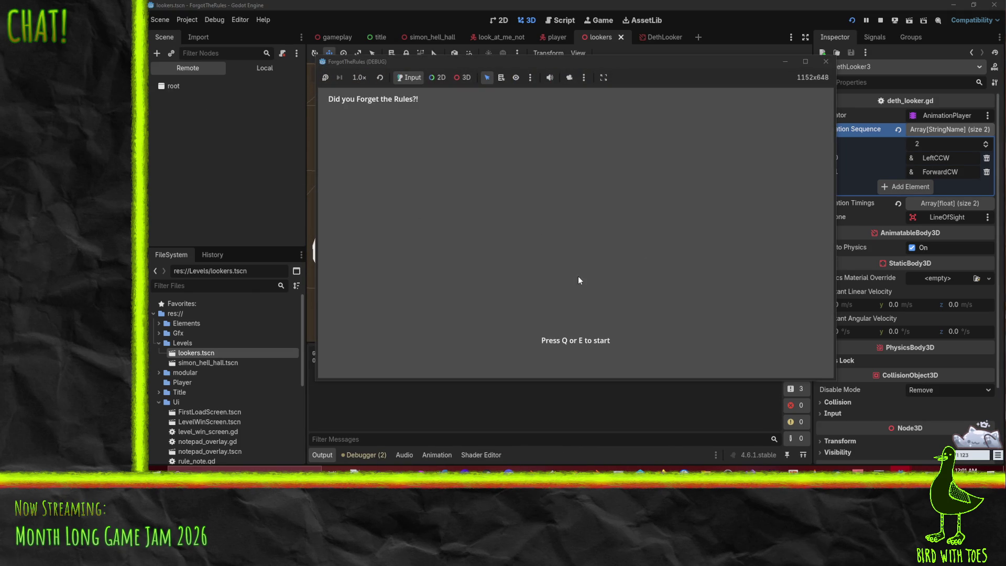
key(e)
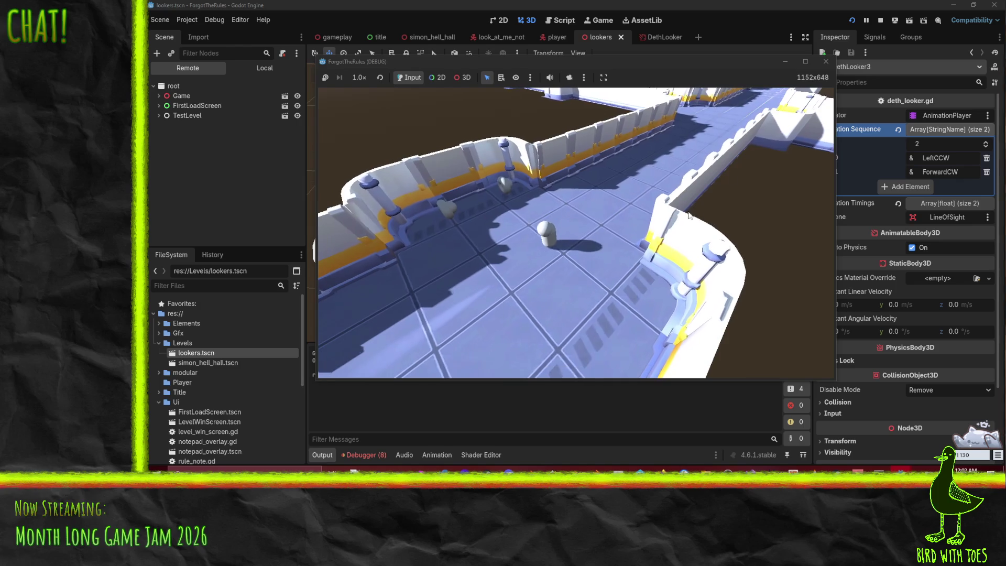
click(825, 62)
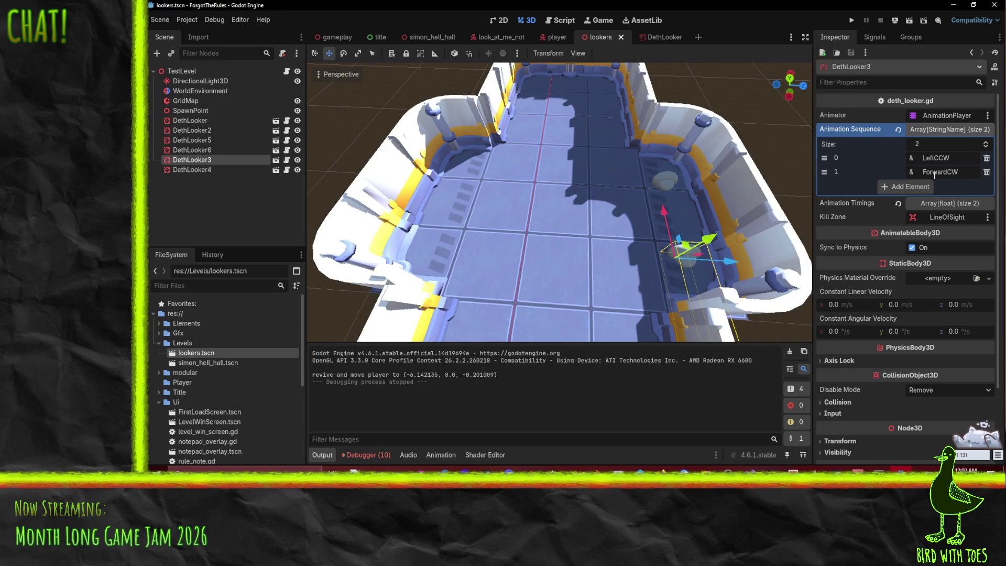
- Change DethLooker3's first step to LeftCW and save the lookers scene
mouse_move(695, 230)
mouse_down()
mouse_move(677, 228)
mouse_move(794, 212)
mouse_up()
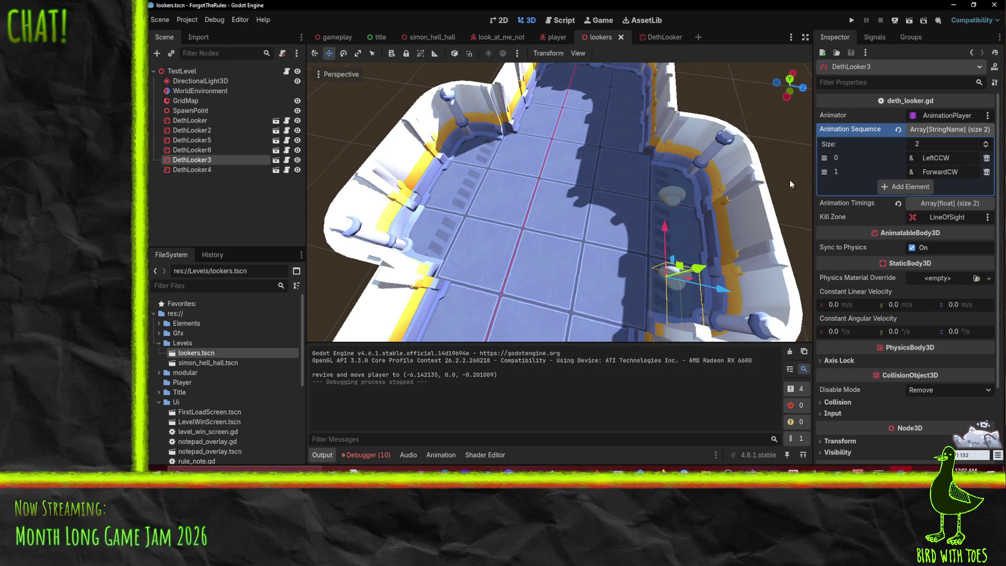
click(677, 203)
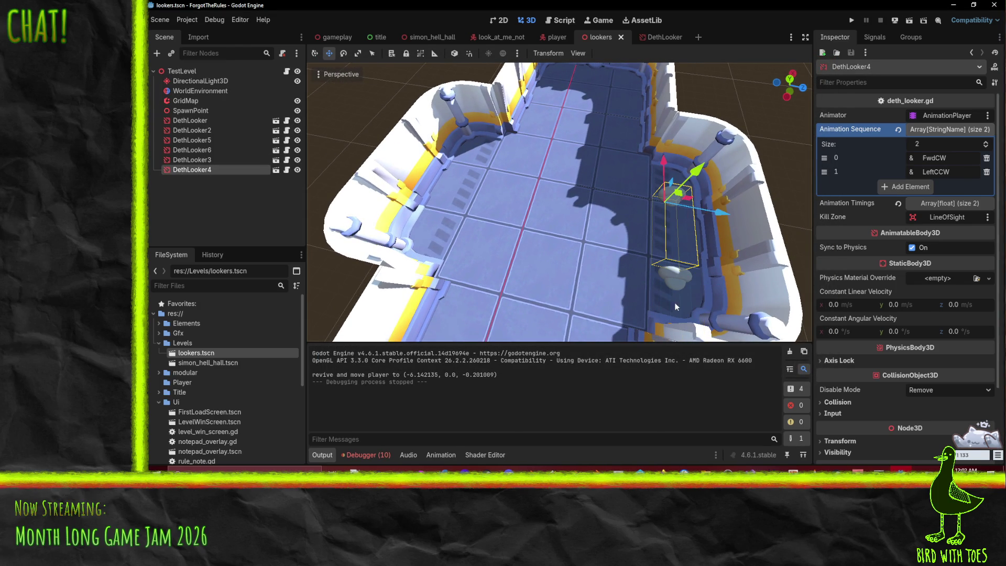
click(674, 279)
scroll(686, 262, down, 4)
scroll(699, 243, up, 3)
mouse_move(699, 243)
mouse_down()
mouse_move(583, 203)
mouse_move(596, 202)
mouse_up()
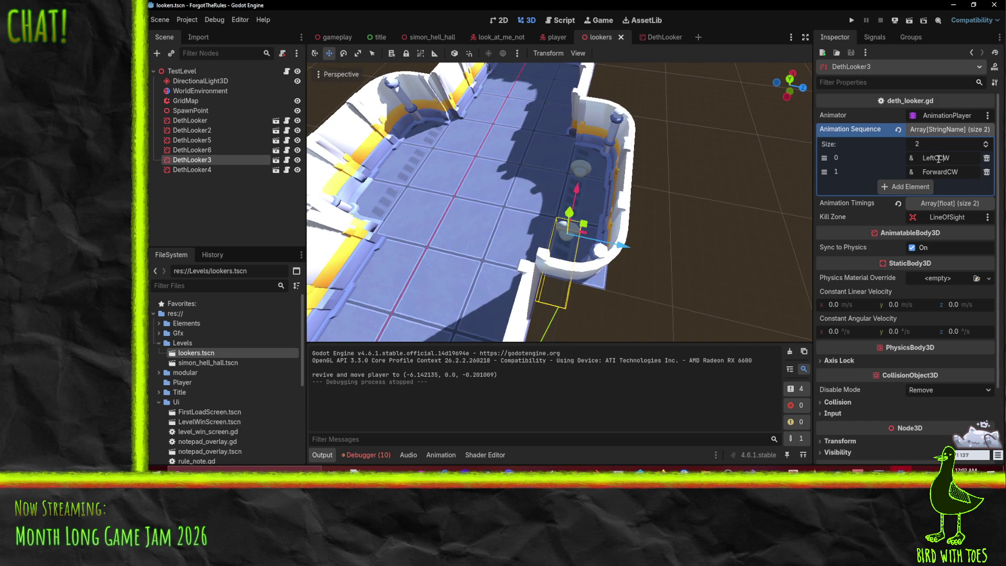
key(Return)
key(ctrl+s)
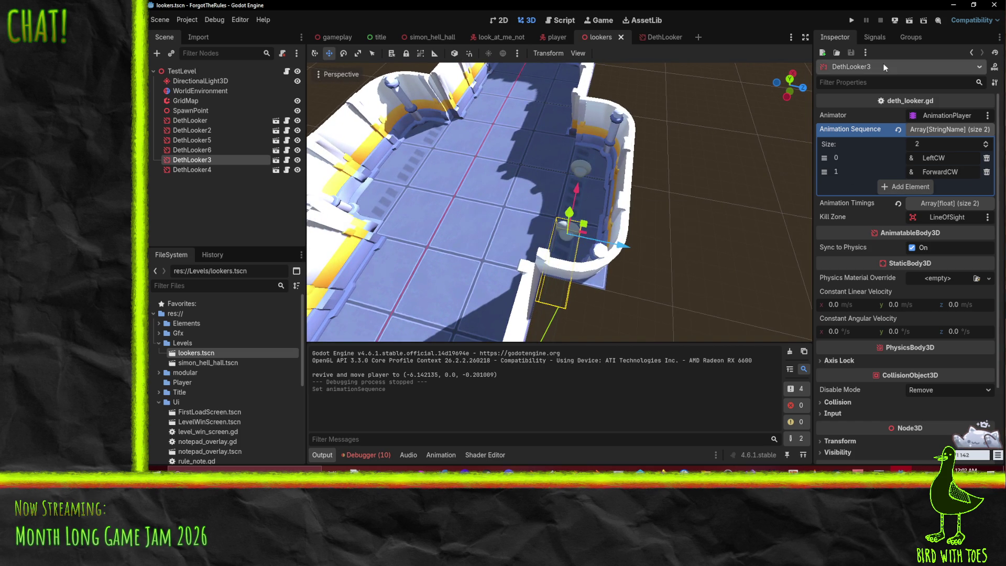
- Playtest the level from the title screen, then close the game
click(850, 24)
key(q)
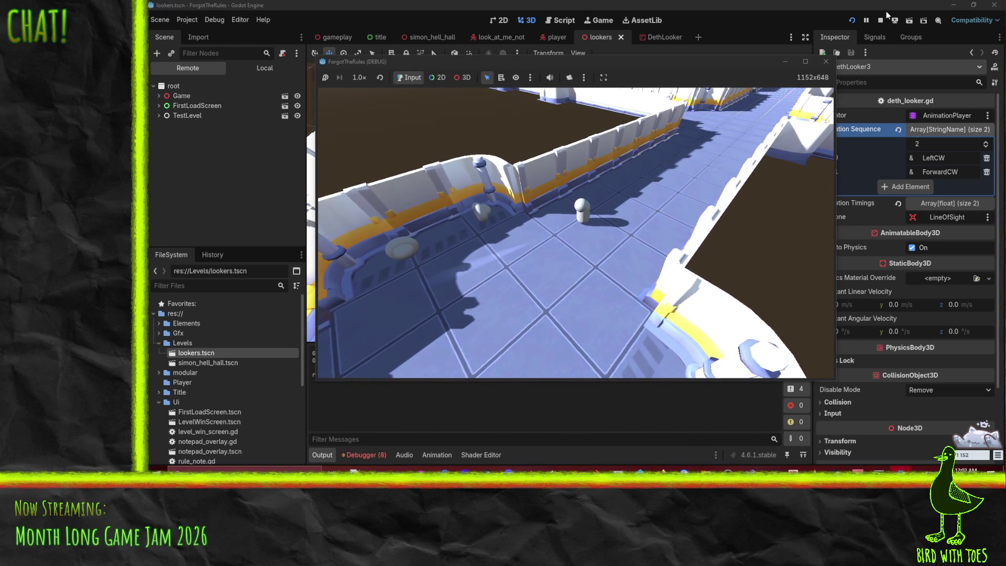
click(824, 63)
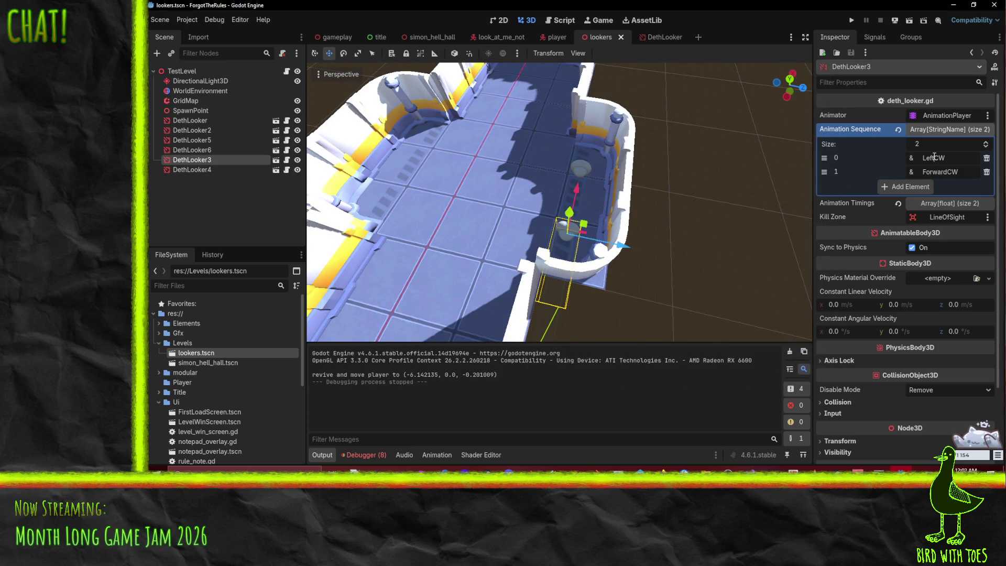
- Change DethLooker3's second step to ForwardCCW, save, and playtest the game
scroll(488, 184, down, 3)
scroll(488, 184, up, 3)
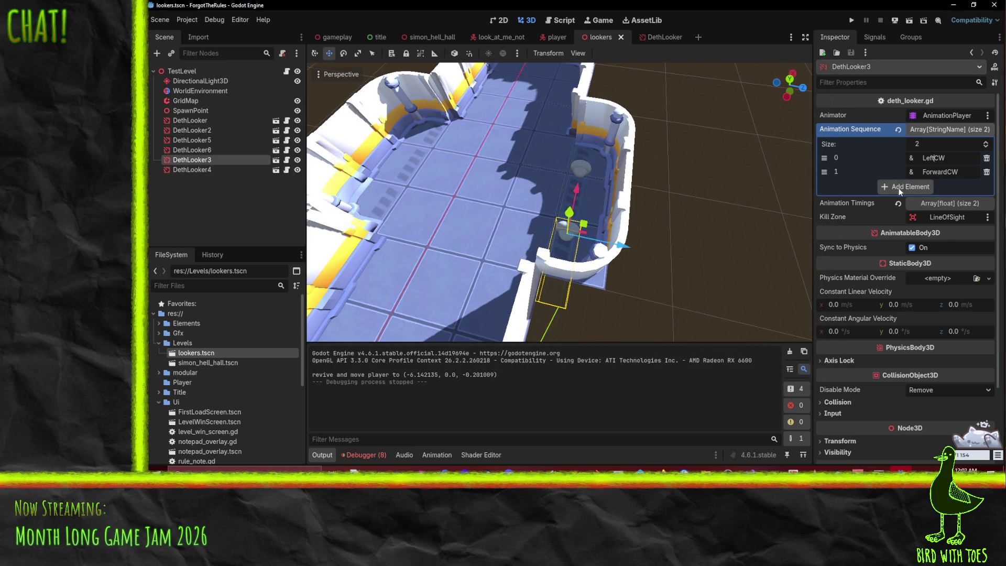
scroll(980, 253, down, 2)
scroll(963, 249, up, 2)
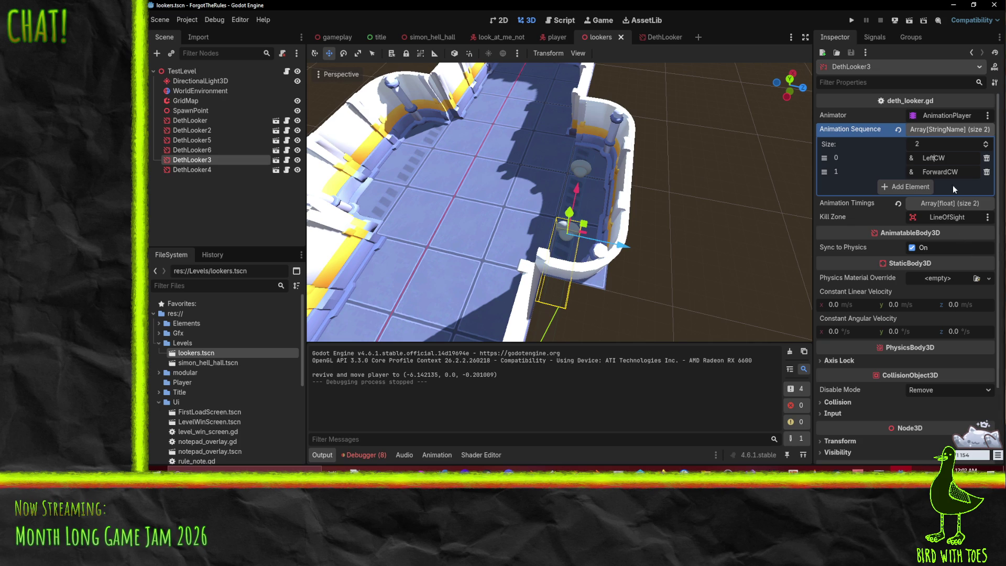
double_click(963, 169)
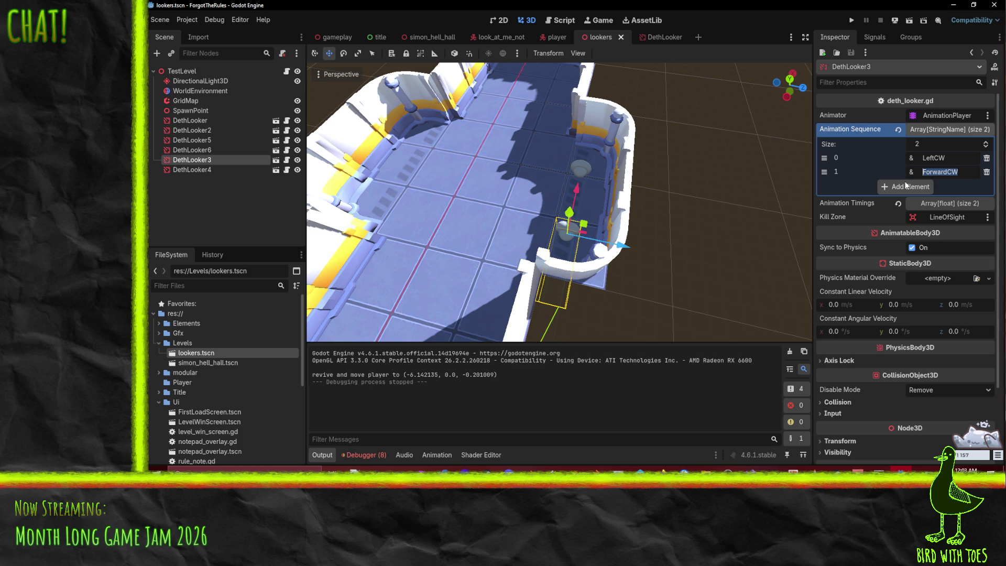
key(End)
text(C)
key(ctrl+s)
click(849, 21)
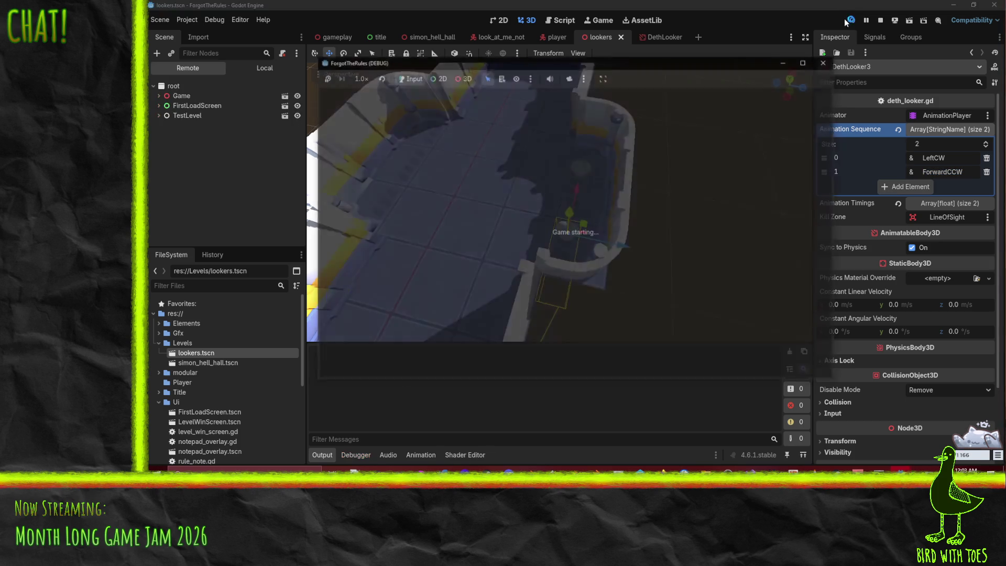
key(q)
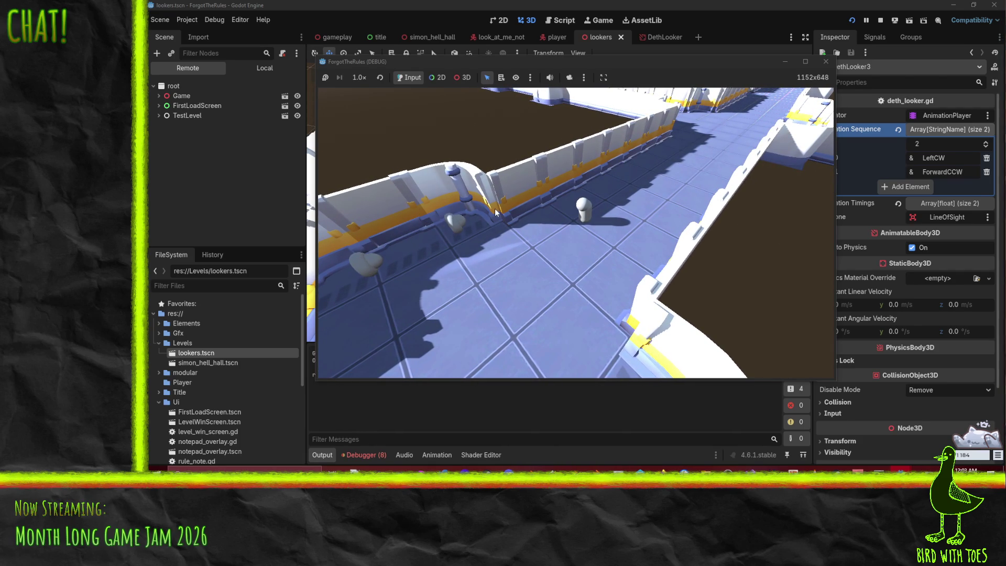
- Restore DethLooker3's sequence to LeftCCW then ForwardCW, save, and rerun the game
click(937, 159)
text(C)
click(951, 171)
key(BackSpace)
key(ctrl+s)
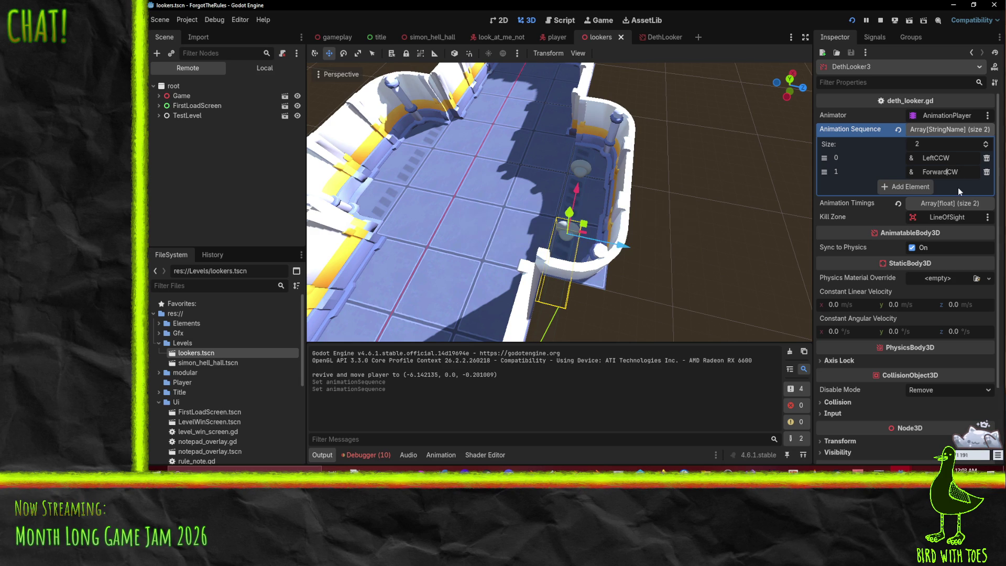
key(F5)
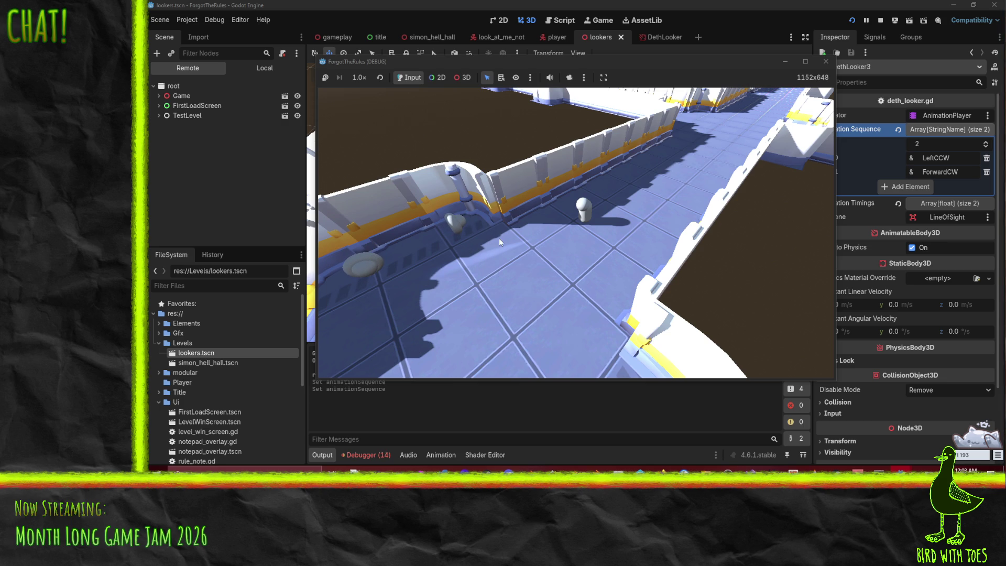
- Check DethLooker3's Animation Timings values and open the debugger panel
click(950, 214)
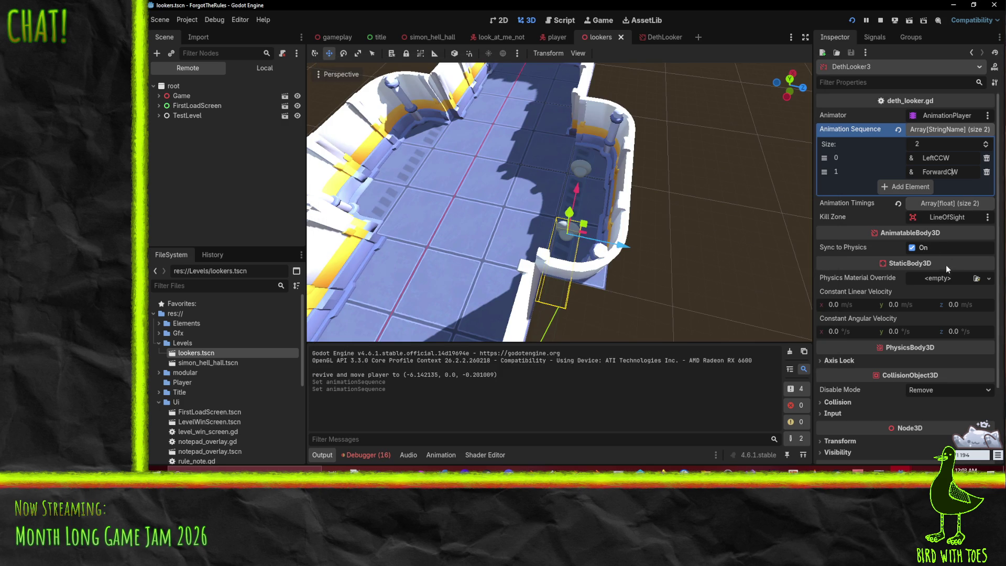
click(927, 205)
click(936, 203)
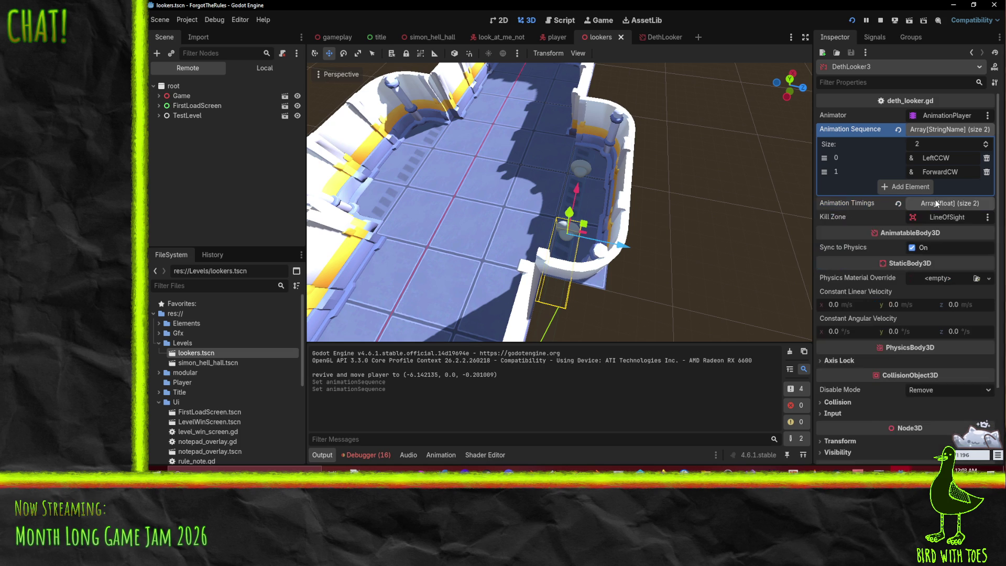
click(367, 454)
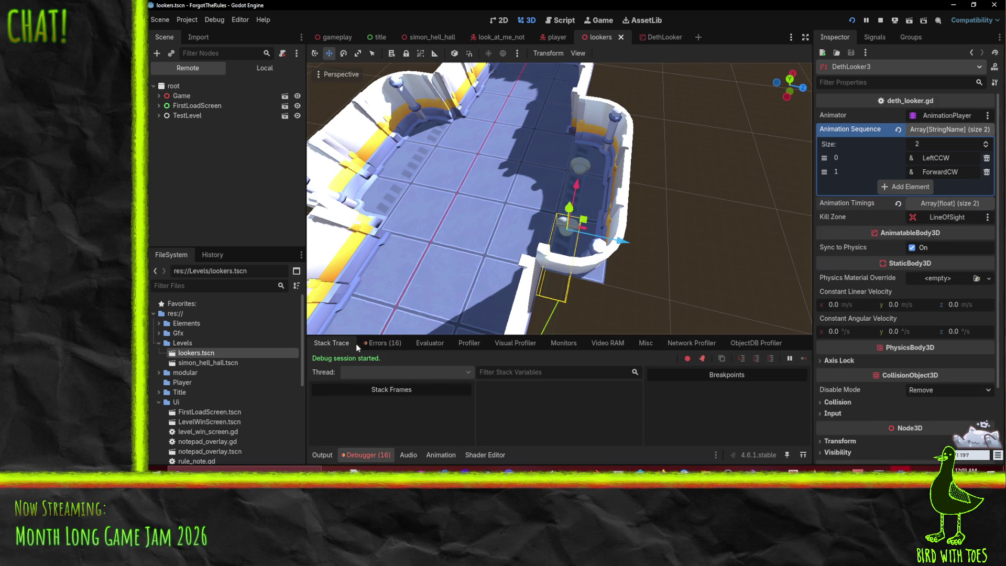
- Review the runtime errors reporting animation "ForwardCW" not found
click(373, 343)
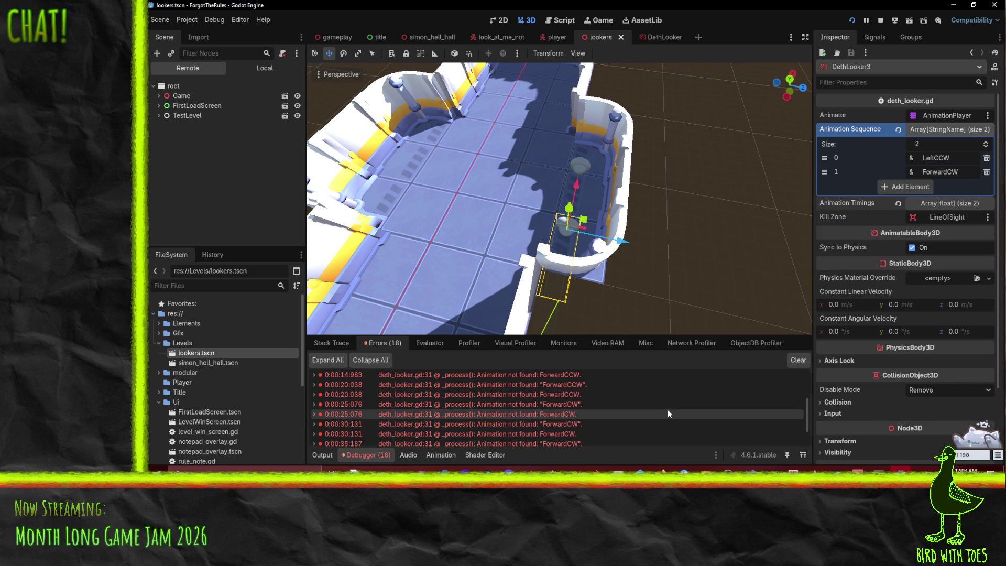
scroll(661, 429, down, 2)
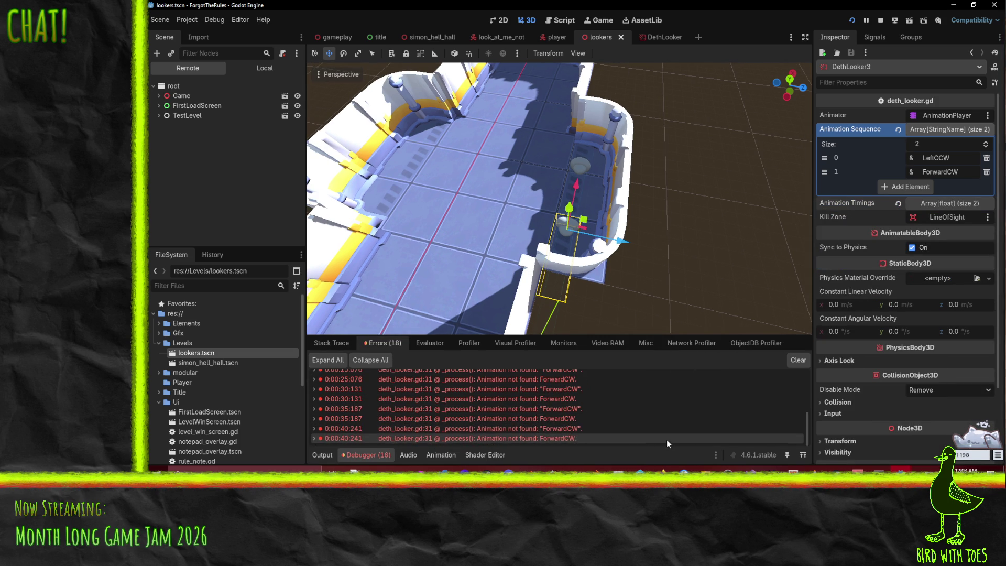
mouse_move(676, 435)
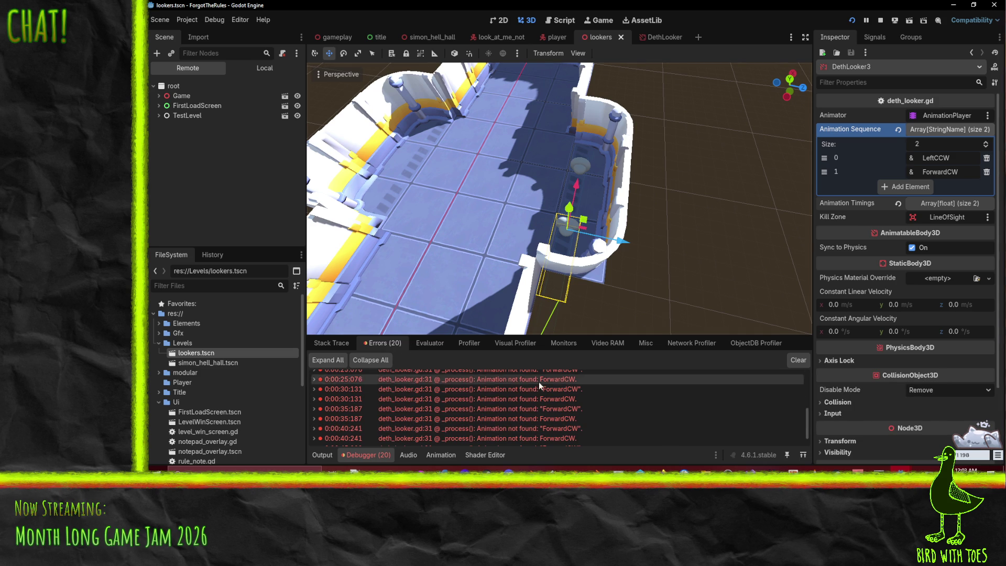
- Check the AnimationPlayer's animation names in the DethLooker scene, then return to the lookers level
click(652, 37)
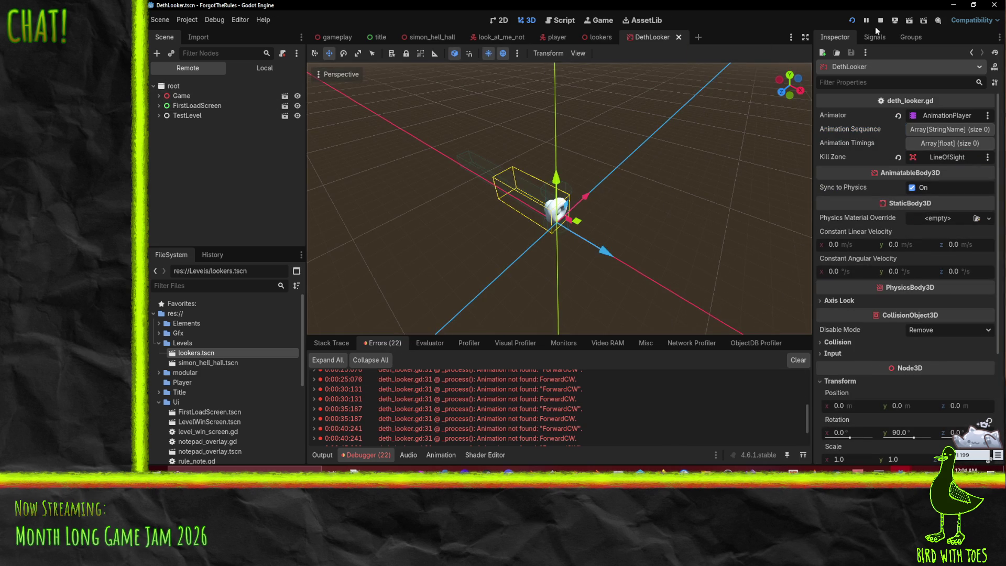
click(264, 67)
click(184, 96)
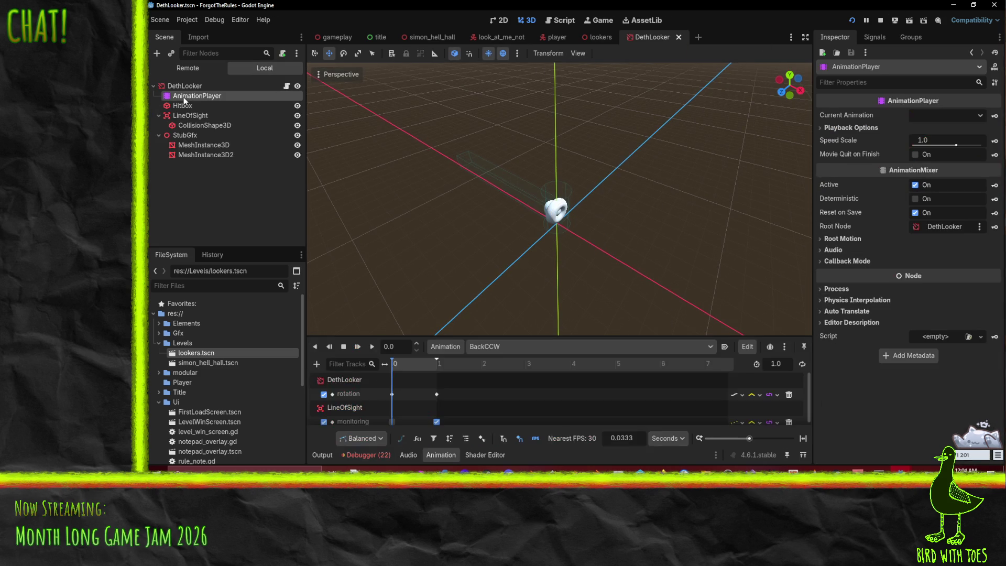
click(502, 346)
click(540, 317)
click(597, 37)
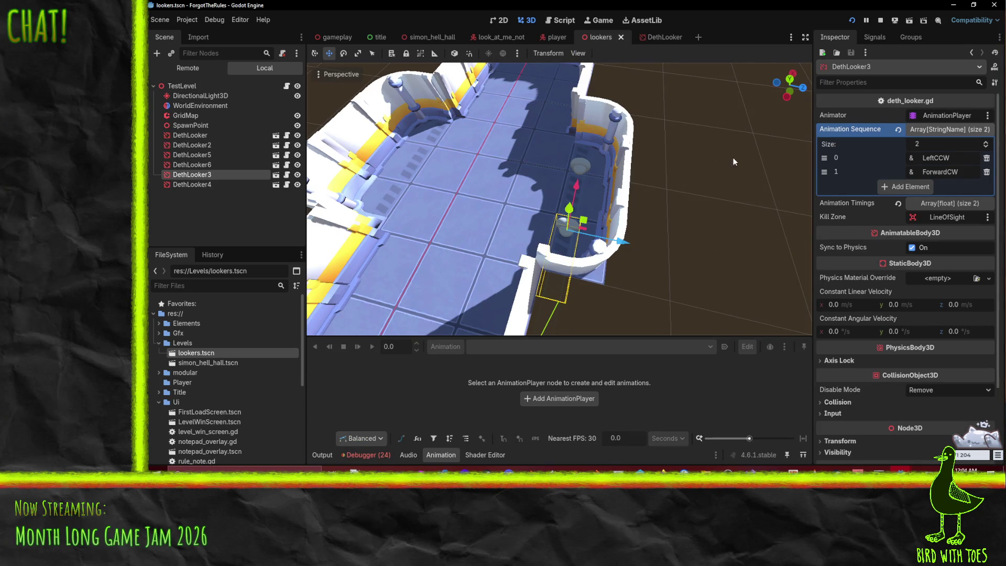
- Shorten DethLooker3's second step to FwdCW, then save and playtest the level
key(BackSpace)
key(BackSpace)
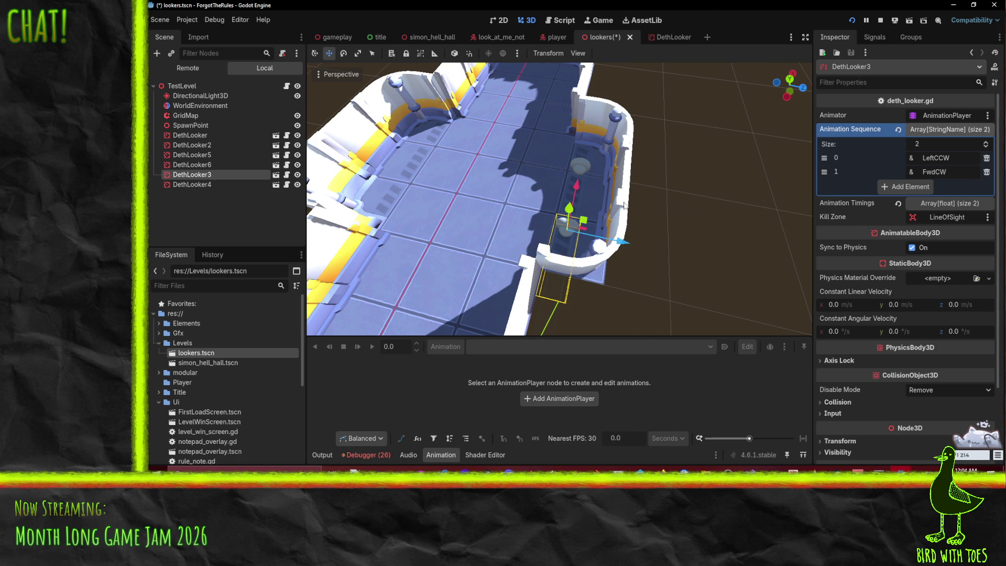
key(F5)
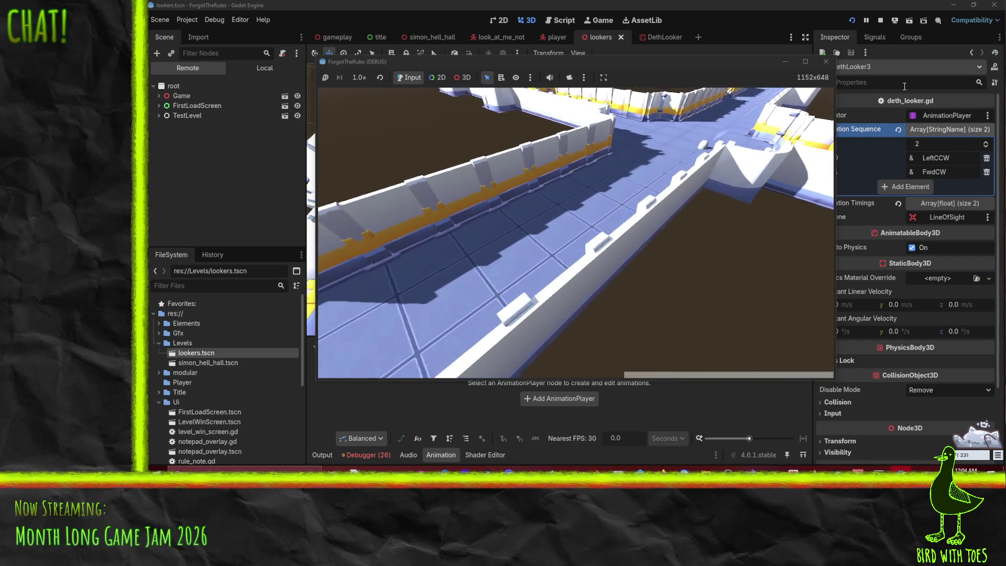
click(879, 21)
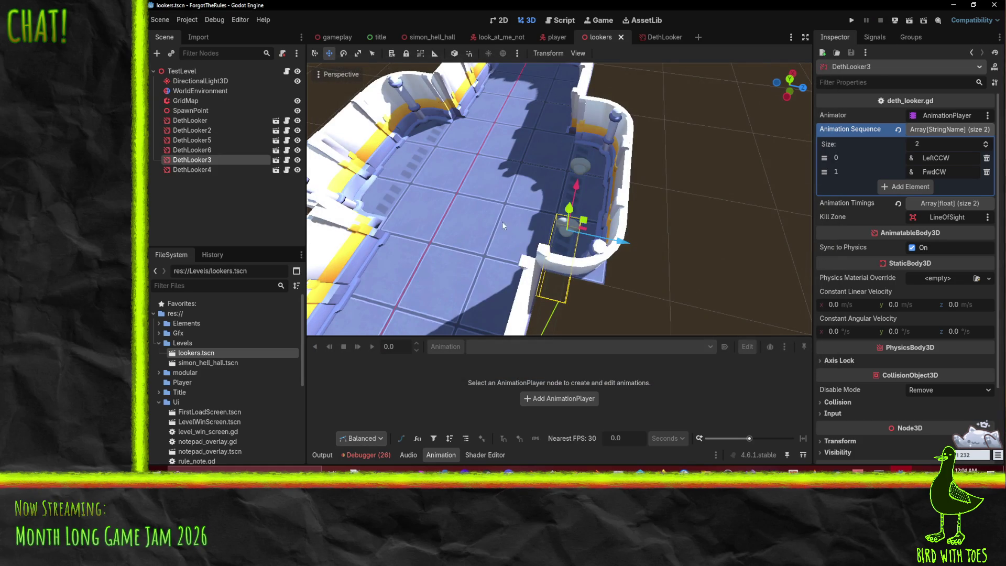
- Instance goal_area.tscn into the lookers level and slide it -9 units along X into the corridor
scroll(519, 225, down, 10)
drag(613, 145, 622, 235)
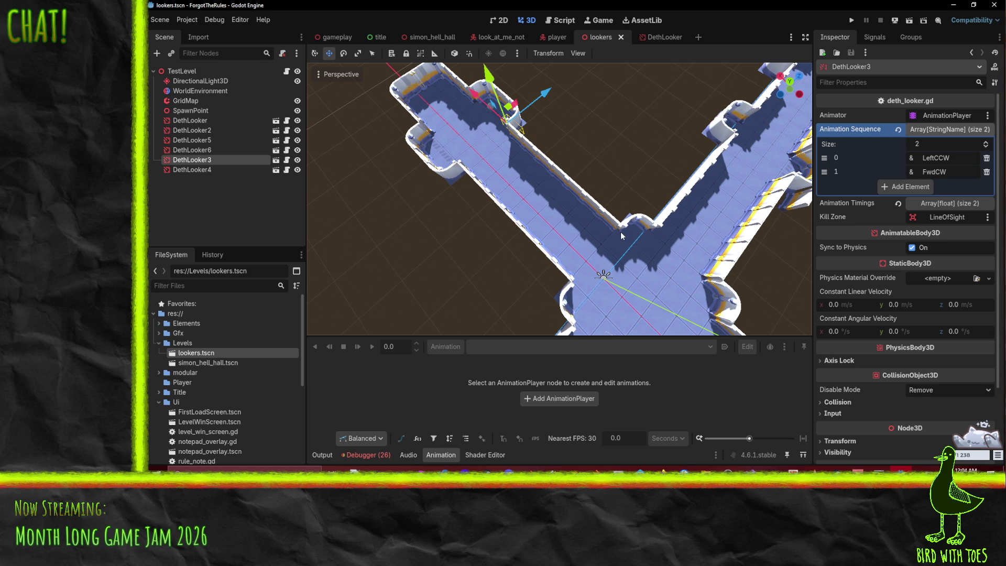
mouse_move(599, 249)
mouse_down()
mouse_move(566, 234)
mouse_move(580, 221)
mouse_move(548, 243)
mouse_move(703, 274)
mouse_move(428, 214)
mouse_up()
scroll(428, 213, down, 5)
scroll(211, 322, down, 5)
mouse_move(210, 322)
mouse_down()
mouse_move(551, 254)
mouse_move(578, 263)
mouse_move(553, 265)
mouse_up()
mouse_move(361, 219)
mouse_down()
mouse_move(476, 194)
mouse_move(469, 184)
mouse_move(472, 202)
mouse_move(527, 190)
mouse_move(504, 197)
mouse_up()
drag(427, 189, 566, 206)
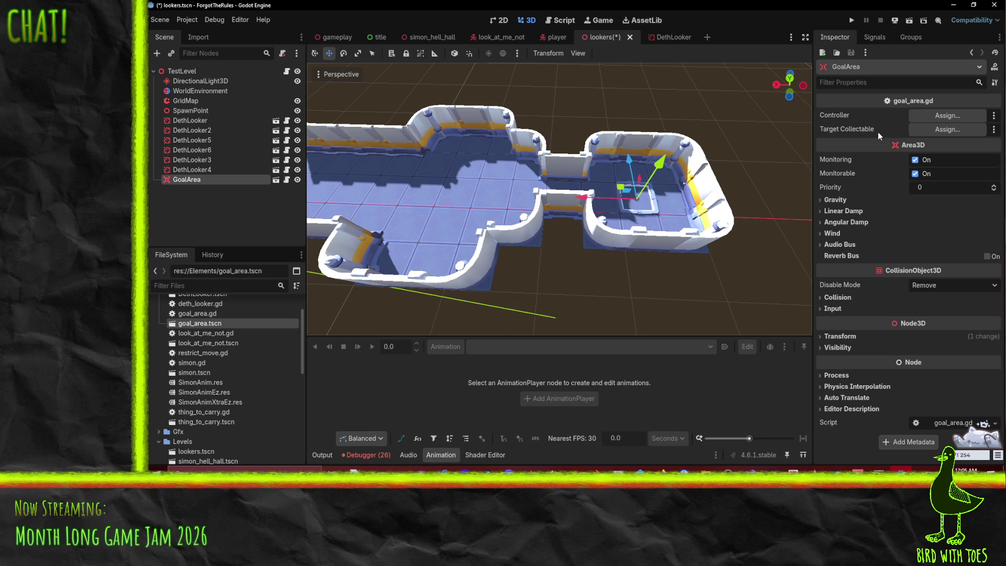
- Inspect the goal area's own scene up close, then go back to the lookers level
mouse_move(641, 174)
mouse_down()
mouse_move(517, 203)
mouse_move(480, 186)
mouse_up()
drag(596, 192, 531, 172)
scroll(531, 173, down, 5)
scroll(531, 173, down, 5)
click(276, 180)
scroll(446, 160, up, 3)
drag(495, 175, 553, 190)
scroll(553, 191, up, 1)
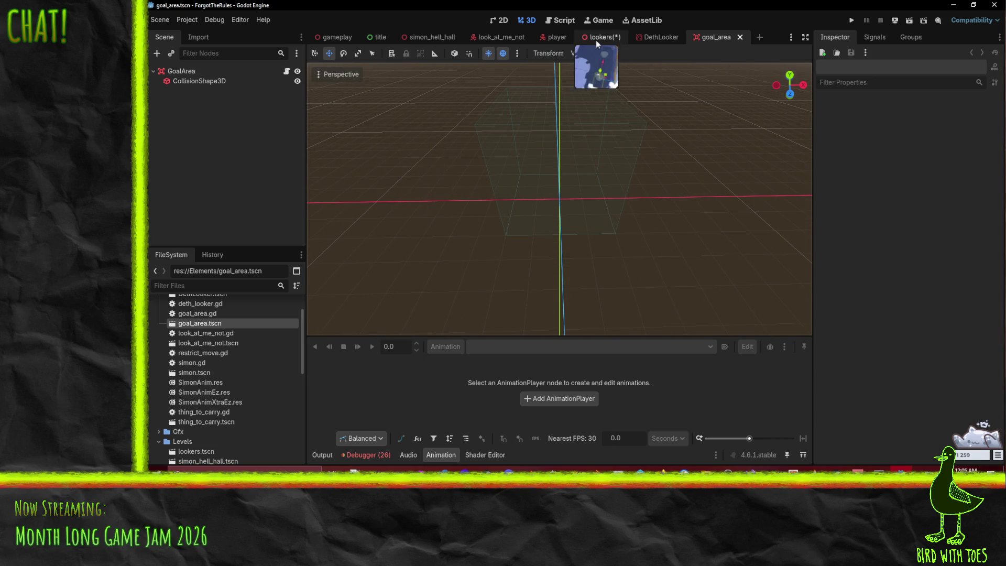
click(594, 38)
- Check the viewport's view options while viewing the goal area from above
mouse_move(567, 242)
mouse_down()
mouse_move(620, 223)
mouse_move(571, 238)
mouse_up()
scroll(568, 241, up, 3)
scroll(586, 231, down, 3)
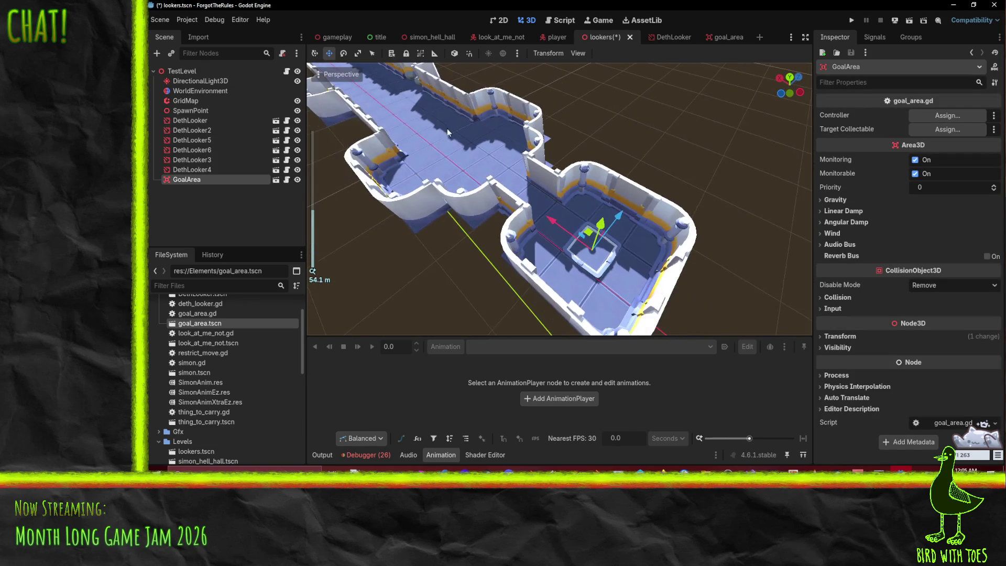
click(336, 73)
click(338, 76)
mouse_move(347, 77)
mouse_down()
mouse_move(403, 196)
mouse_move(544, 168)
mouse_move(471, 157)
mouse_up()
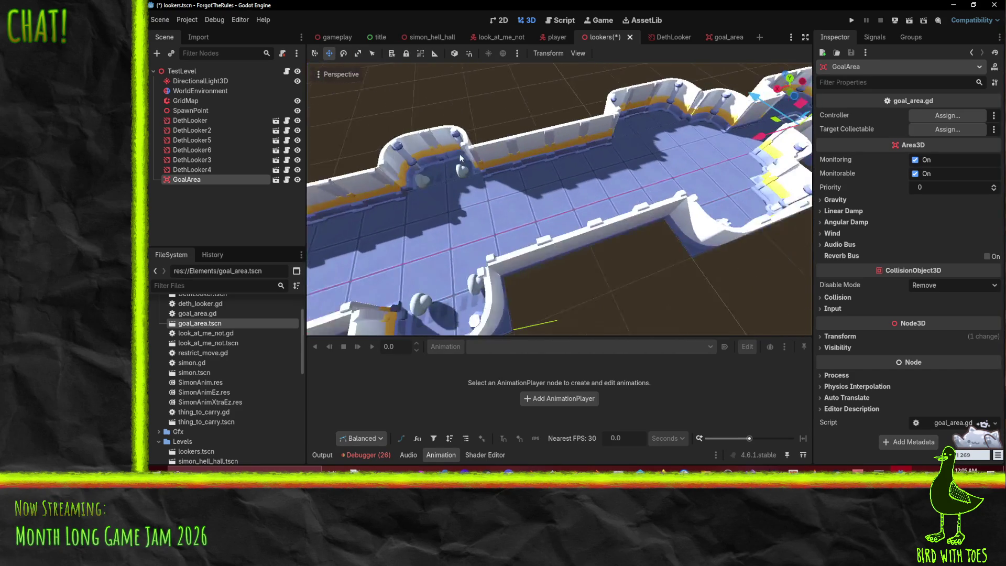
click(332, 77)
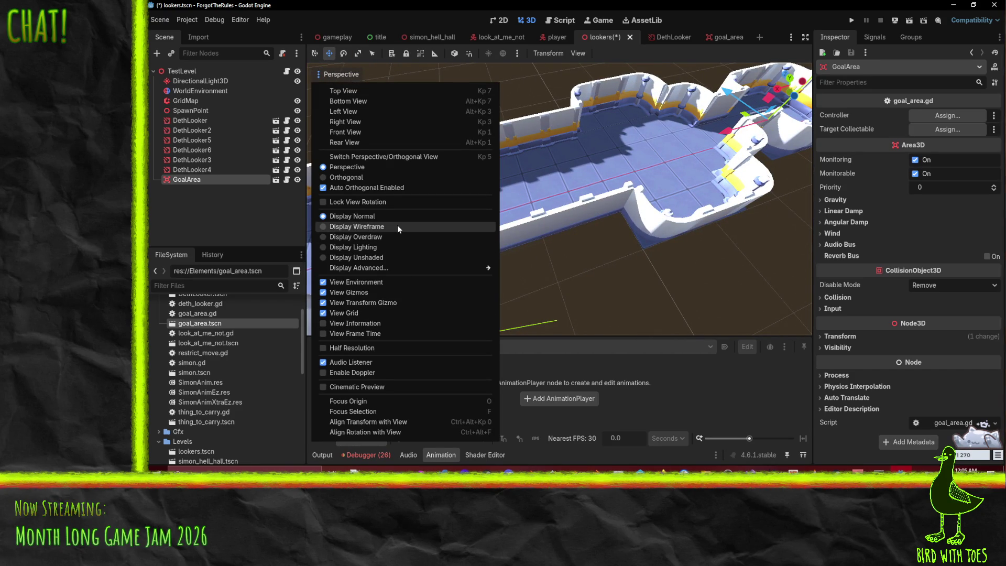
mouse_move(420, 267)
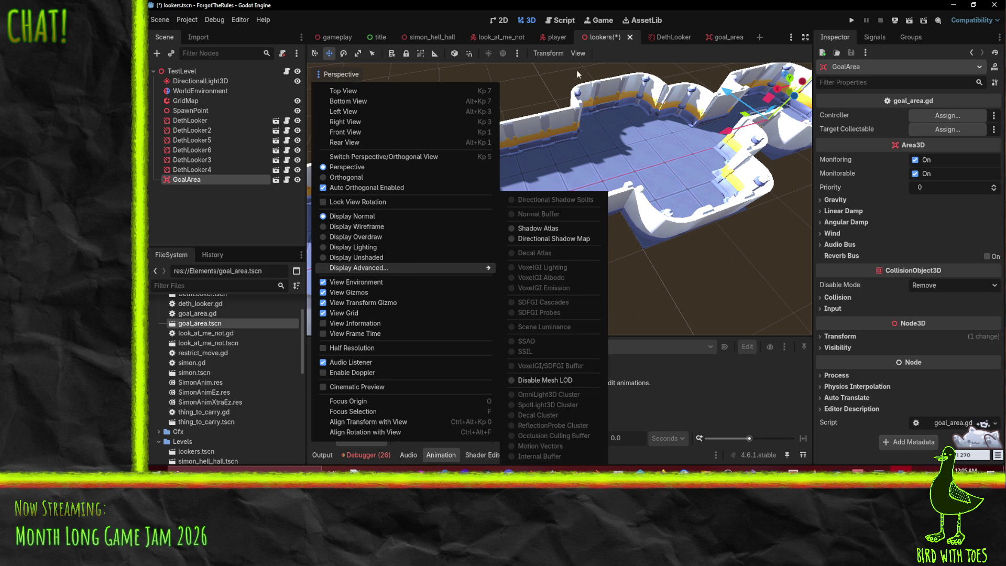
click(598, 41)
drag(674, 167, 555, 202)
- Save lookers.tscn and drop a thing_to_carry.tscn instance into the level
key(ctrl+s)
scroll(451, 216, up, 5)
scroll(775, 220, down, 5)
mouse_move(775, 220)
mouse_down()
mouse_move(606, 228)
mouse_move(312, 316)
mouse_up()
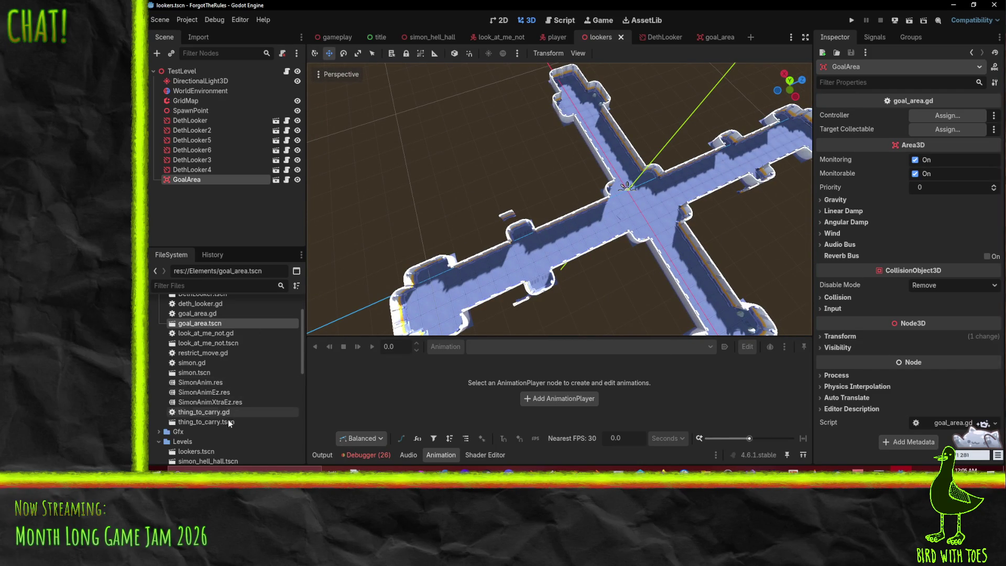
mouse_move(225, 423)
mouse_down()
mouse_move(613, 288)
mouse_move(637, 262)
mouse_move(634, 215)
mouse_move(567, 189)
mouse_move(577, 190)
mouse_move(526, 245)
mouse_move(541, 253)
mouse_up()
scroll(595, 193, down, 2)
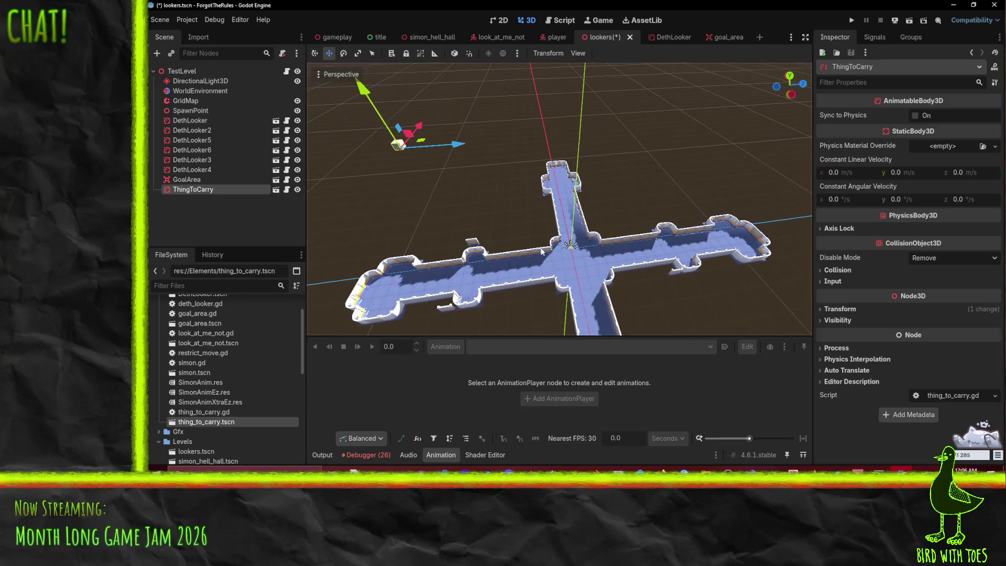
- Expand ThingToCarry's Transform, drop it to Y 0, and slide it along X over the corridor
click(840, 309)
click(909, 335)
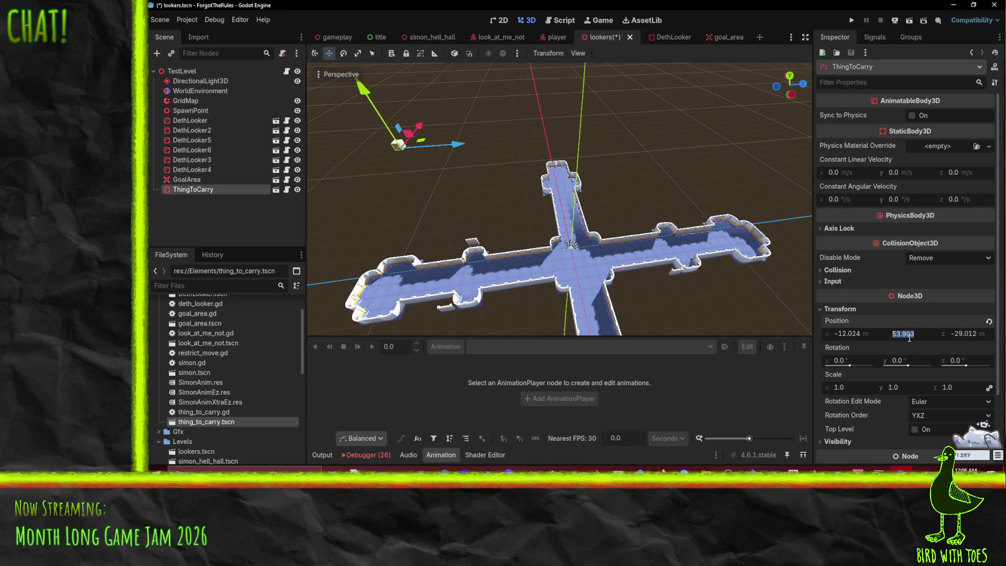
text(0)
key(Return)
drag(500, 259, 502, 244)
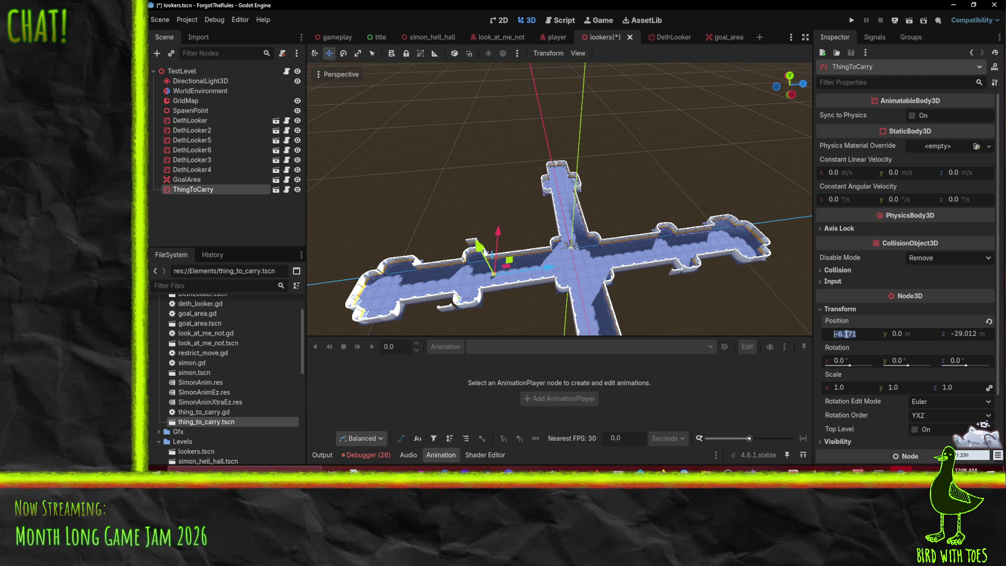
click(511, 270)
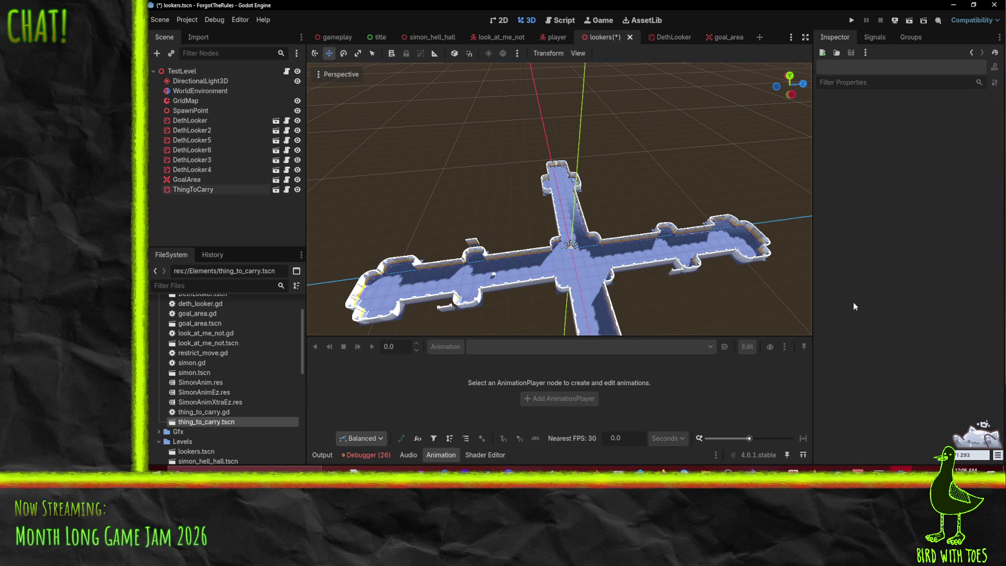
click(495, 275)
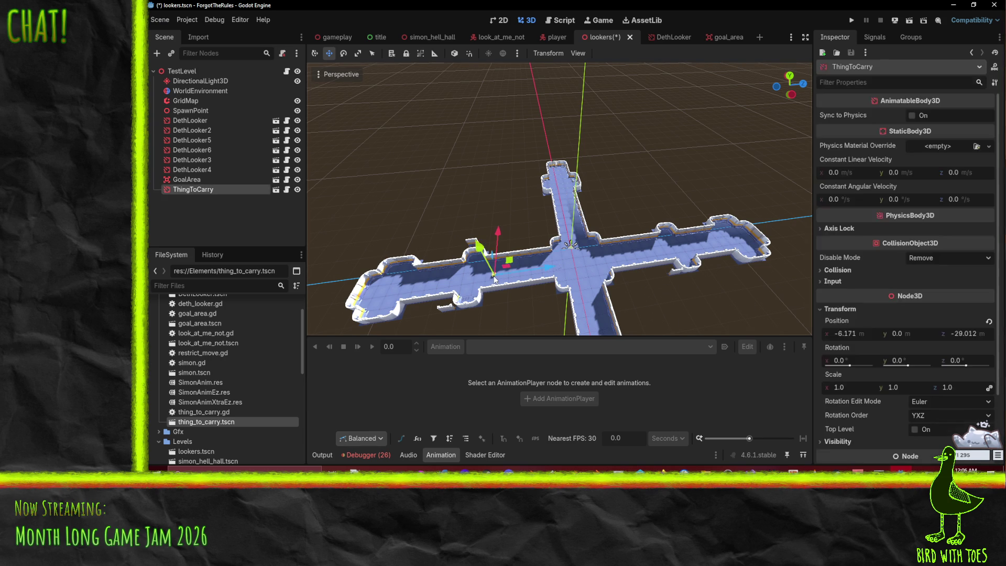
- Enter -30 in a position field and move ThingToCarry out to (-6, 0, -63)
click(866, 333)
text(-6)
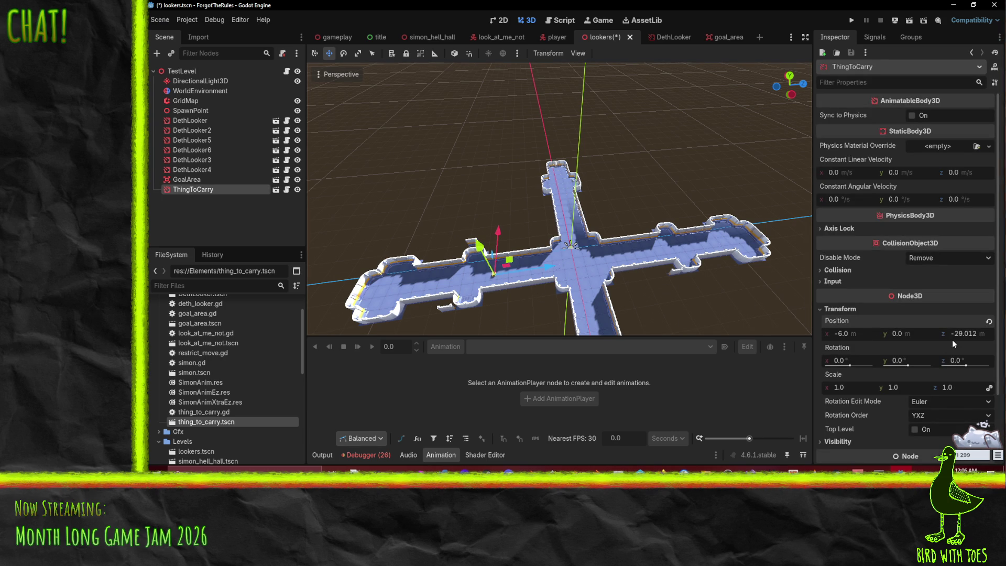
text(-30)
key(Return)
drag(537, 281, 439, 300)
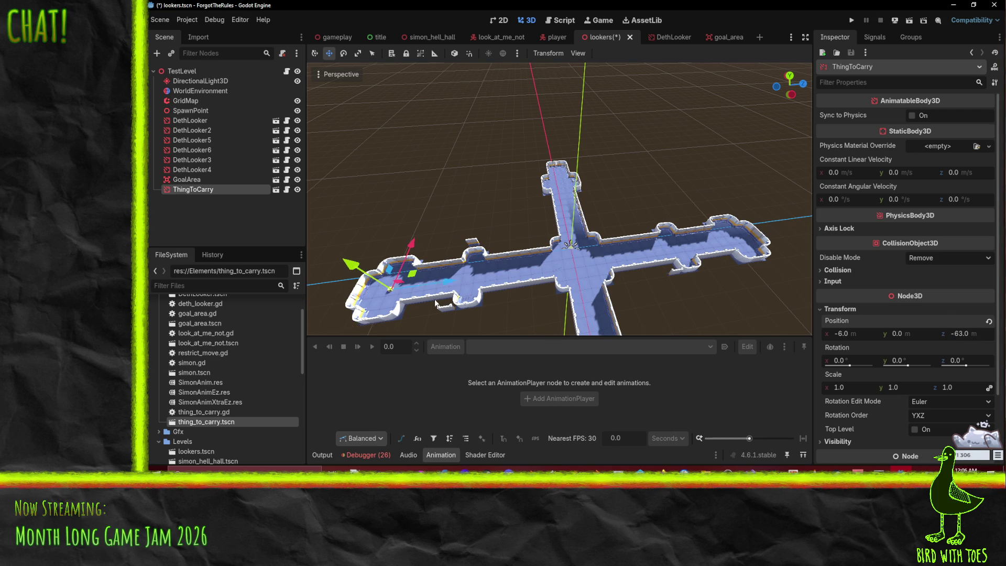
- Pull back over the cross-shaped level and check ThingToCarry's node options
scroll(538, 255, up, 5)
scroll(698, 218, down, 4)
scroll(605, 215, up, 2)
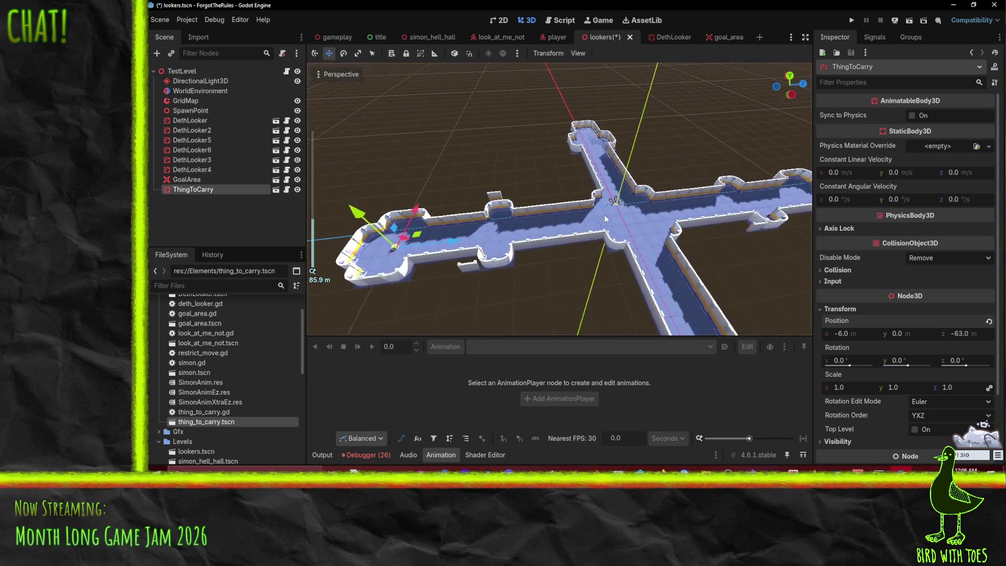
mouse_move(604, 214)
mouse_down()
mouse_move(557, 218)
mouse_move(570, 218)
mouse_move(538, 178)
mouse_move(539, 209)
mouse_move(608, 256)
mouse_move(467, 285)
mouse_move(542, 200)
mouse_up()
scroll(570, 218, down, 2)
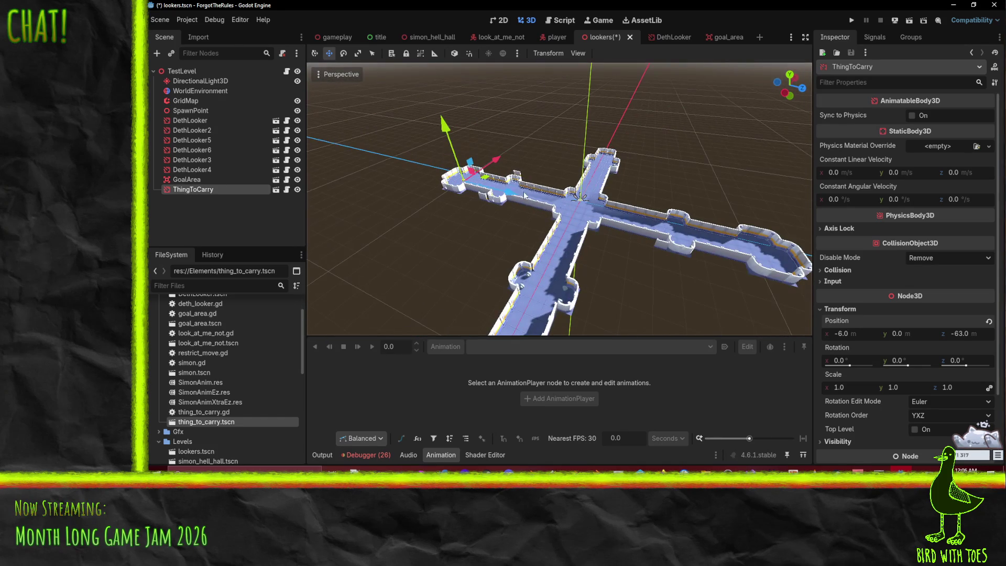
drag(768, 262, 727, 269)
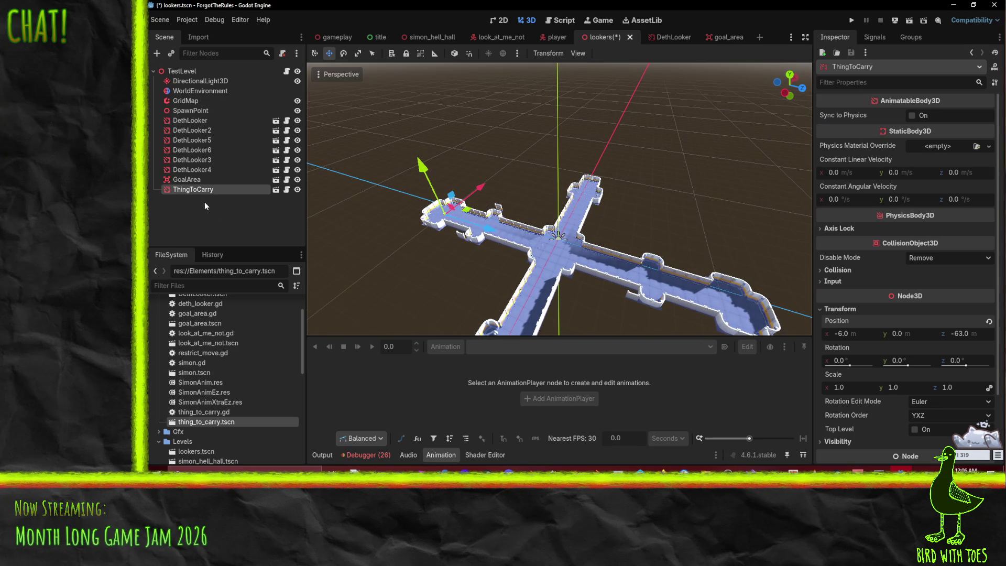
right_click(197, 190)
click(178, 189)
- Rename ThingToCarry to WrongThing and duplicate it as WrongThing2
click(178, 190)
text(WrongThing)
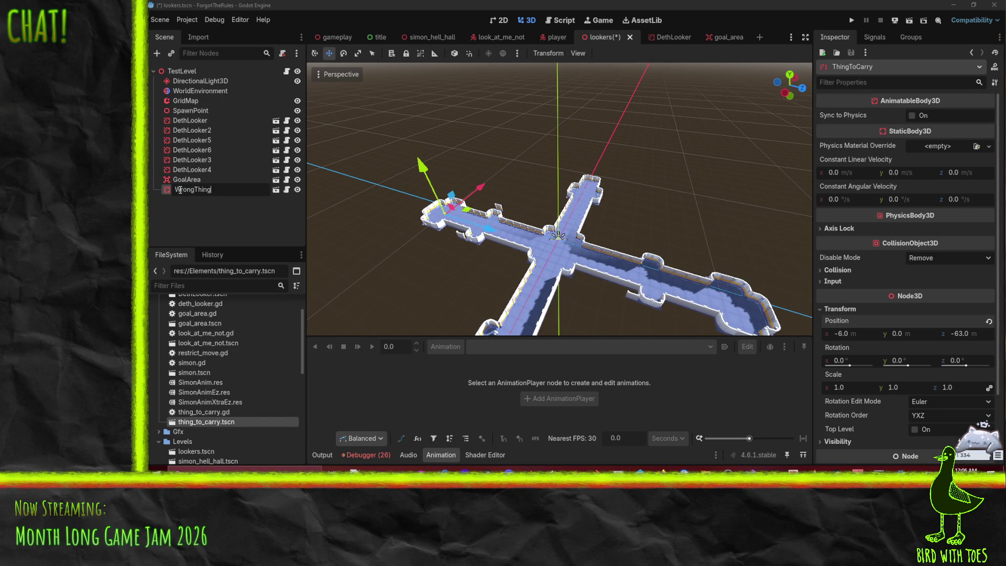
key(Return)
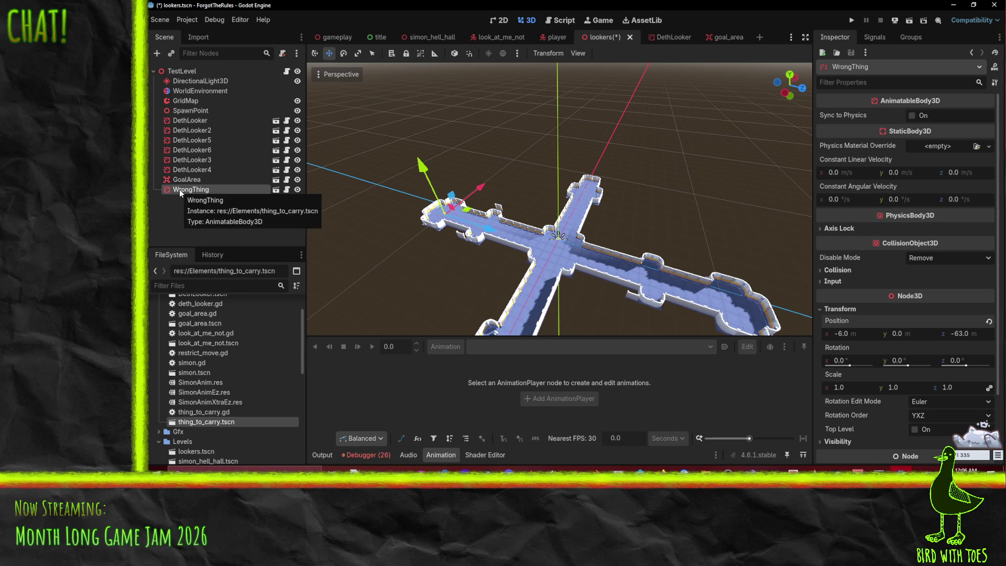
right_click(180, 190)
click(221, 302)
- Move WrongThing2 64 units along Z to the end of the north arm
drag(473, 231, 615, 278)
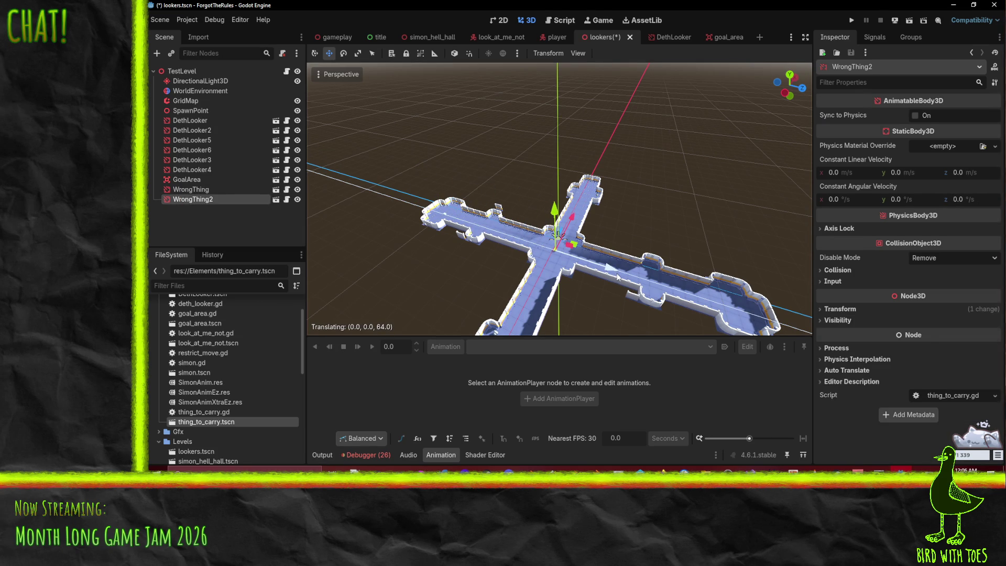
key(Escape)
mouse_move(572, 218)
mouse_down()
mouse_move(596, 165)
mouse_move(603, 173)
mouse_up()
scroll(603, 173, up, 6)
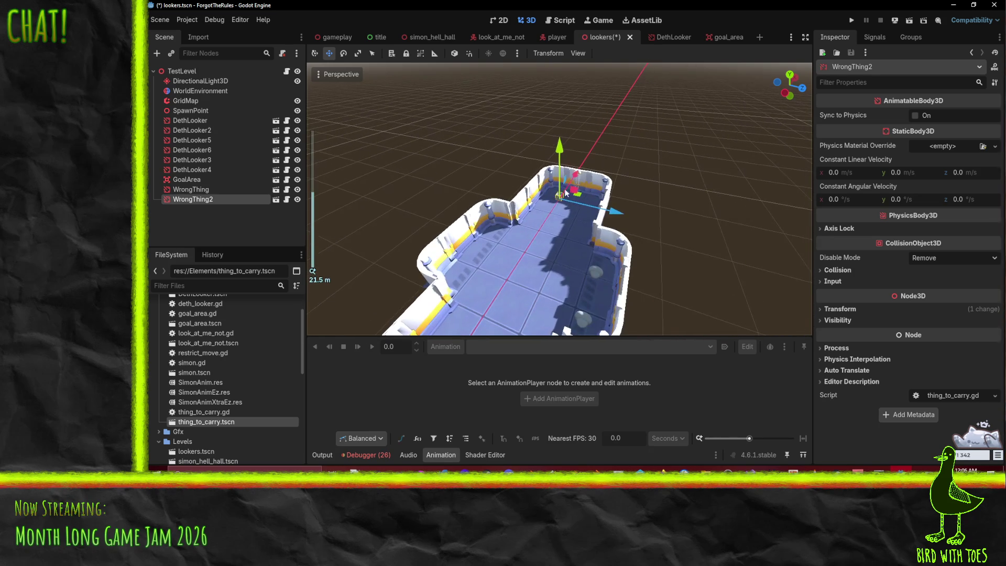
drag(613, 211, 614, 222)
scroll(605, 247, down, 15)
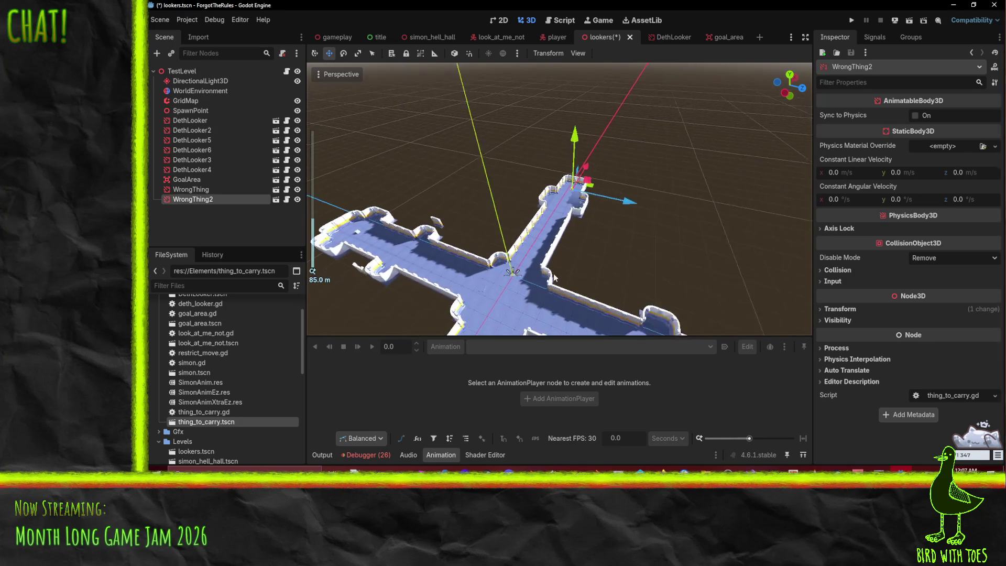
click(386, 221)
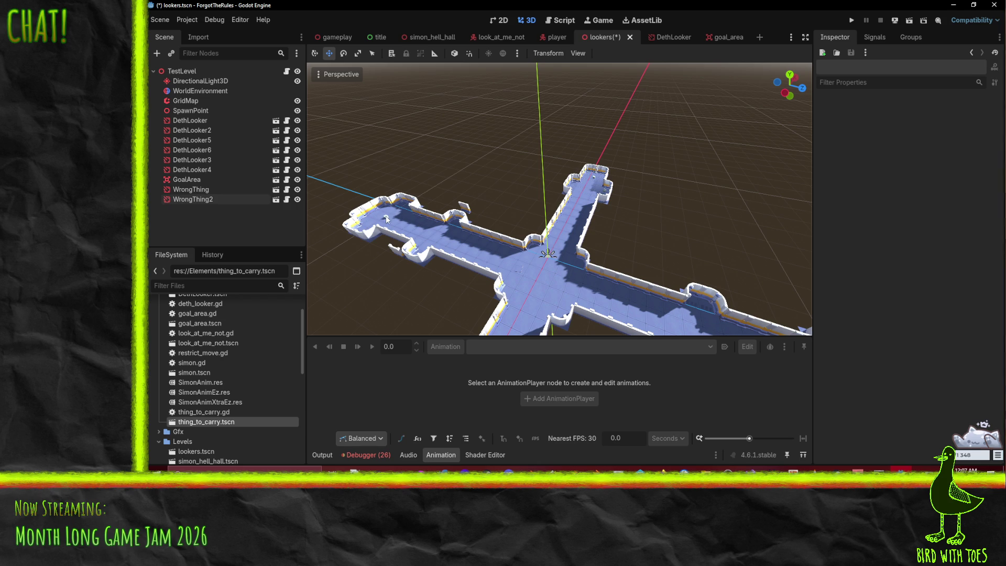
- Duplicate WrongThing as WrongThing3 and move it down the corridor along Z
right_click(204, 193)
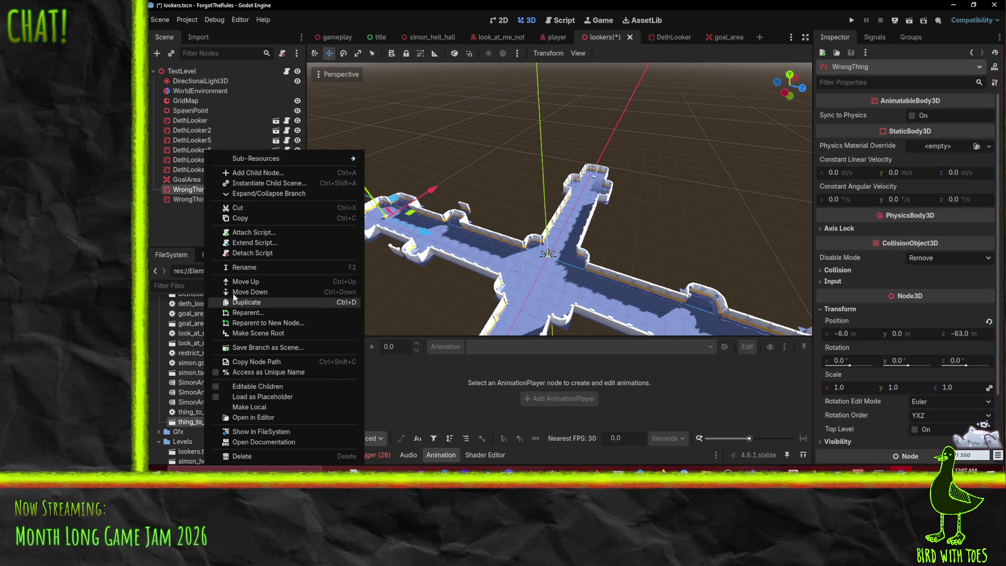
click(265, 303)
scroll(466, 276, down, 5)
mouse_move(461, 220)
mouse_down()
mouse_move(652, 256)
mouse_move(689, 278)
mouse_up()
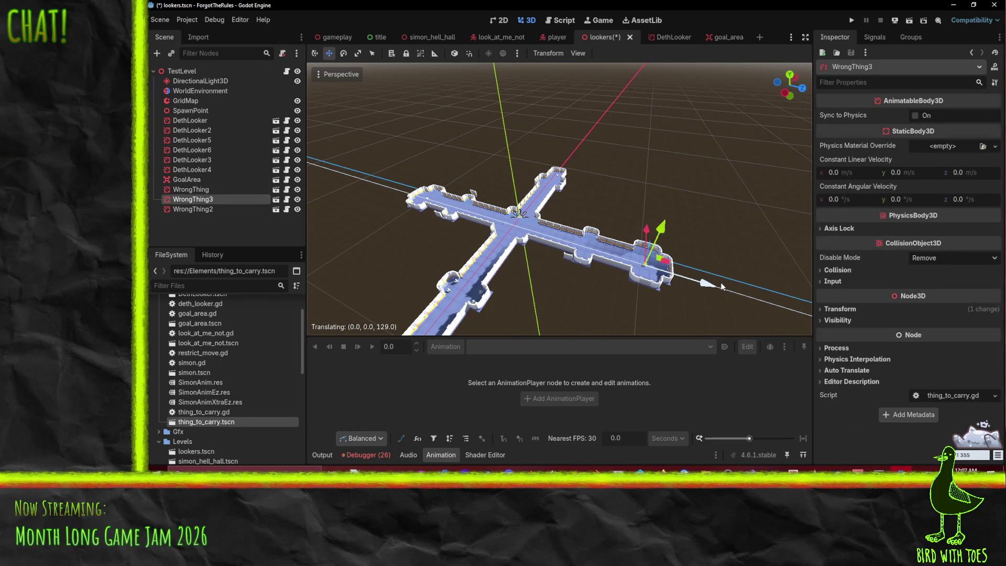
scroll(661, 219, up, 5)
mouse_move(520, 202)
mouse_down()
mouse_move(590, 225)
mouse_move(614, 209)
mouse_move(593, 208)
mouse_move(527, 248)
mouse_move(537, 251)
mouse_move(579, 202)
mouse_move(628, 222)
mouse_move(593, 248)
mouse_up()
scroll(576, 233, down, 5)
scroll(581, 205, up, 3)
scroll(618, 249, up, 3)
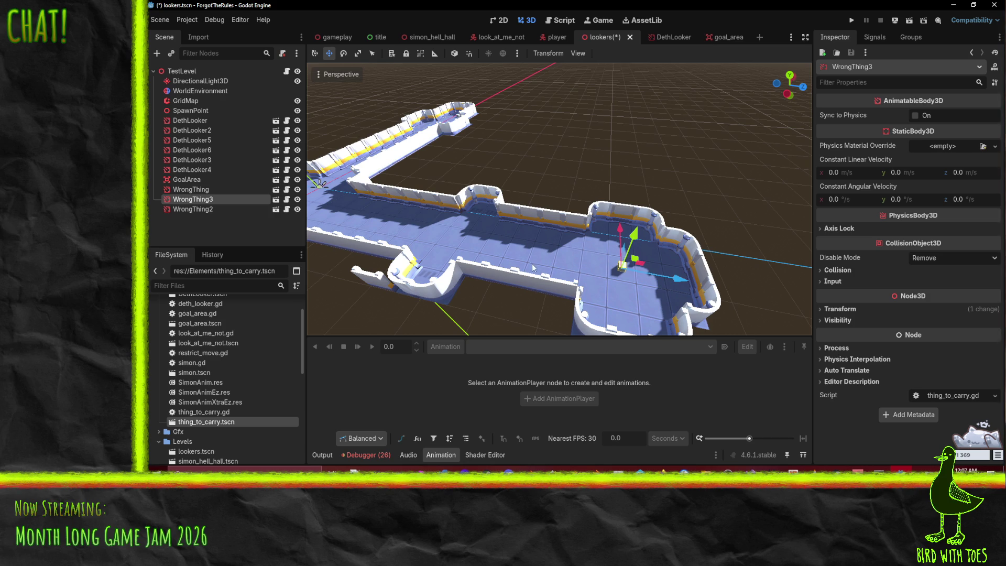
mouse_move(593, 248)
mouse_down()
mouse_move(603, 251)
mouse_move(503, 210)
mouse_up()
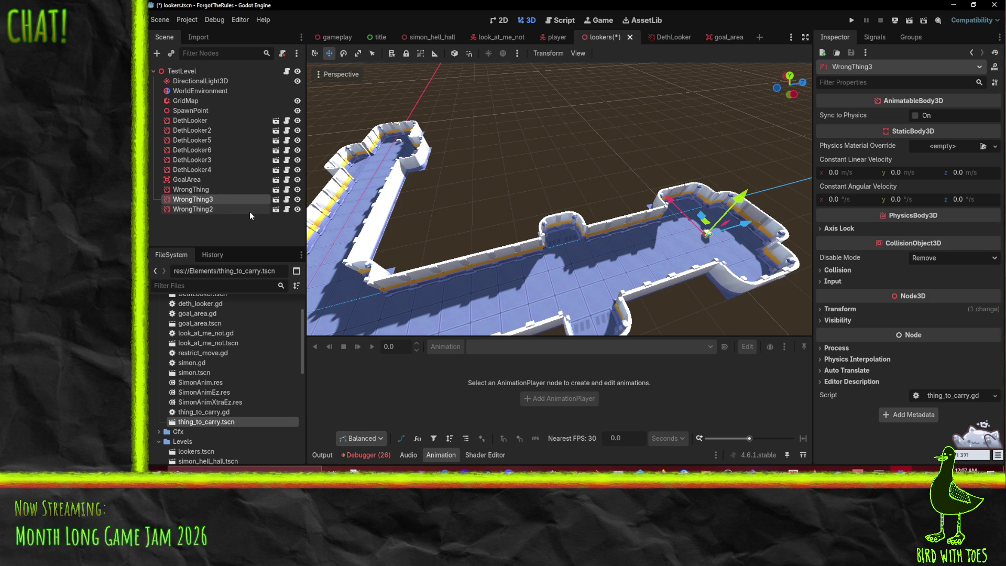
- Rename WrongThing3 to RightThing, make it GoalArea's Target Collectable, and save
key(F2)
text(RightThing)
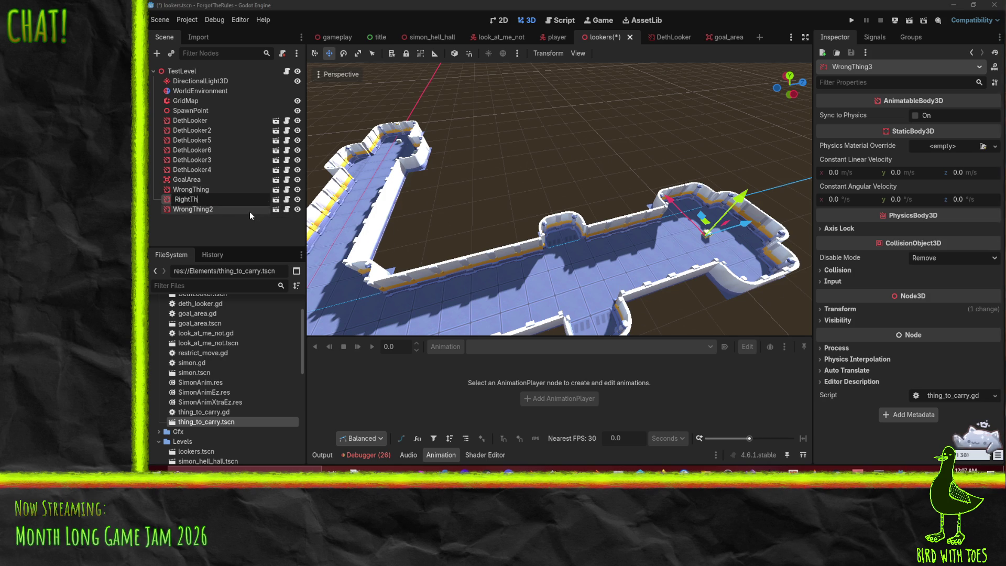
key(Return)
drag(403, 182, 508, 169)
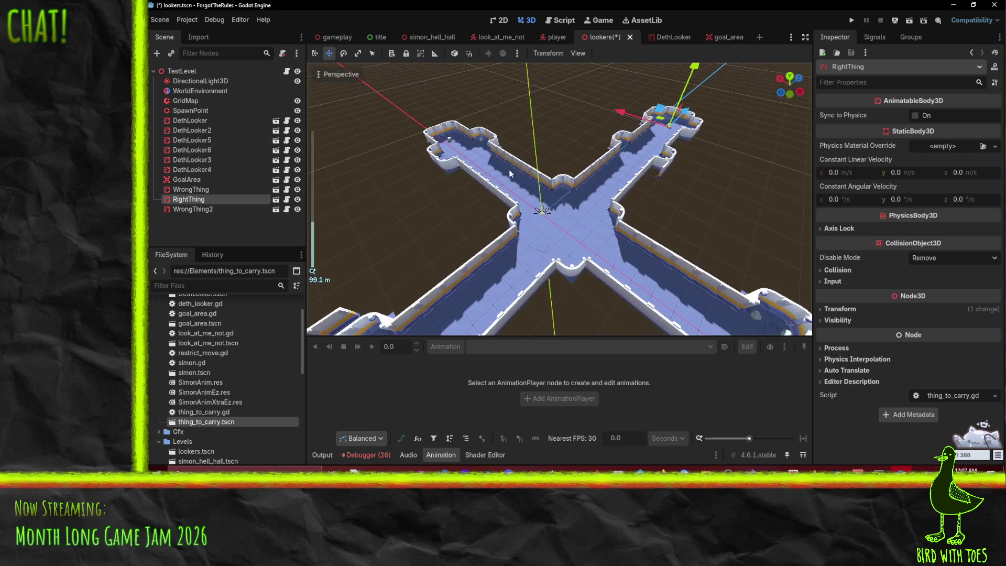
click(188, 179)
mouse_move(189, 199)
mouse_down()
mouse_move(846, 180)
mouse_move(947, 130)
mouse_up()
mouse_move(699, 212)
mouse_down()
mouse_move(702, 196)
mouse_move(667, 160)
mouse_move(599, 269)
mouse_move(612, 256)
mouse_move(637, 258)
mouse_move(484, 239)
mouse_move(529, 227)
mouse_move(645, 243)
mouse_move(597, 255)
mouse_move(637, 131)
mouse_move(601, 200)
mouse_move(507, 163)
mouse_move(489, 257)
mouse_move(474, 193)
mouse_up()
key(ctrl+s)
- Select DethLooker3 and DethLooker4 together in the Scene tree
scroll(687, 159, up, 5)
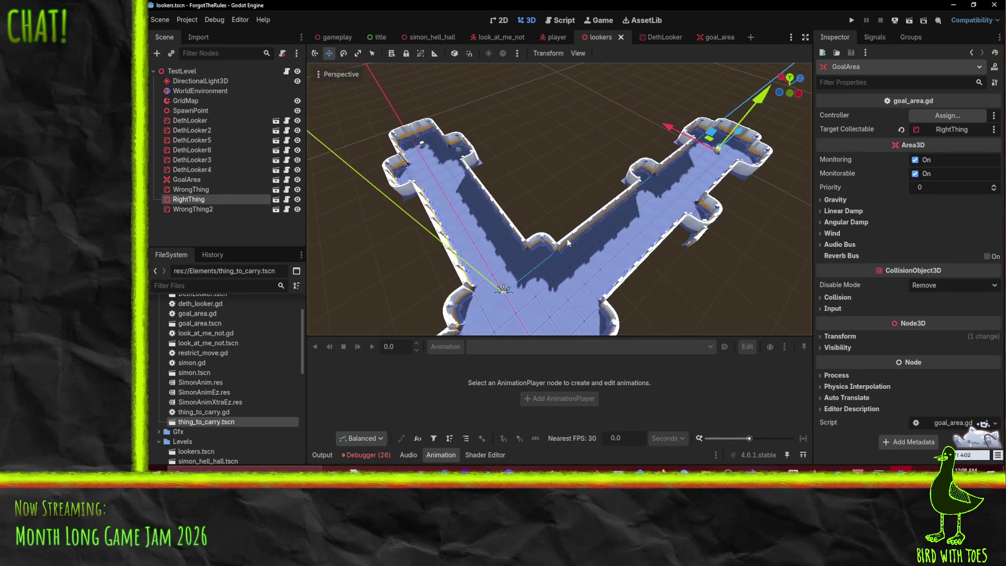
scroll(580, 258, down, 2)
click(203, 170)
ctrl+click(200, 158)
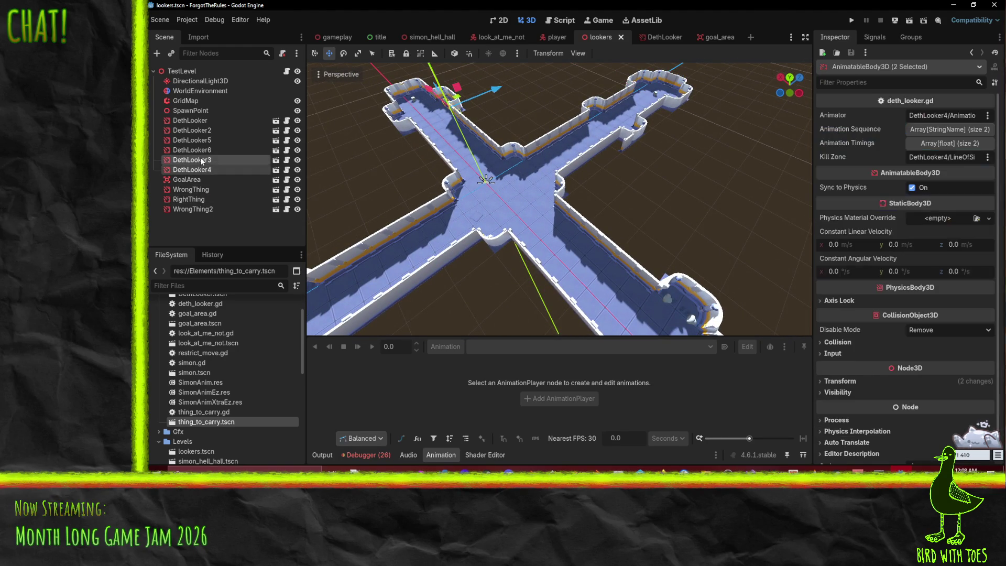
- Select only DethLooker and duplicate it as DethLooker7
scroll(475, 179, up, 5)
scroll(496, 171, down, 5)
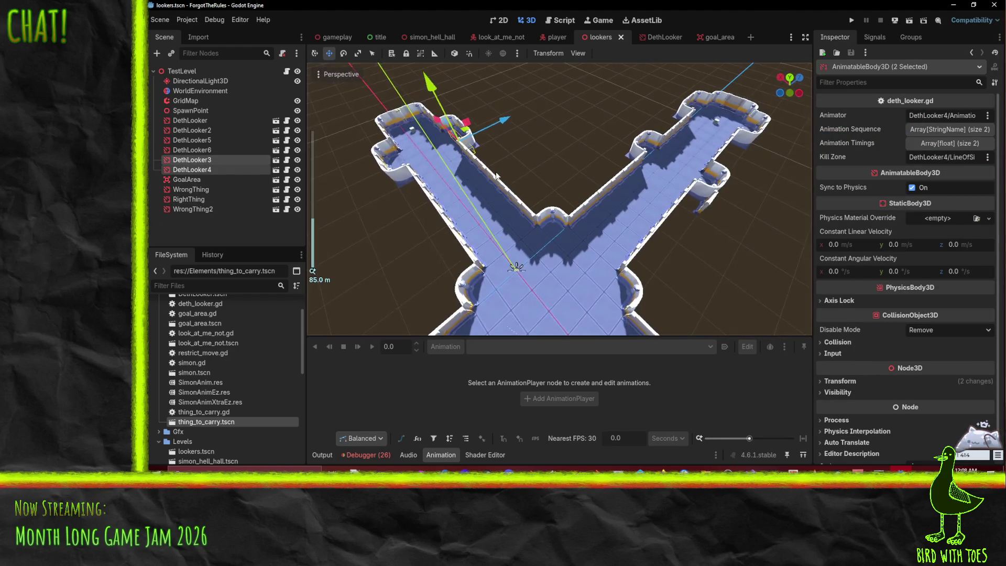
click(200, 131)
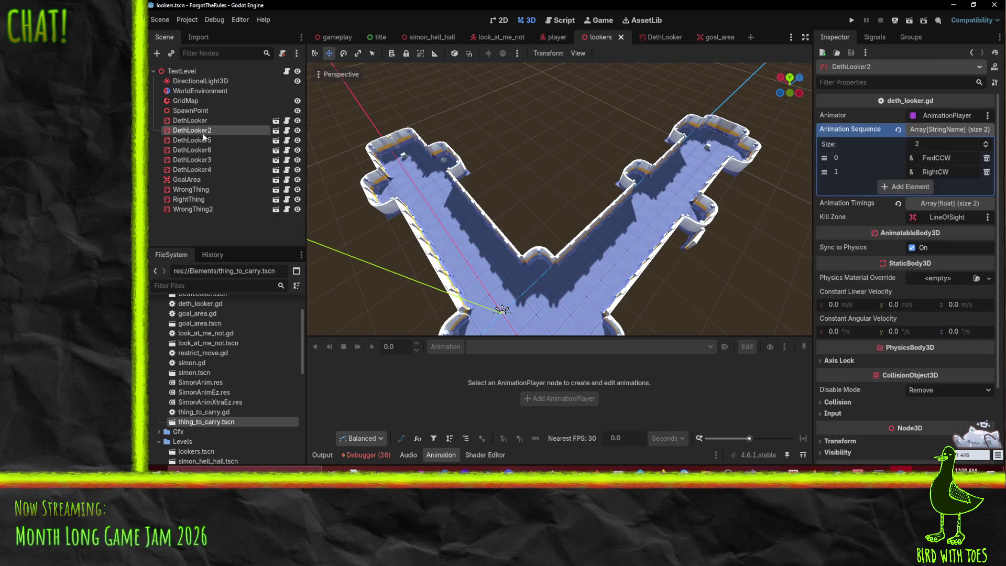
ctrl+click(198, 120)
right_click(196, 126)
click(172, 138)
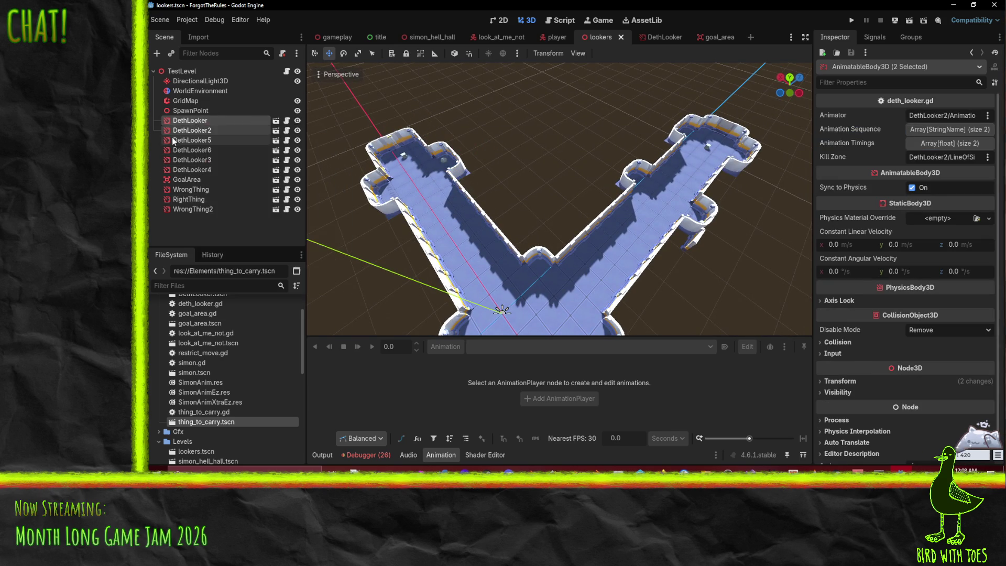
click(173, 120)
right_click(175, 124)
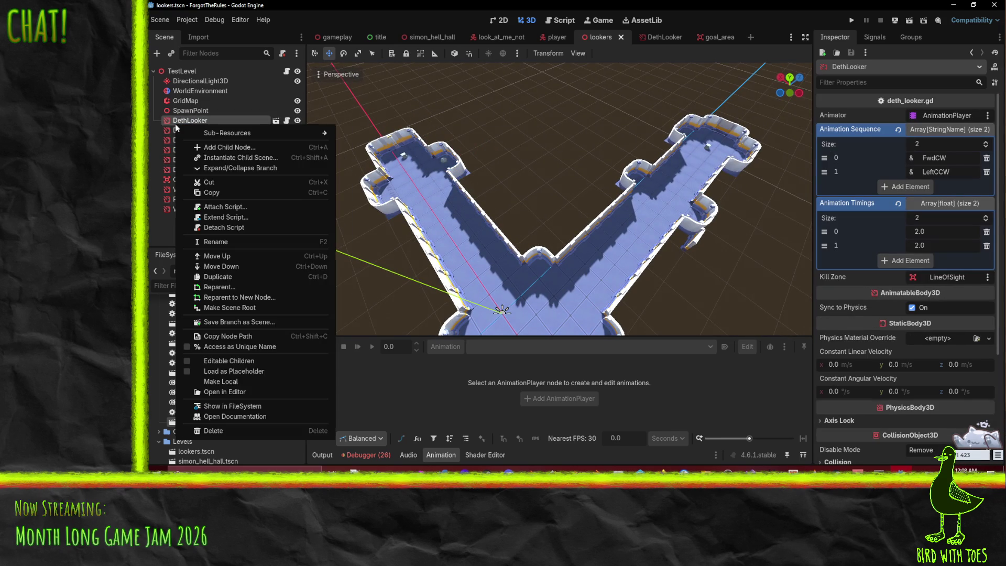
click(240, 276)
- Move DethLooker7 25 units along X, 31 along Z, then back 2 on X into the alcove
scroll(601, 209, up, 3)
scroll(601, 205, down, 4)
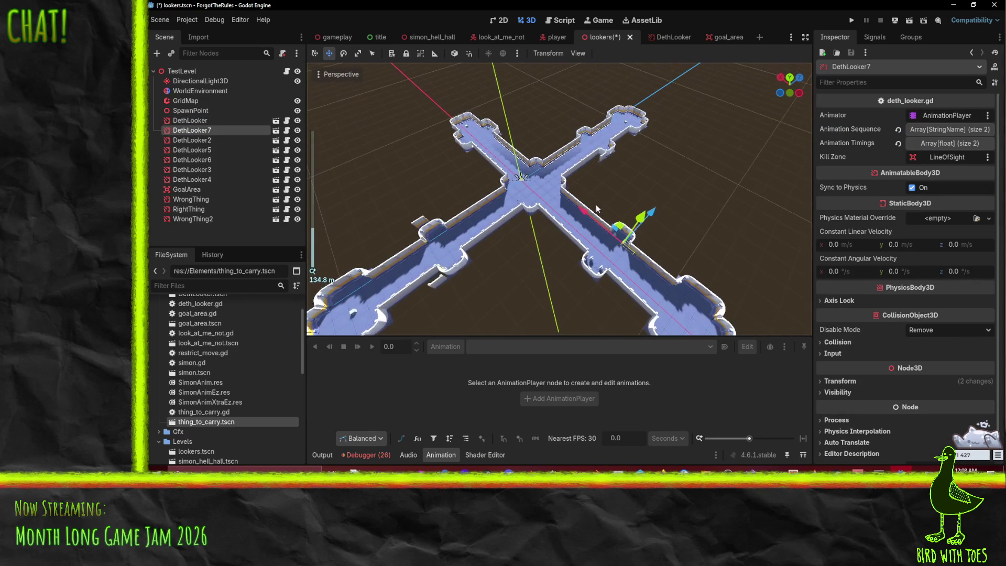
drag(577, 212, 530, 187)
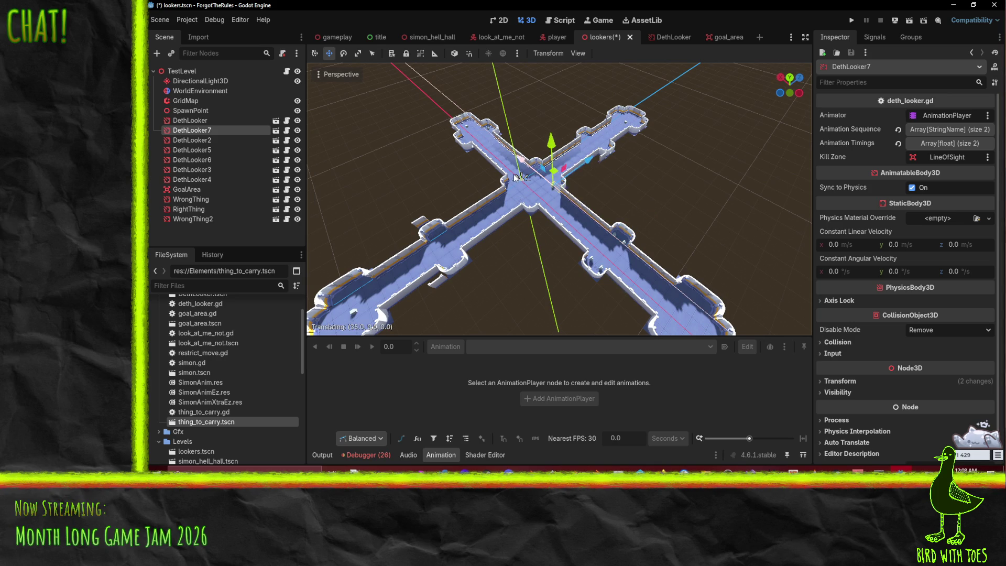
scroll(555, 186, up, 6)
scroll(510, 221, down, 2)
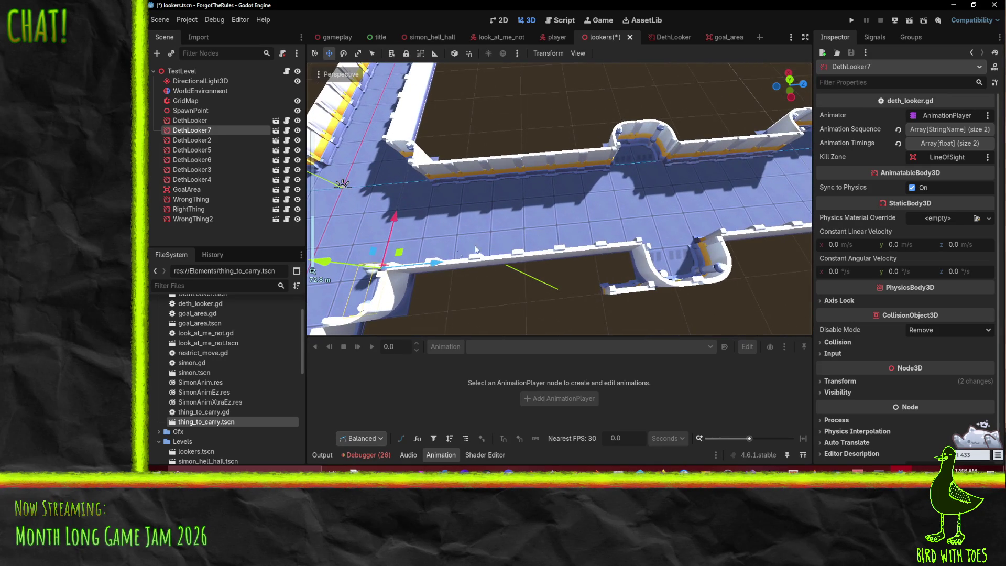
drag(437, 262, 698, 259)
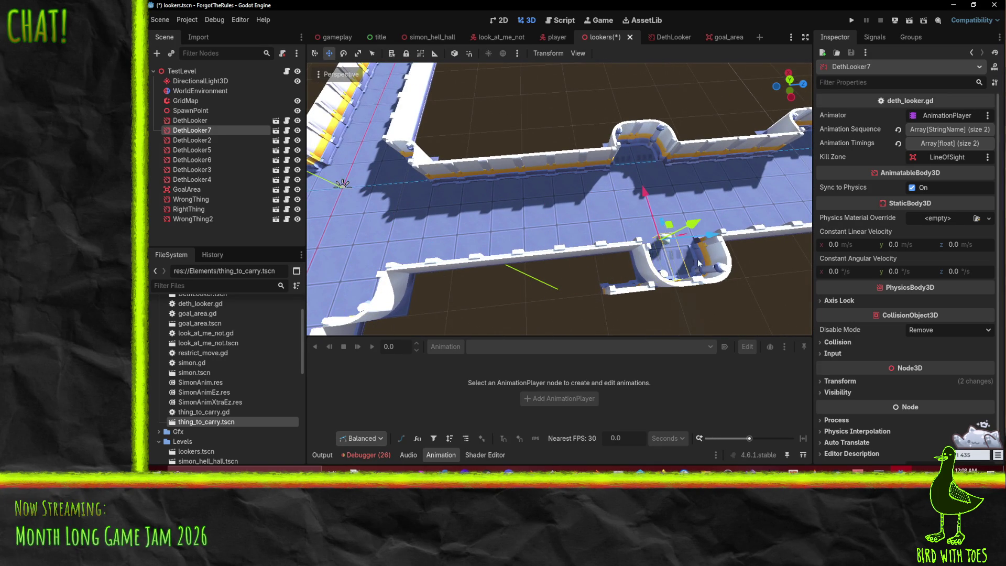
mouse_move(637, 193)
mouse_down()
mouse_move(670, 210)
mouse_move(621, 202)
mouse_move(727, 156)
mouse_up()
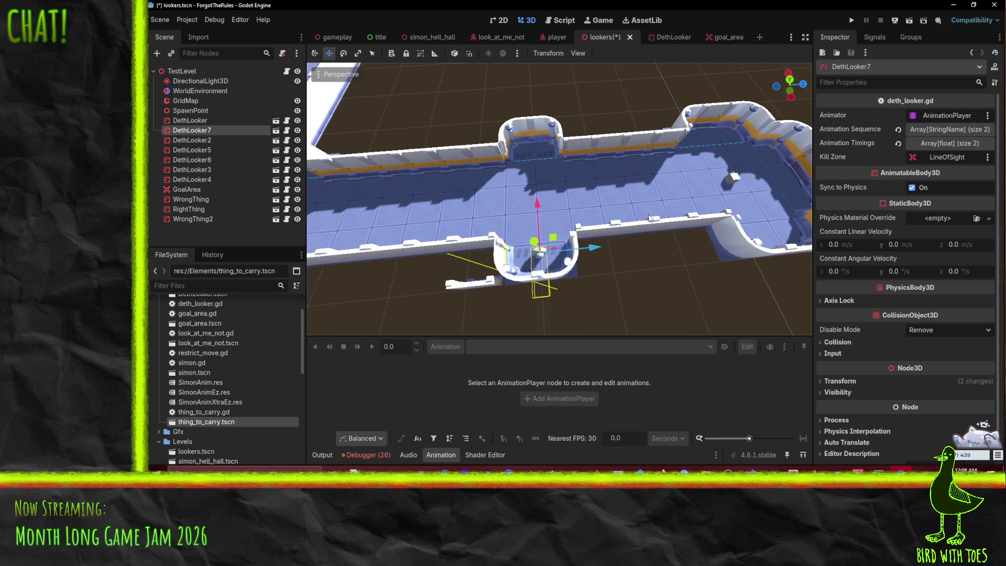
- Expand DethLooker7's sequence and timings, add two timing entries, and set timings to 1
click(947, 129)
click(950, 206)
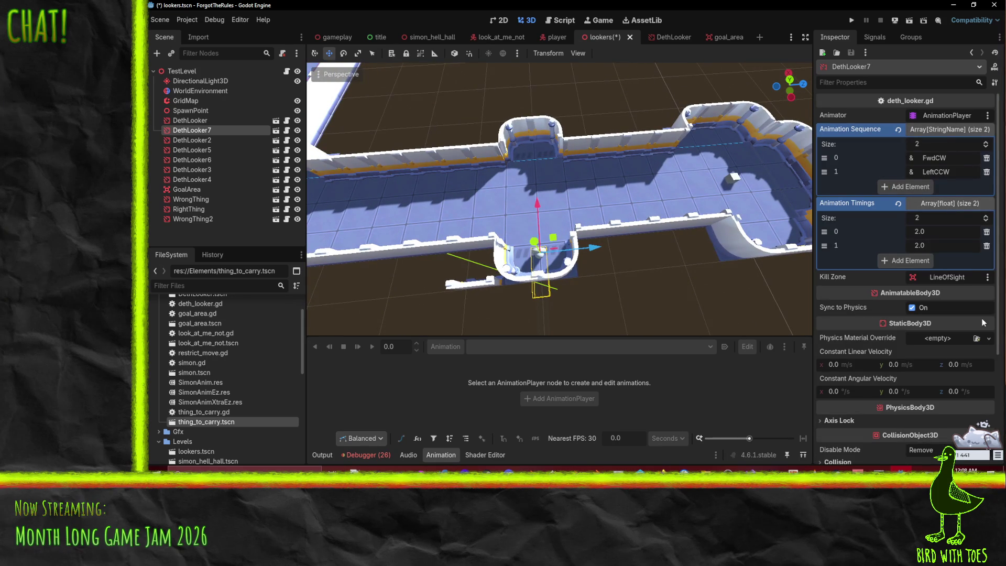
click(918, 262)
click(920, 275)
click(935, 231)
text(1)
click(947, 245)
text(1)
click(945, 262)
click(946, 274)
text(1)
- Add two sequence steps so the sequence reads FwdCW, RightCW, BackCW, LeftCW
click(952, 172)
key(BackSpace)
text(W)
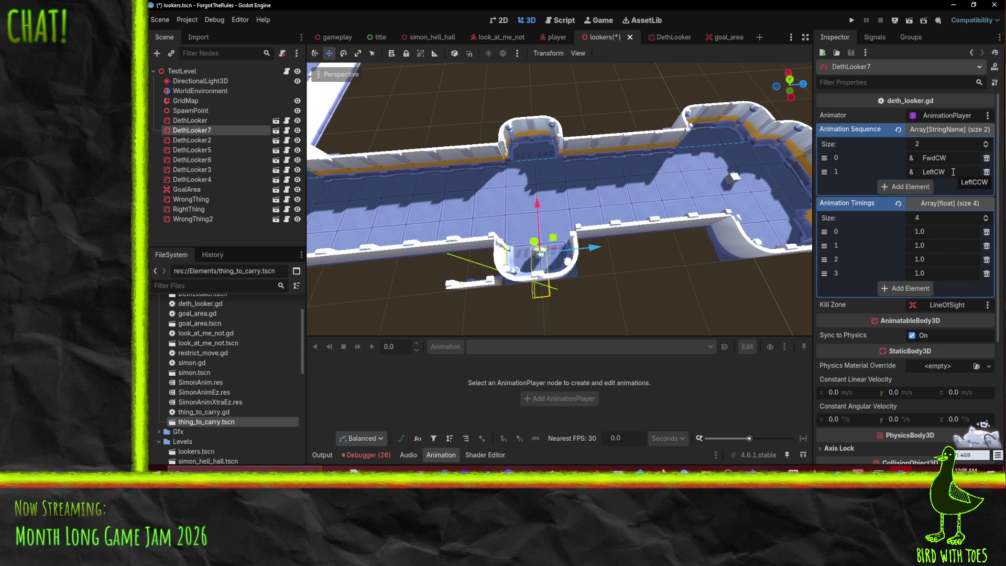
click(910, 186)
click(909, 202)
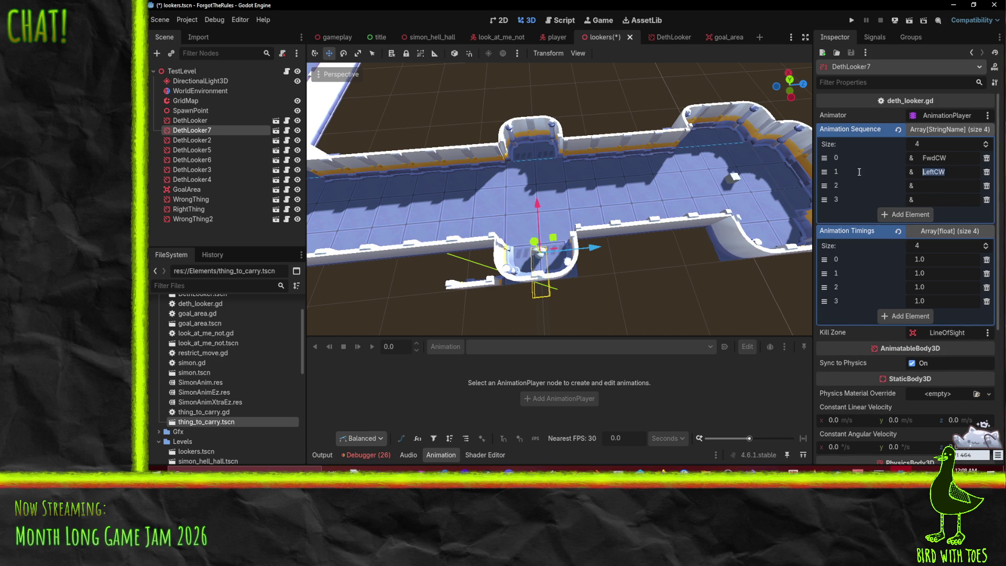
text(RighC)
key(BackSpace)
text(tCW)
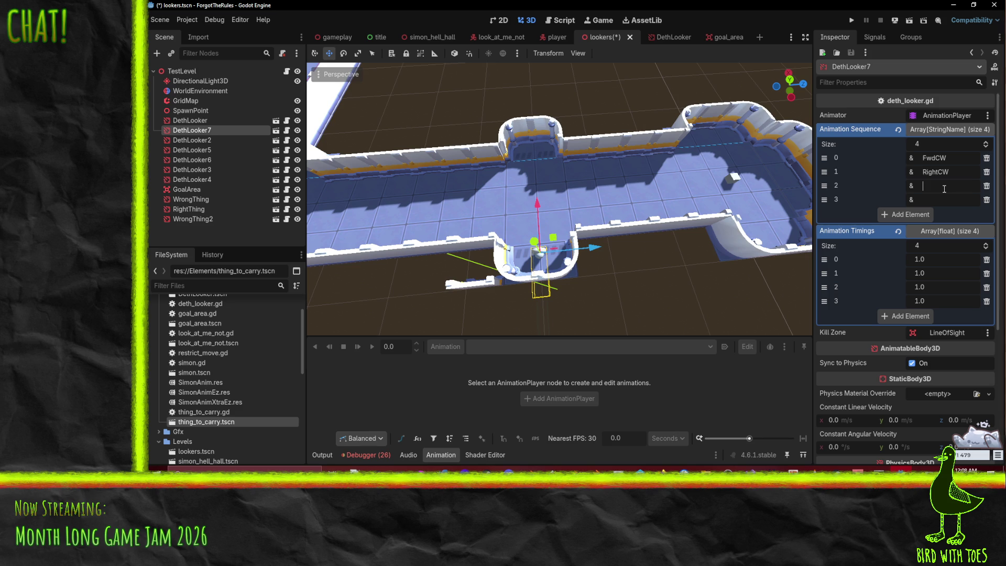
text(ckCW)
text(LeftCW)
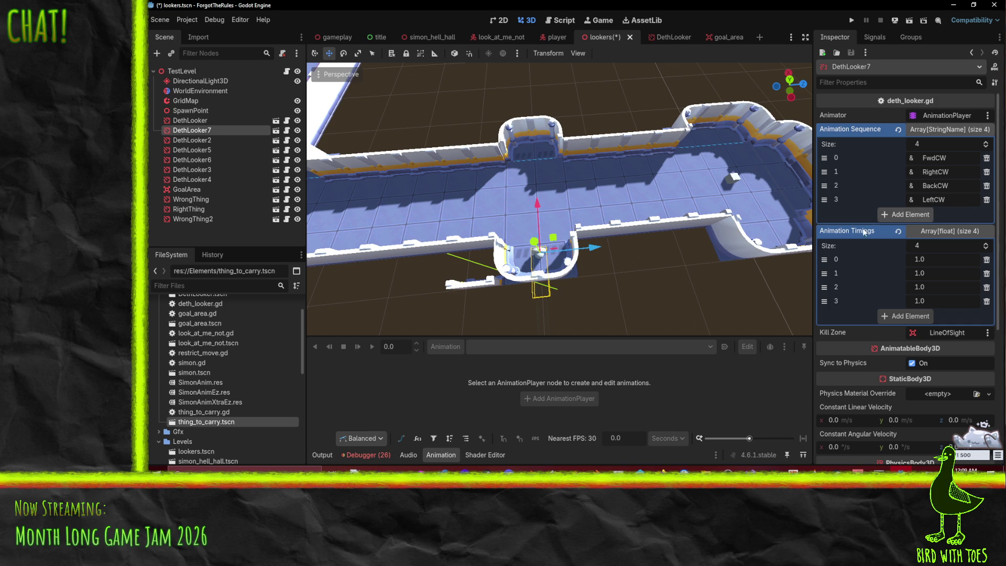
scroll(530, 287, up, 5)
scroll(545, 287, down, 5)
- Save the lookers level and bring the view closer to the corridor
mouse_move(544, 287)
mouse_down()
mouse_move(571, 272)
mouse_move(558, 272)
mouse_up()
key(ctrl+s)
drag(649, 243, 869, 251)
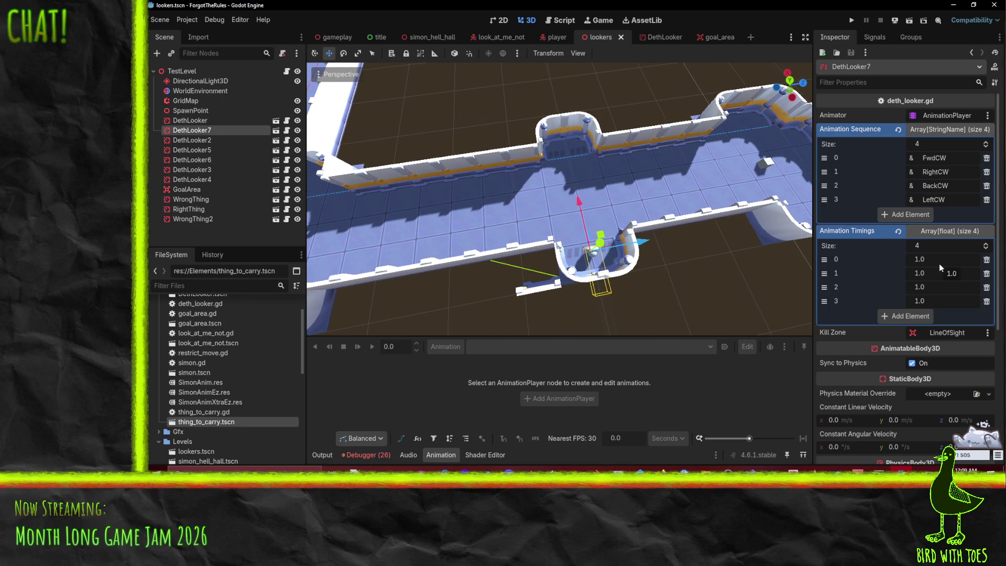
mouse_move(800, 276)
mouse_down()
mouse_move(705, 234)
mouse_move(719, 225)
mouse_move(704, 230)
mouse_up()
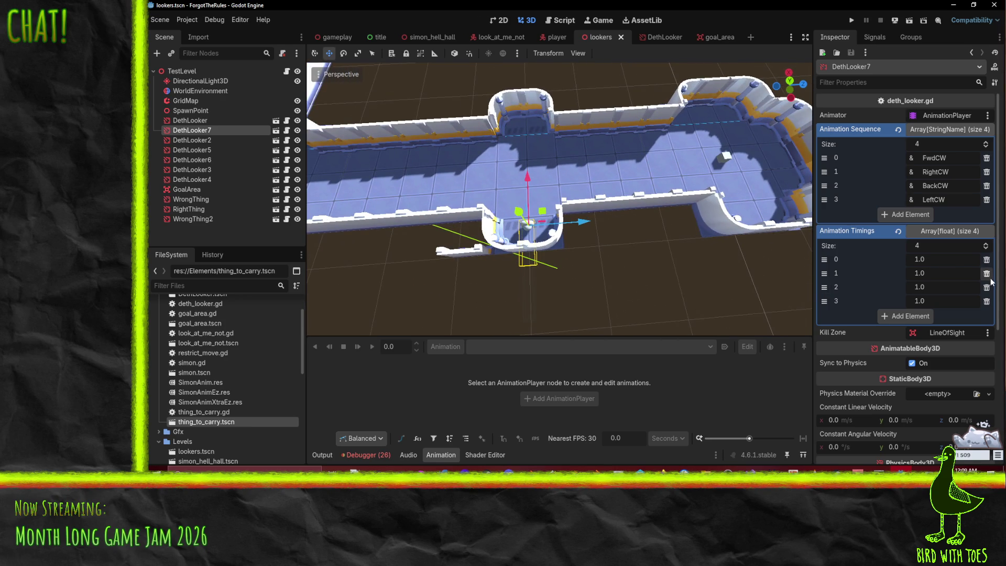
- Change DethLooker7's animation timings to 0.75 for each step
click(946, 259)
text(.75)
click(936, 283)
key(Return)
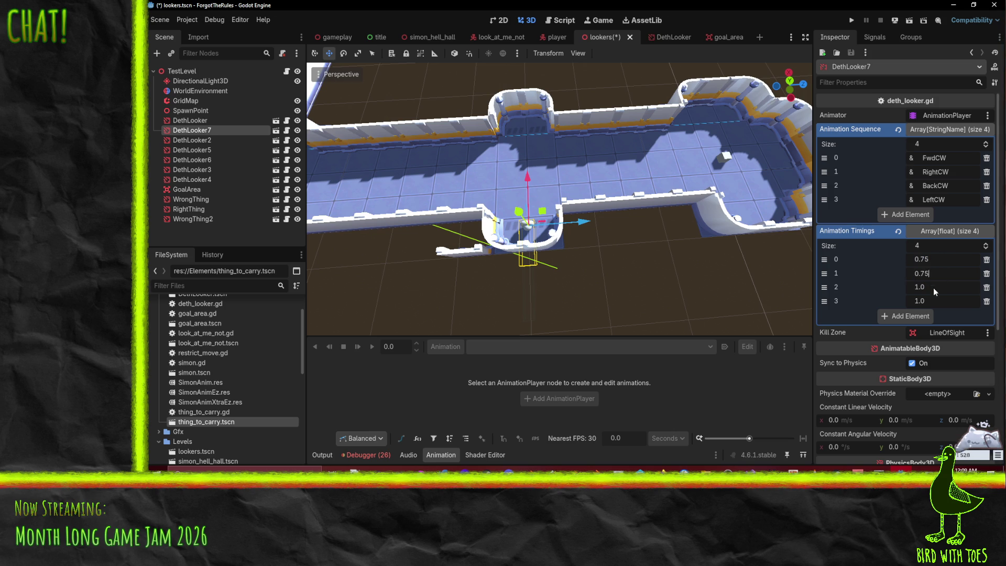
click(985, 302)
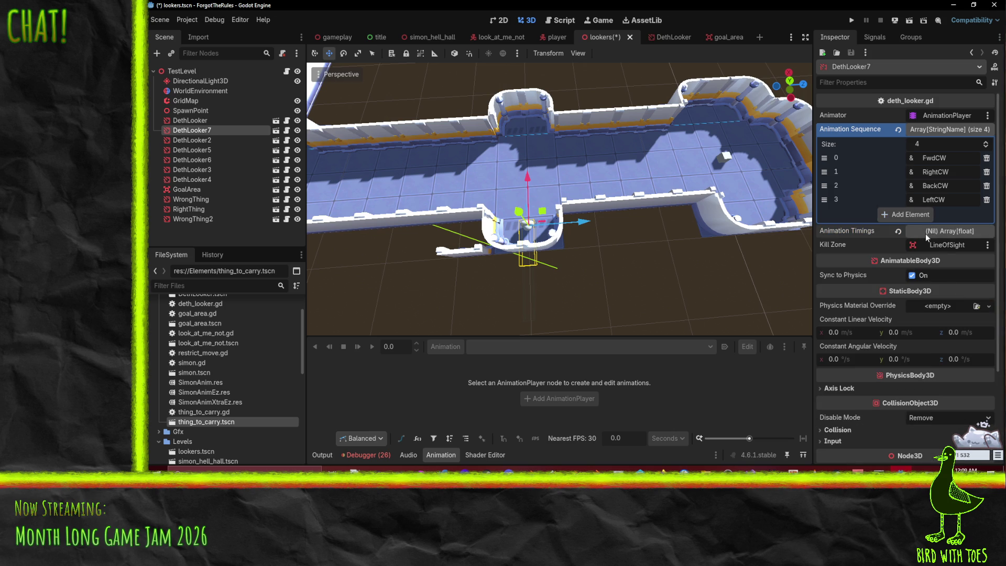
click(939, 238)
text(0.75)
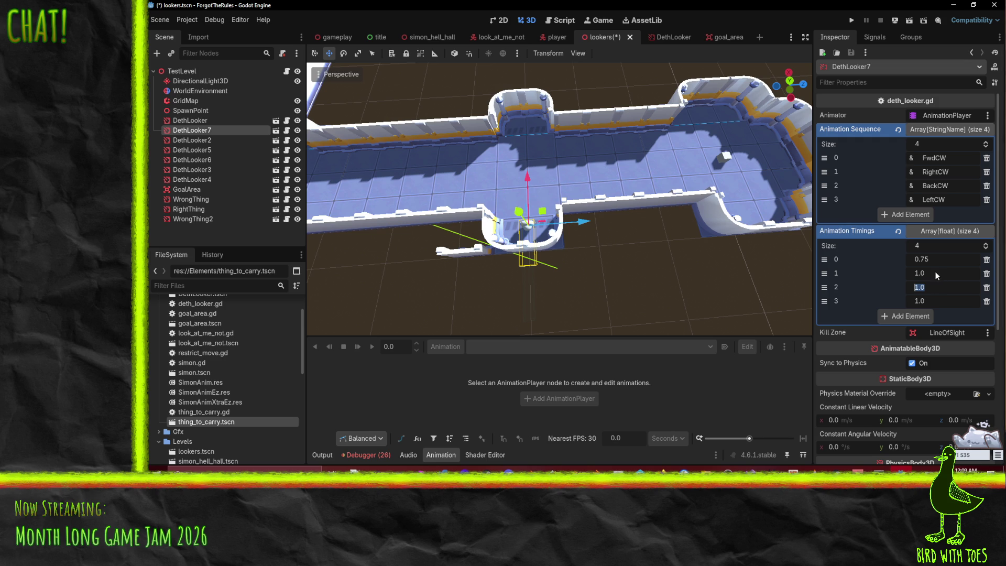
click(944, 298)
key(Return)
right_click(186, 130)
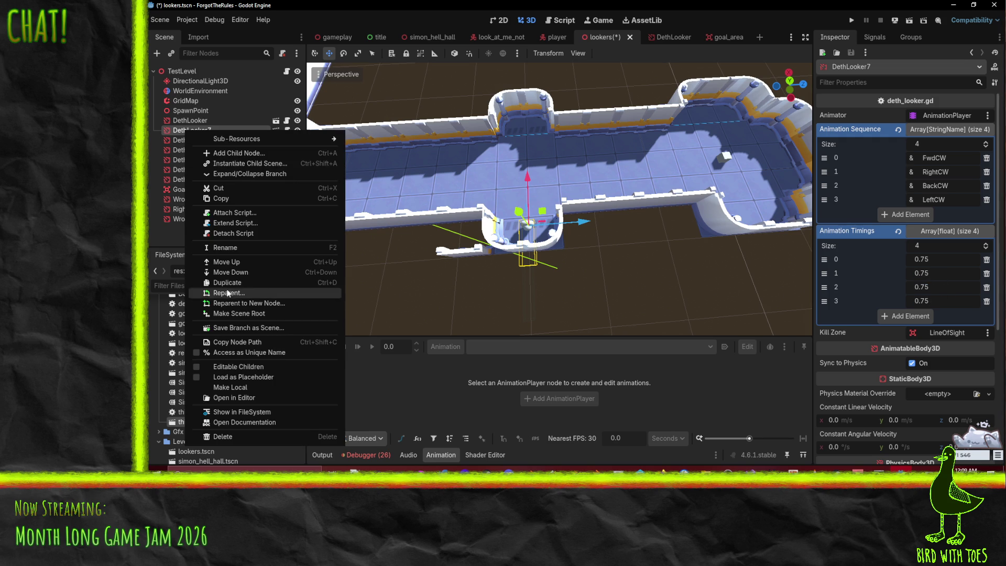
- Duplicate DethLooker7 as DethLooker8 and move it 3 units along X into the opposite alcove
click(227, 282)
drag(528, 178, 525, 93)
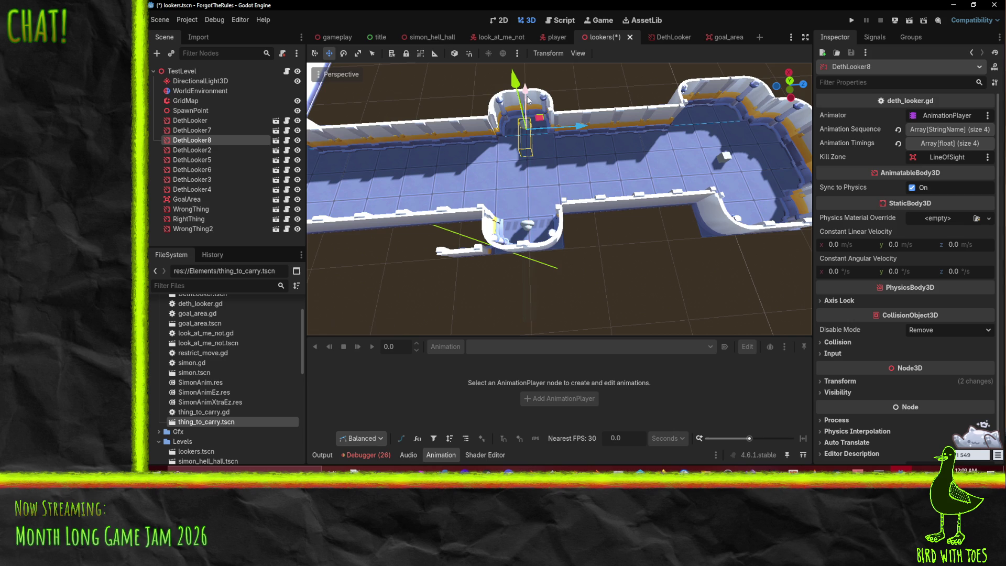
click(956, 144)
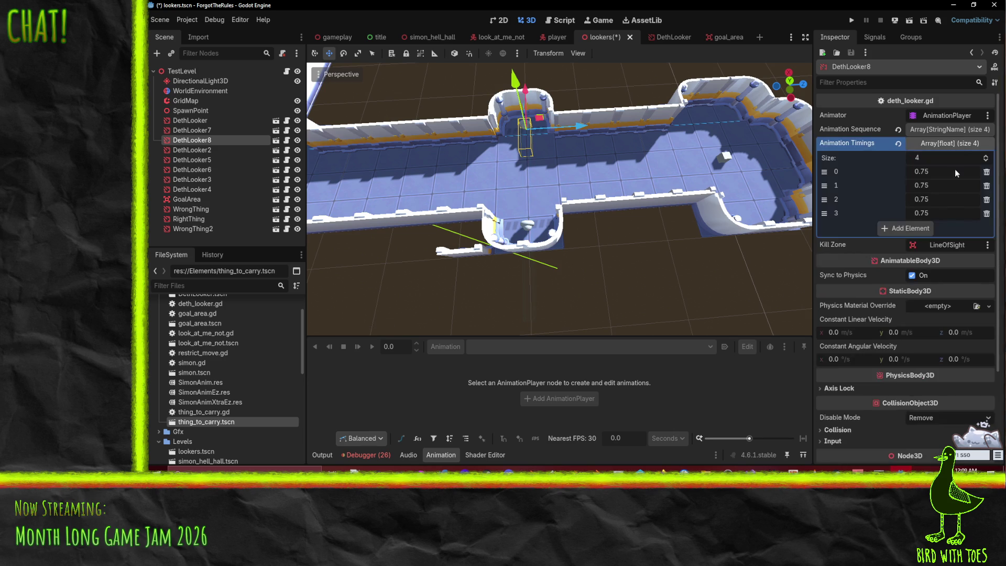
click(936, 145)
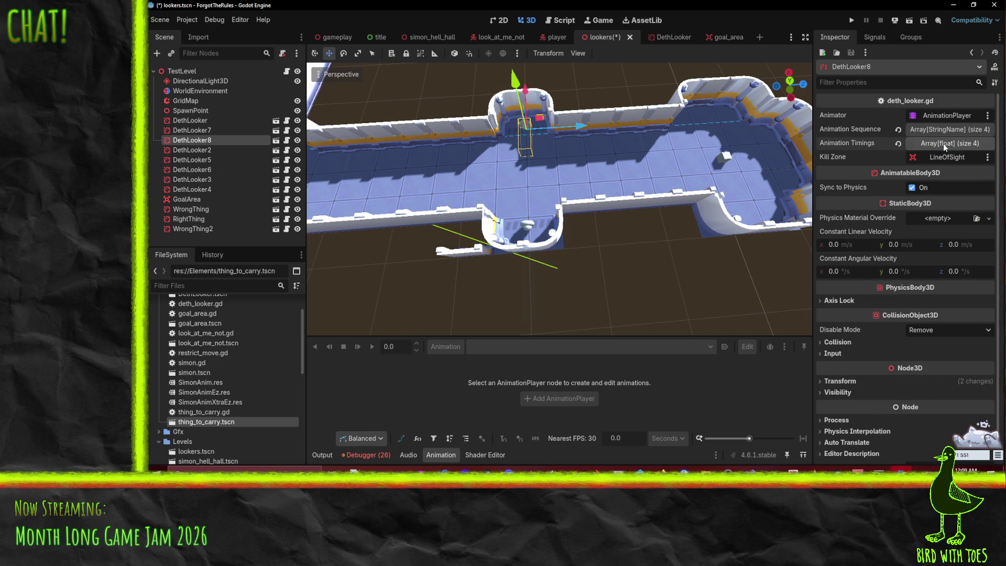
click(943, 143)
- Set DethLooker8's animation timings to 2.0, 0.0, 2.0, 0.0 and save the scene
click(936, 185)
text(0)
click(938, 170)
text(2)
key(Return)
click(936, 173)
key(ctrl+s)
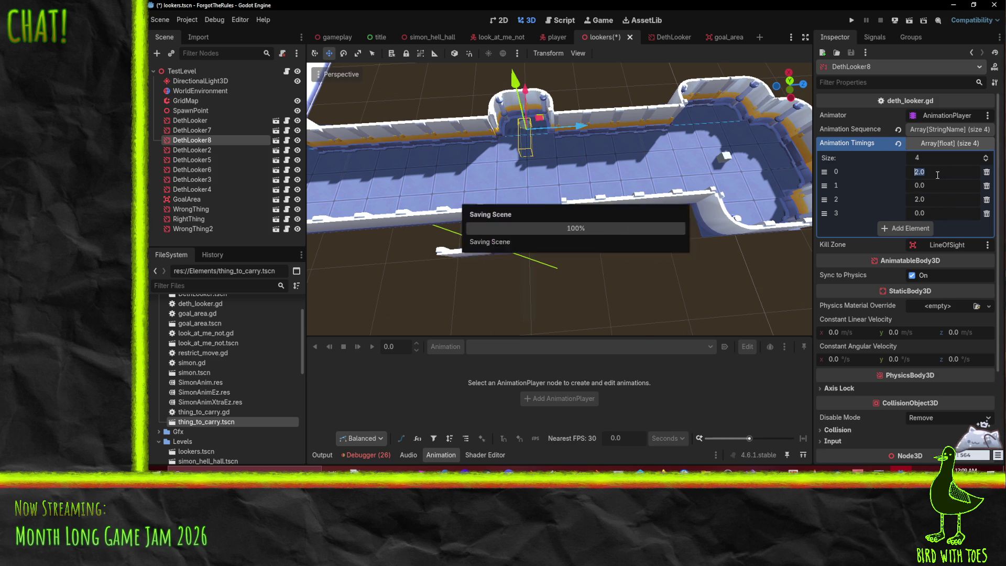
- Check DethLooker8's animation sequence steps FwdCW, RightCW, BackCW, LeftCW from a straighter corridor view
mouse_move(544, 177)
mouse_down()
mouse_move(535, 164)
mouse_move(561, 165)
mouse_up()
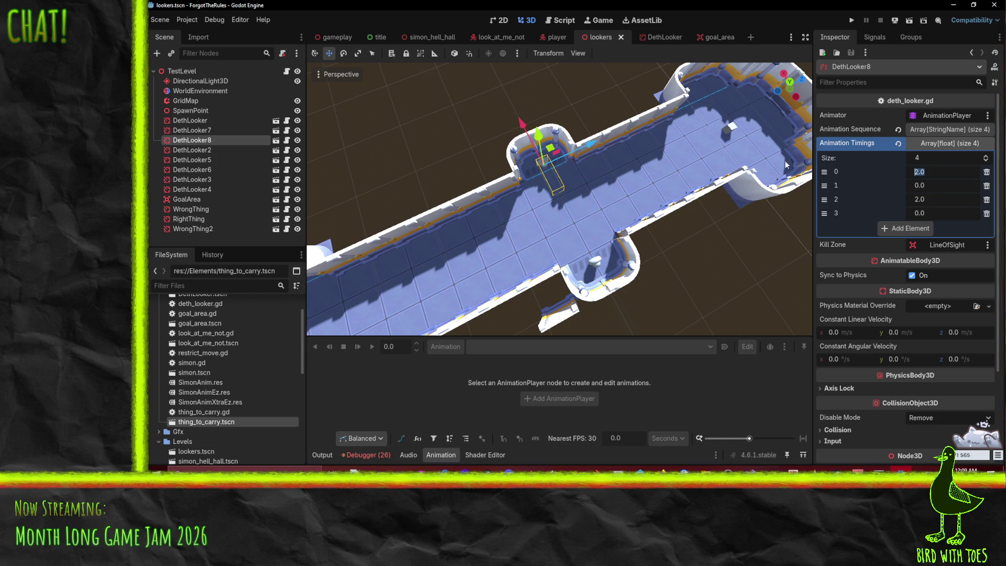
click(952, 131)
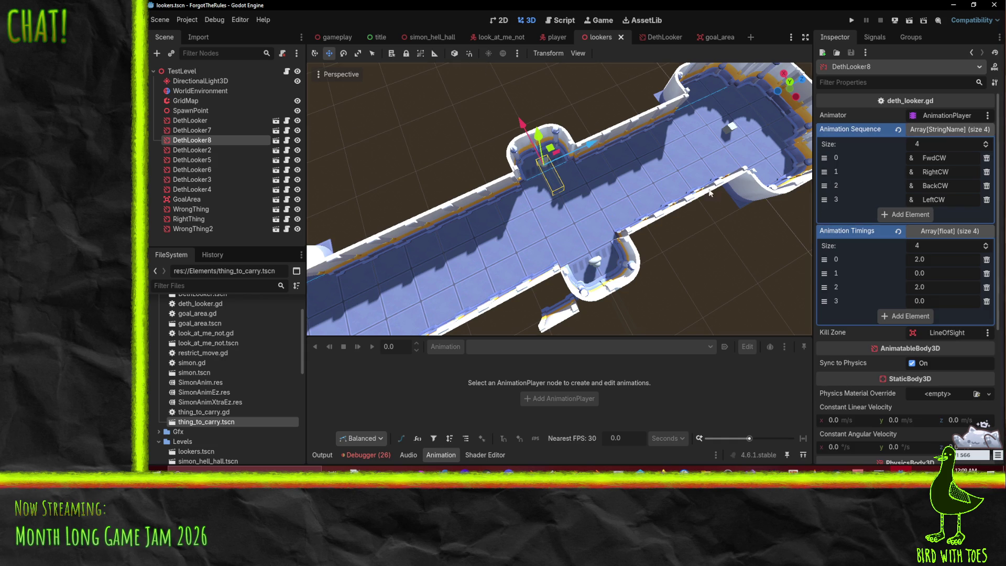
drag(702, 200, 659, 193)
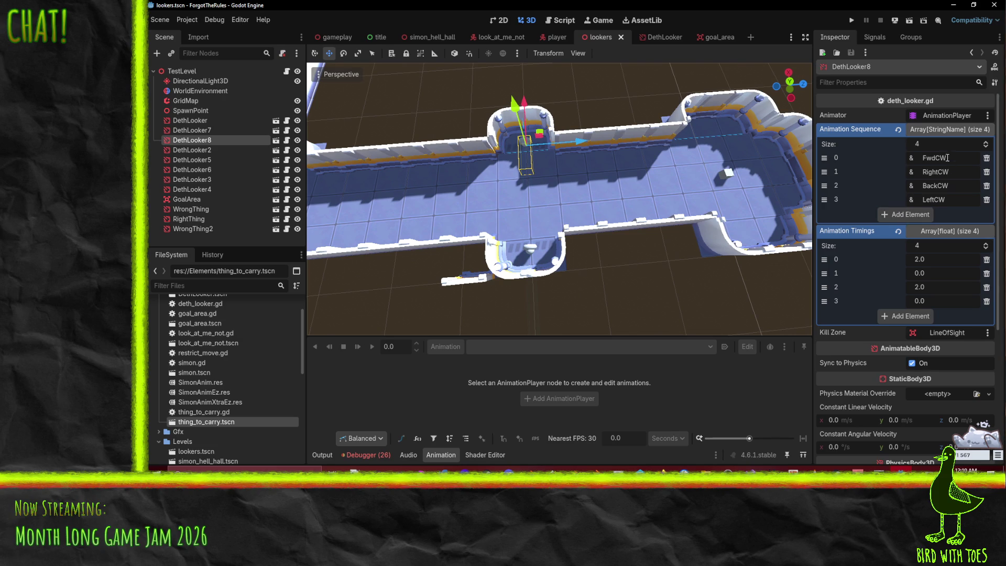
click(955, 185)
- Run the project and start the lookers level from the title screen with E
mouse_move(680, 302)
mouse_down()
mouse_move(567, 218)
mouse_move(797, 151)
mouse_up()
click(851, 19)
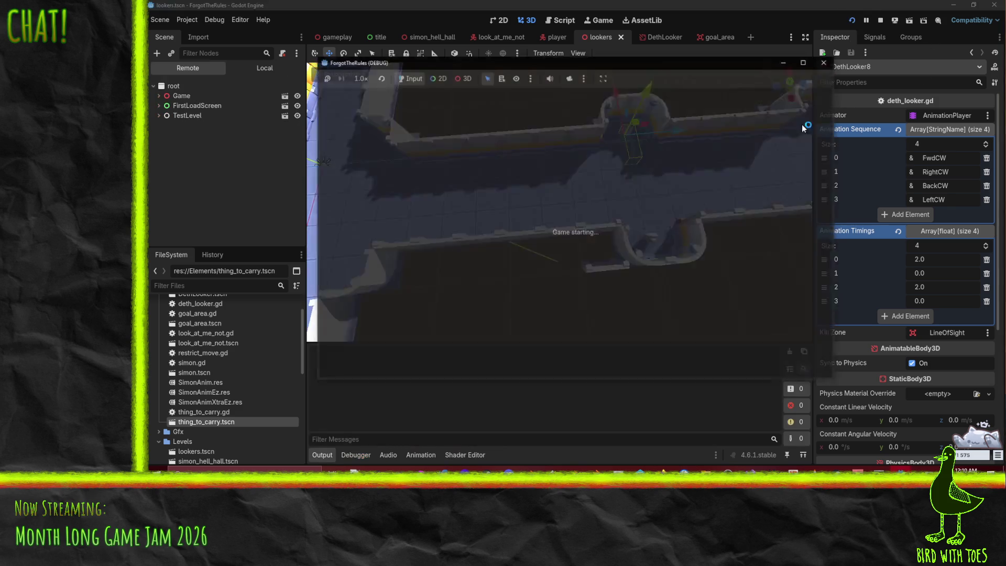
key(e)
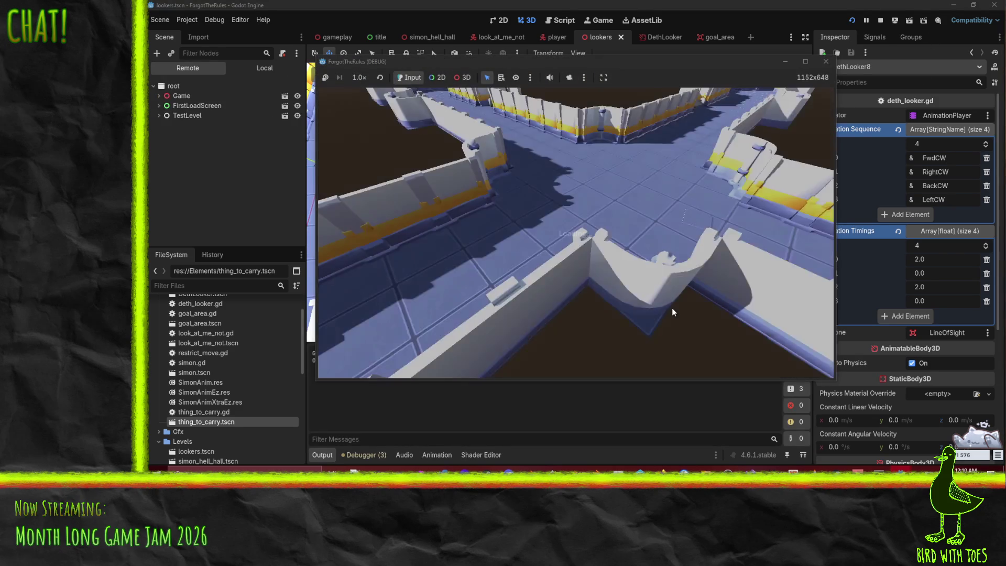
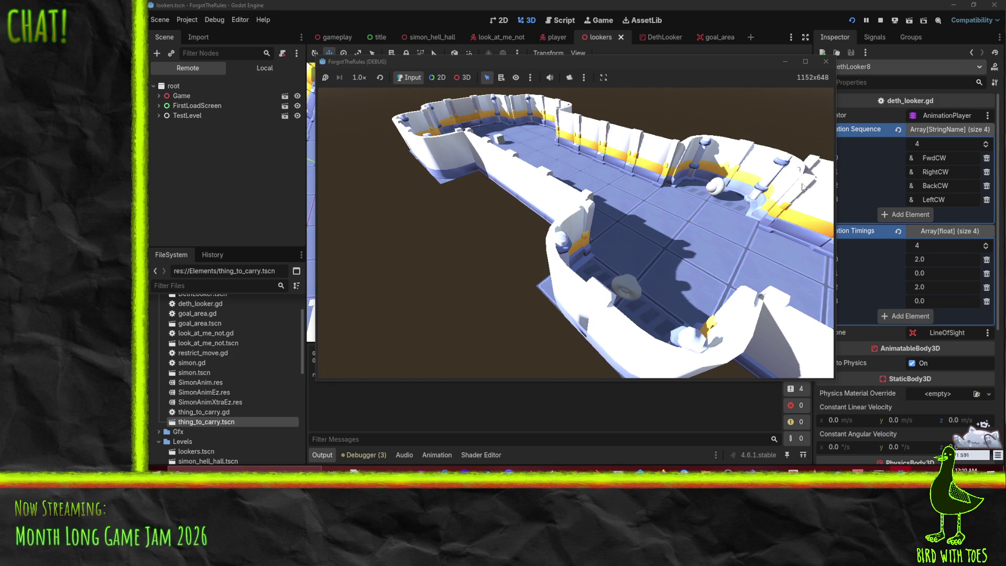
- Stop the playtest, set DethLooker8's animation timings to 0, 2, 0, 2, and save
click(825, 62)
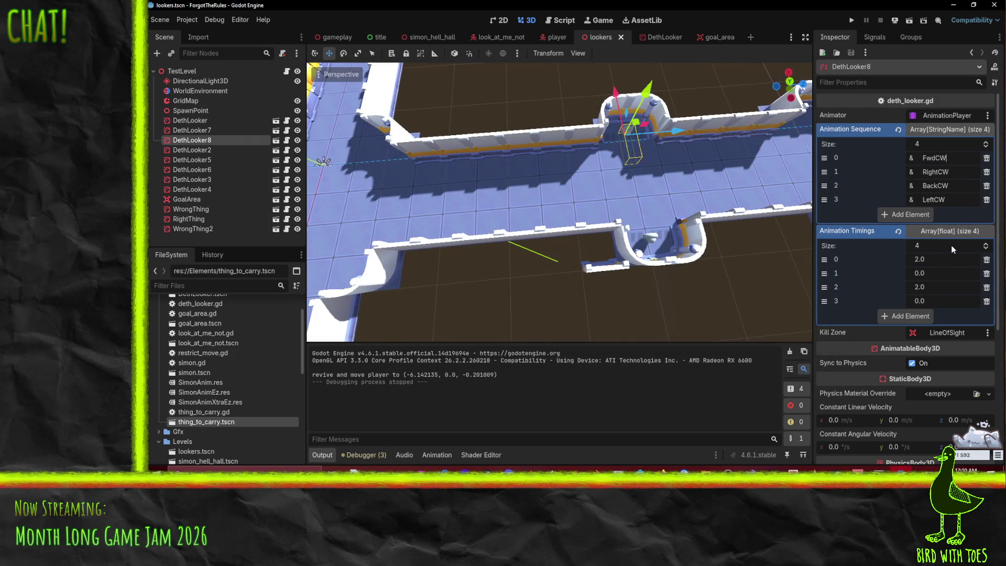
text(0)
click(934, 276)
text(2)
click(940, 289)
text(0)
click(941, 300)
text(2)
click(946, 289)
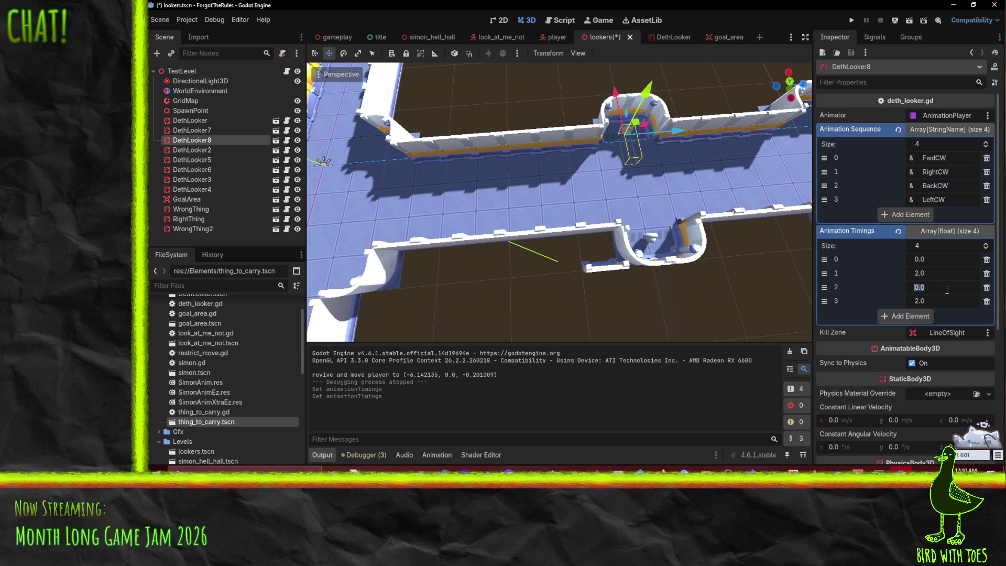
key(ctrl+s)
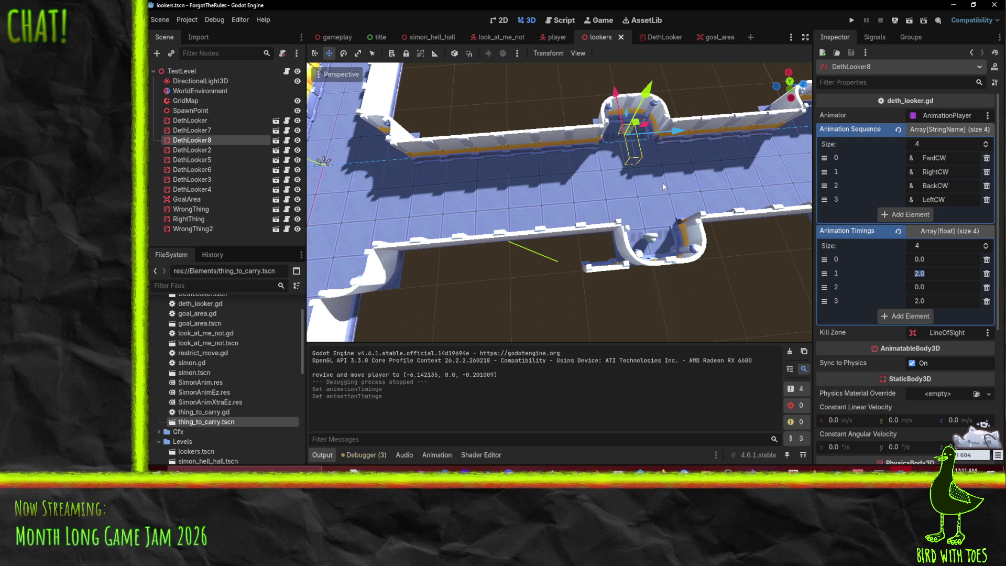
- Nudge DethLooker8 down the corridor, move DethLooker7 along it, and save the scene
scroll(688, 183, down, 5)
scroll(504, 216, up, 3)
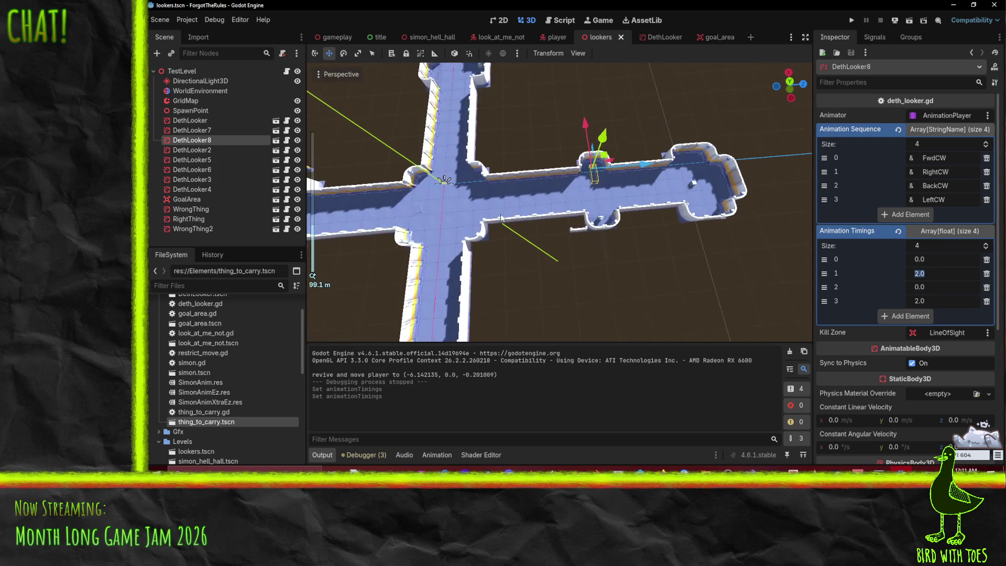
scroll(529, 199, up, 4)
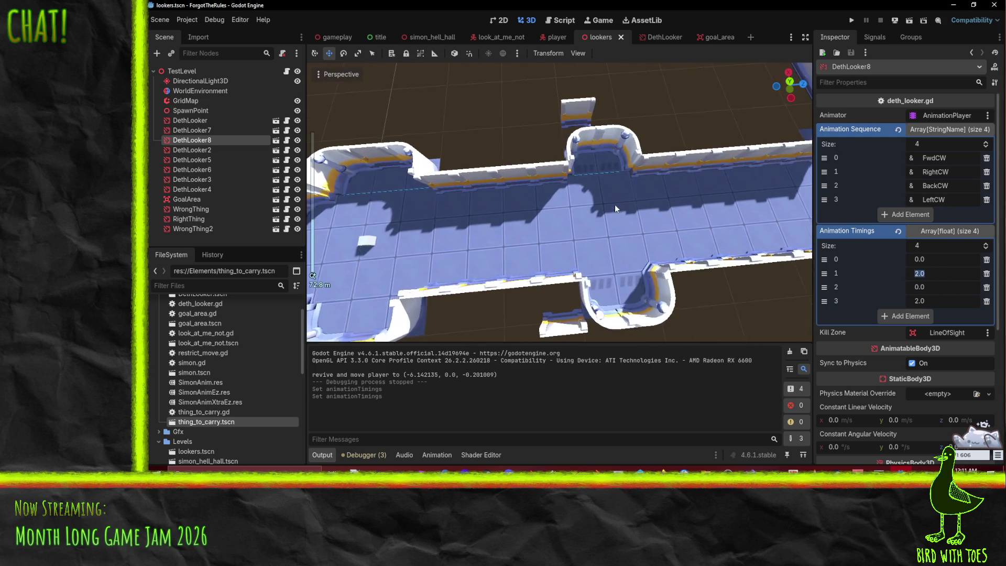
scroll(650, 214, up, 3)
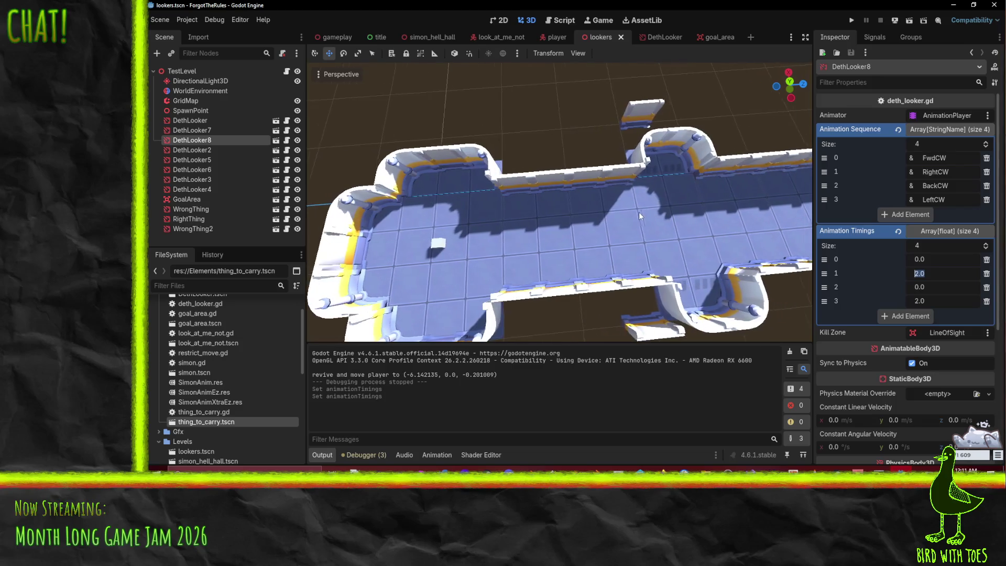
scroll(639, 211, up, 3)
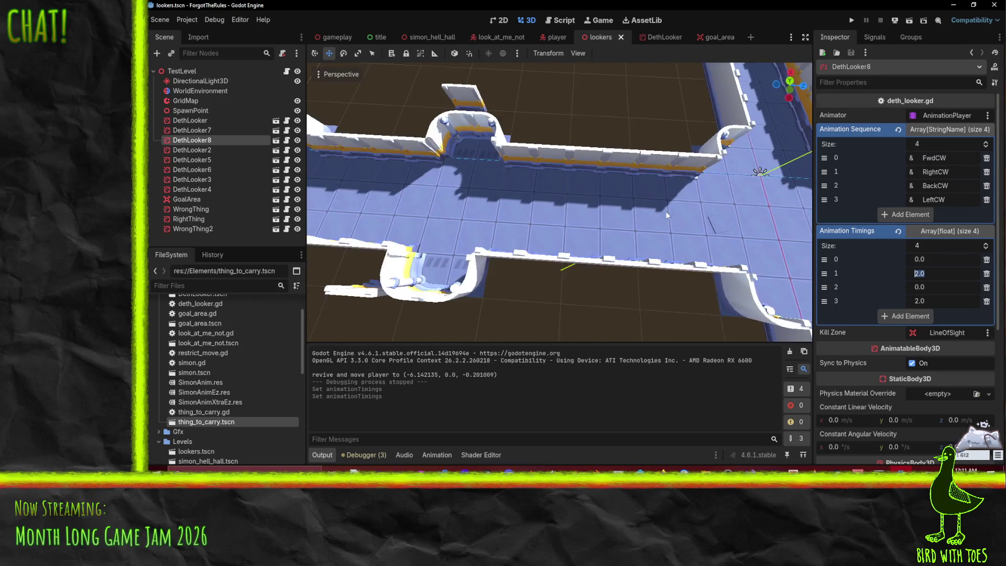
scroll(401, 200, up, 4)
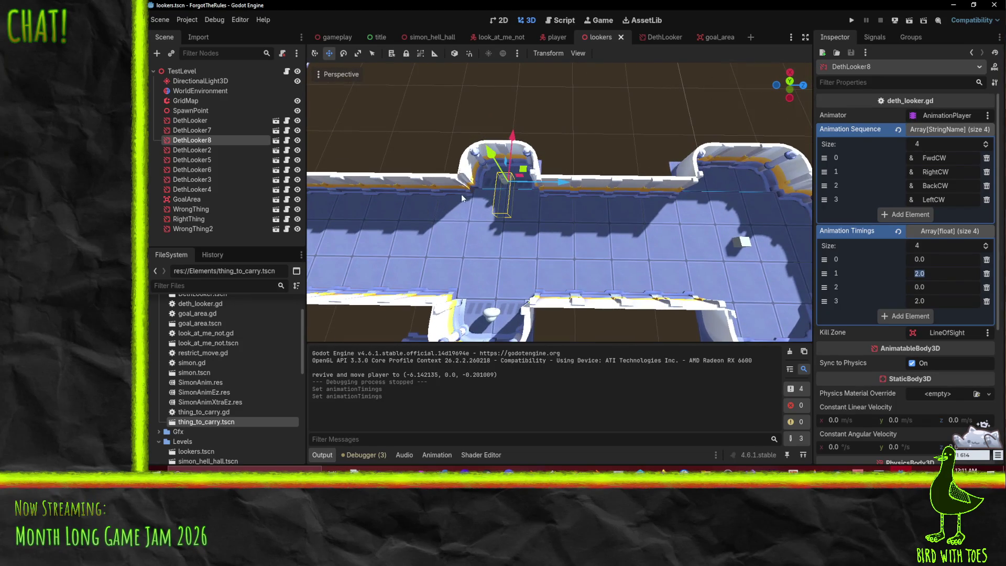
drag(523, 169, 492, 309)
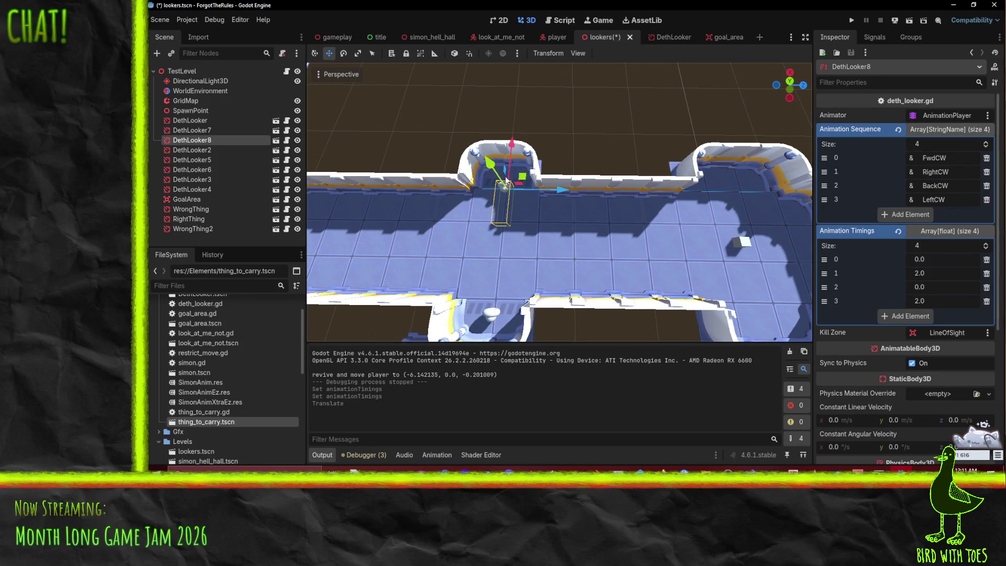
click(492, 314)
mouse_move(498, 273)
mouse_down()
mouse_move(500, 246)
mouse_move(498, 275)
mouse_move(441, 256)
mouse_move(676, 250)
mouse_move(640, 253)
mouse_move(661, 256)
mouse_move(507, 107)
mouse_move(584, 202)
mouse_move(685, 232)
mouse_move(526, 250)
mouse_up()
key(ctrl+s)
- Orbit to an oblique view of the level and select the TestLevel root node
scroll(457, 272, down, 5)
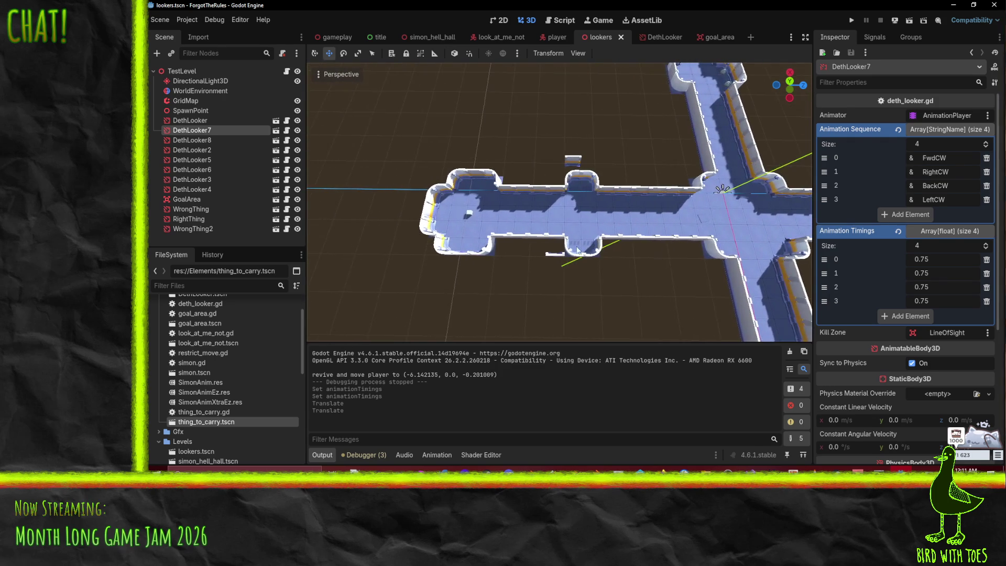
scroll(576, 246, up, 5)
scroll(576, 246, down, 2)
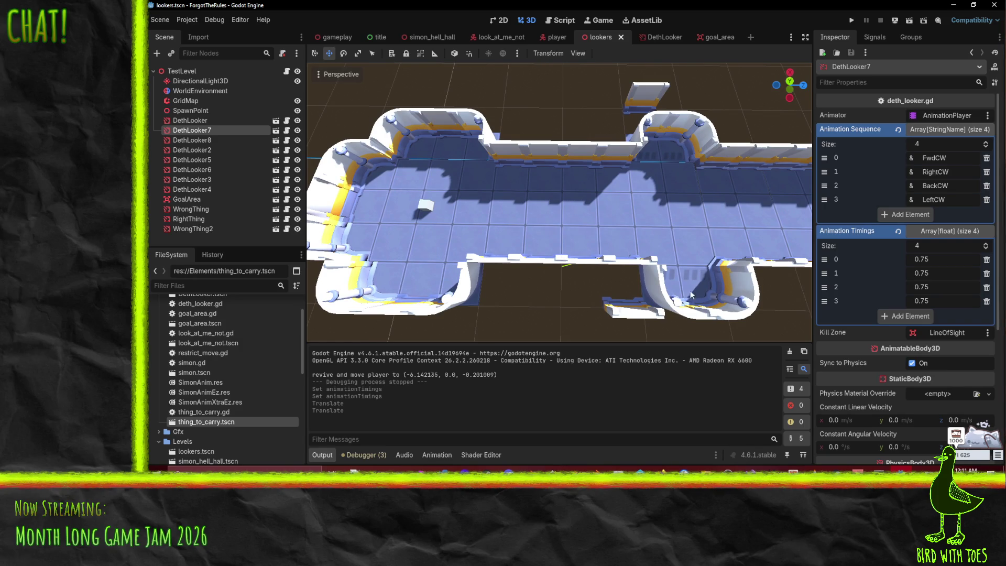
click(954, 445)
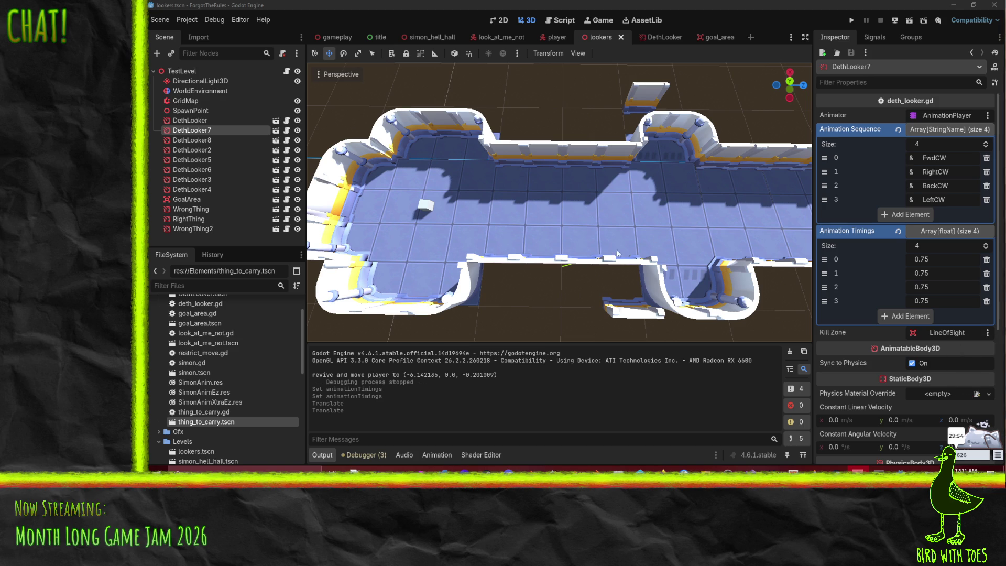
scroll(525, 227, down, 5)
mouse_move(530, 213)
mouse_down()
mouse_move(661, 187)
mouse_move(602, 197)
mouse_move(577, 233)
mouse_up()
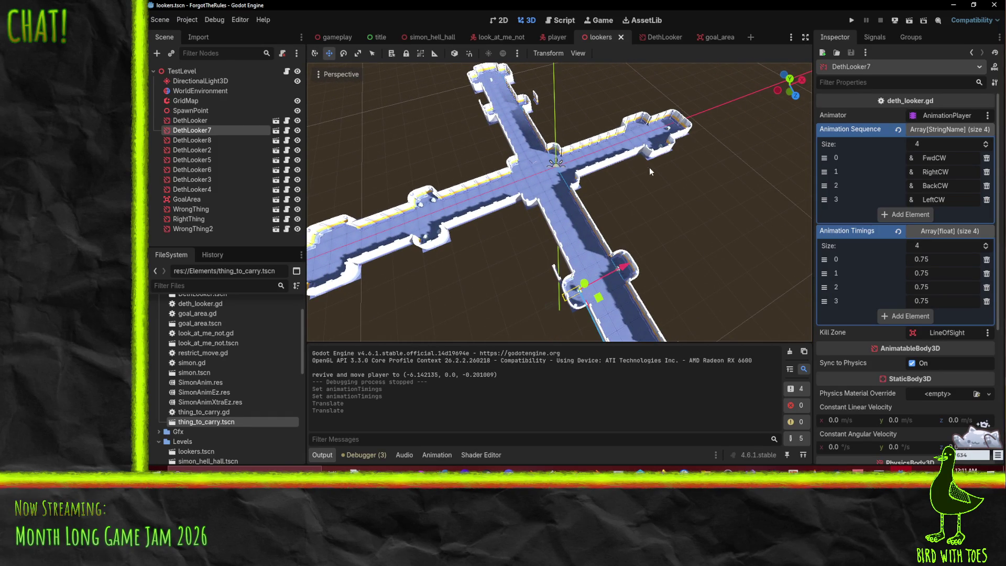
click(172, 74)
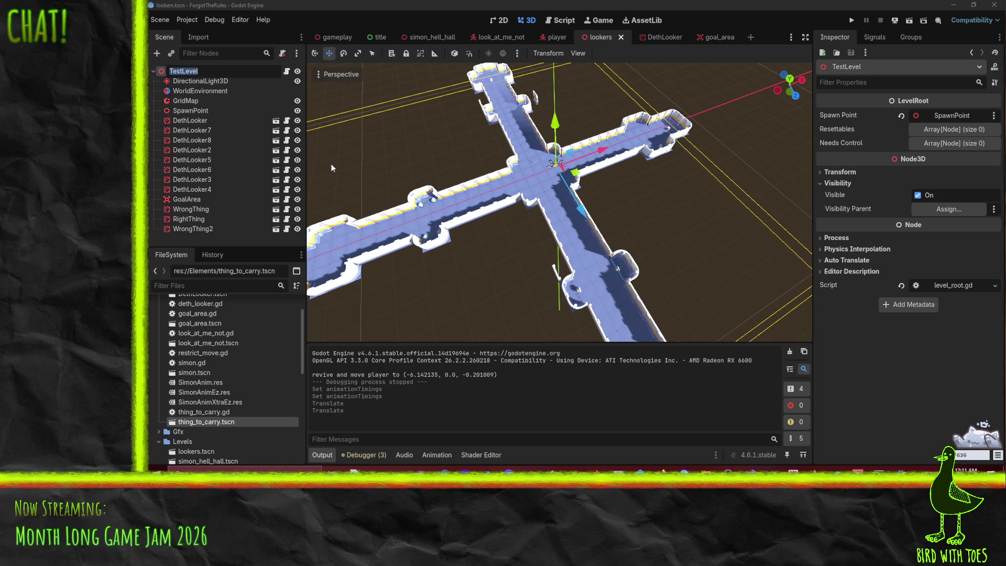
- Rename the root node to EvilEyes, expand its Resettables list and add two slots
text(EvilE)
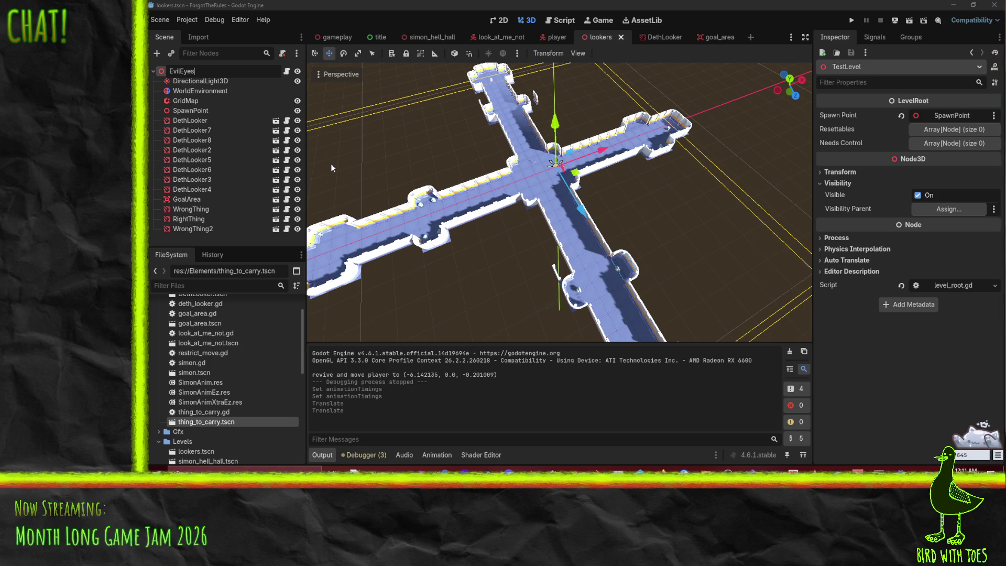
text(yes)
key(Return)
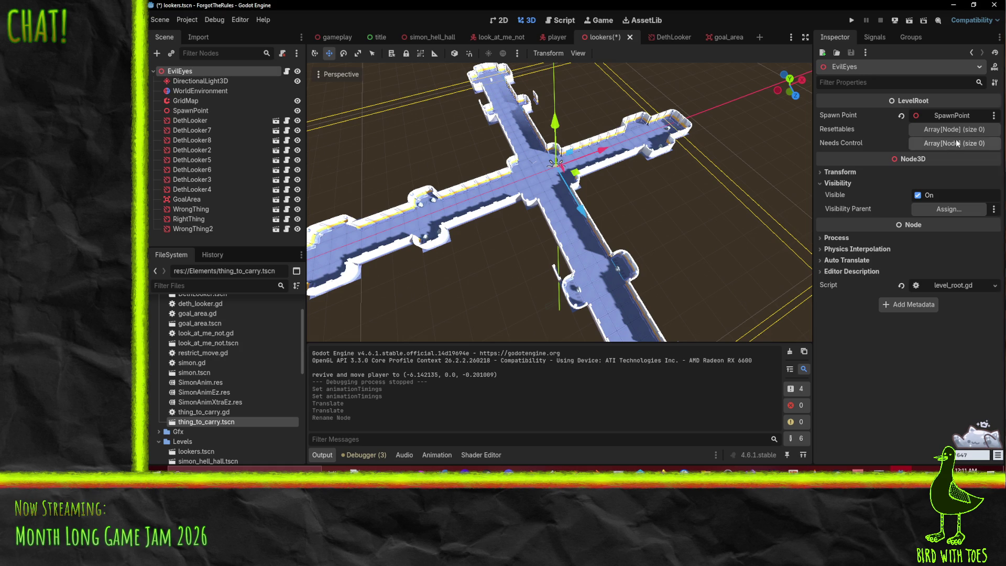
click(949, 130)
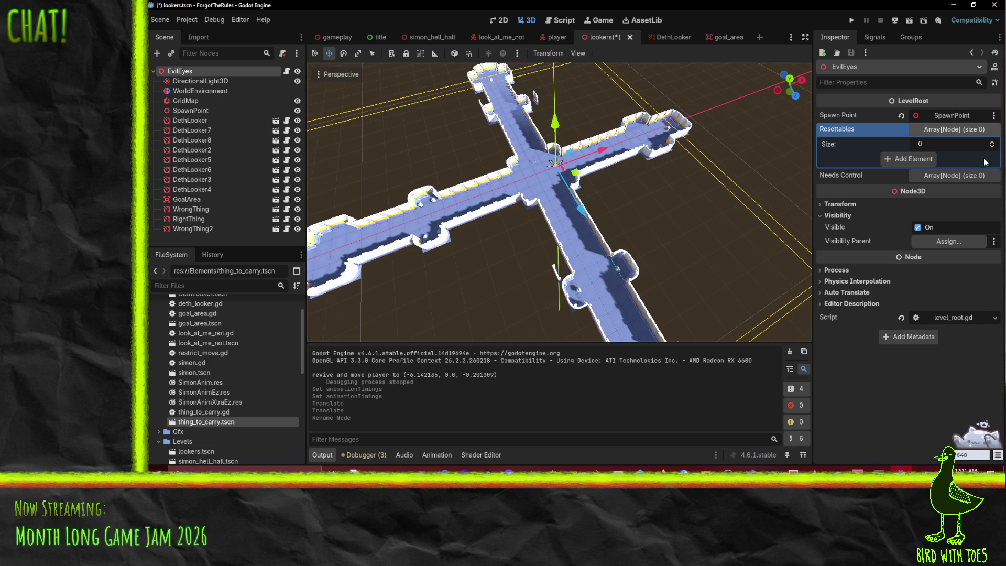
click(991, 142)
click(992, 143)
- Grow Resettables to eight slots and assign DethLooker and DethLooker2 to the first two
click(991, 142)
click(991, 143)
click(992, 142)
click(991, 143)
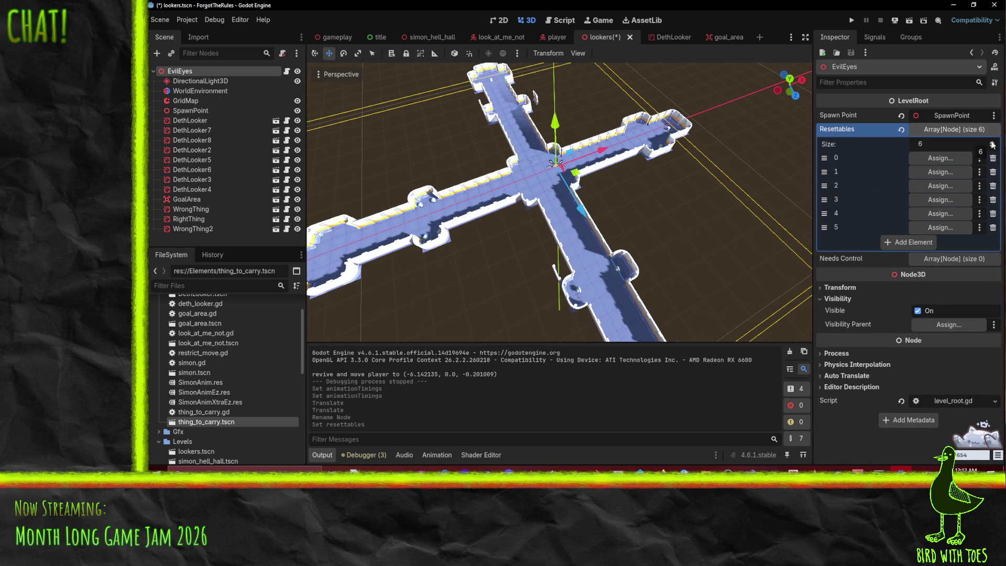
click(992, 143)
click(992, 142)
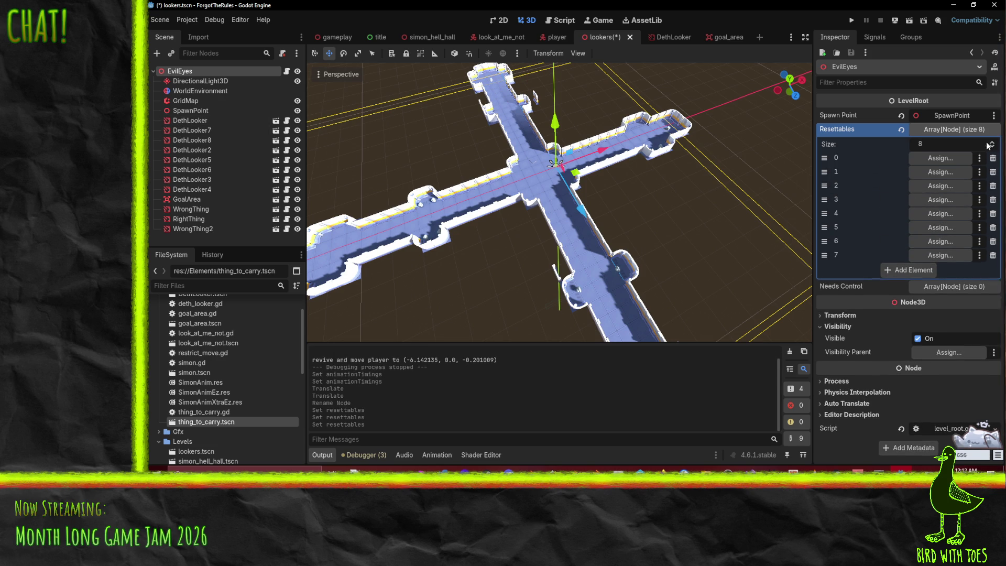
drag(189, 120, 938, 158)
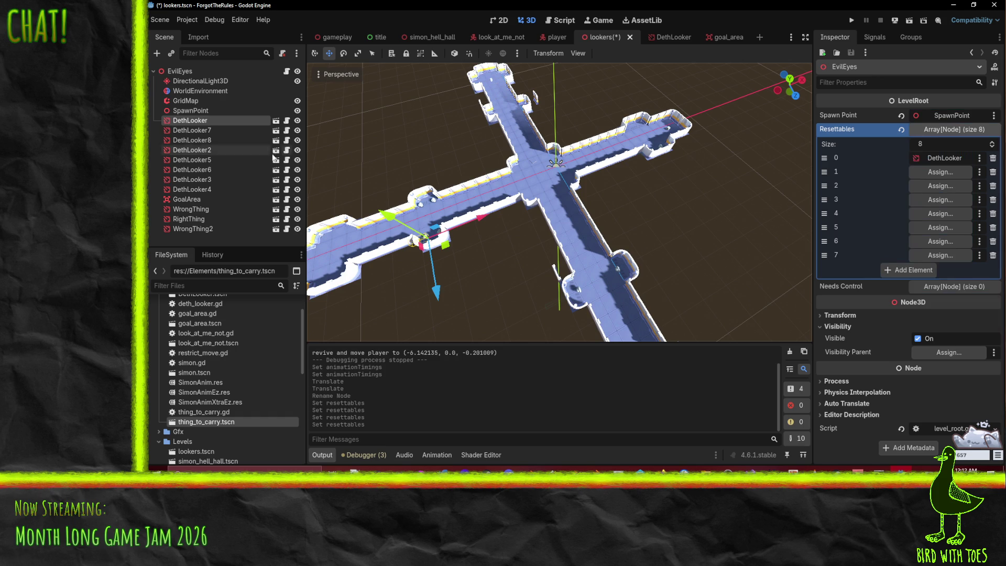
drag(192, 150, 909, 174)
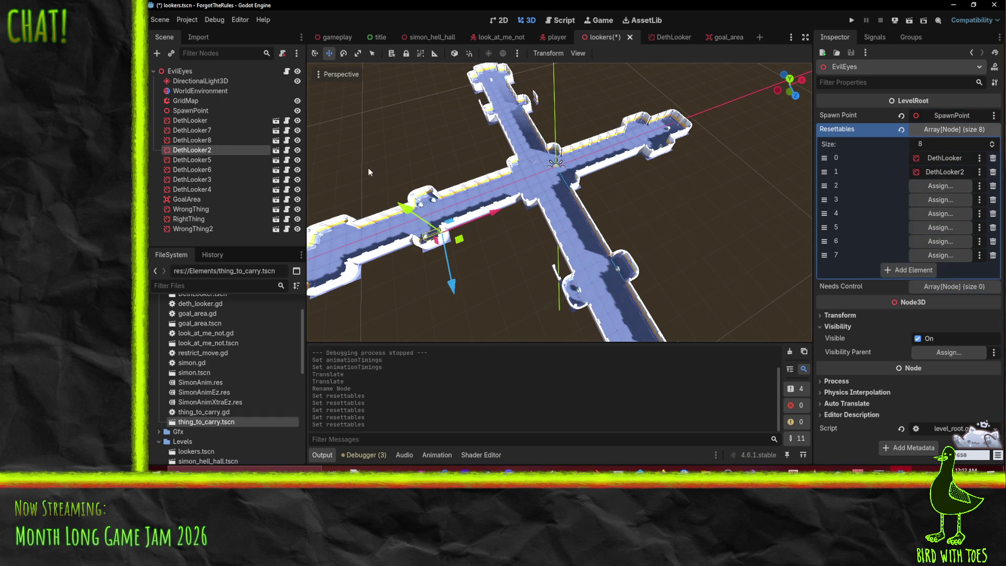
- Assign DethLooker3, DethLooker4, DethLooker5 and DethLooker7 to their slots and save the scene
click(192, 130)
click(193, 121)
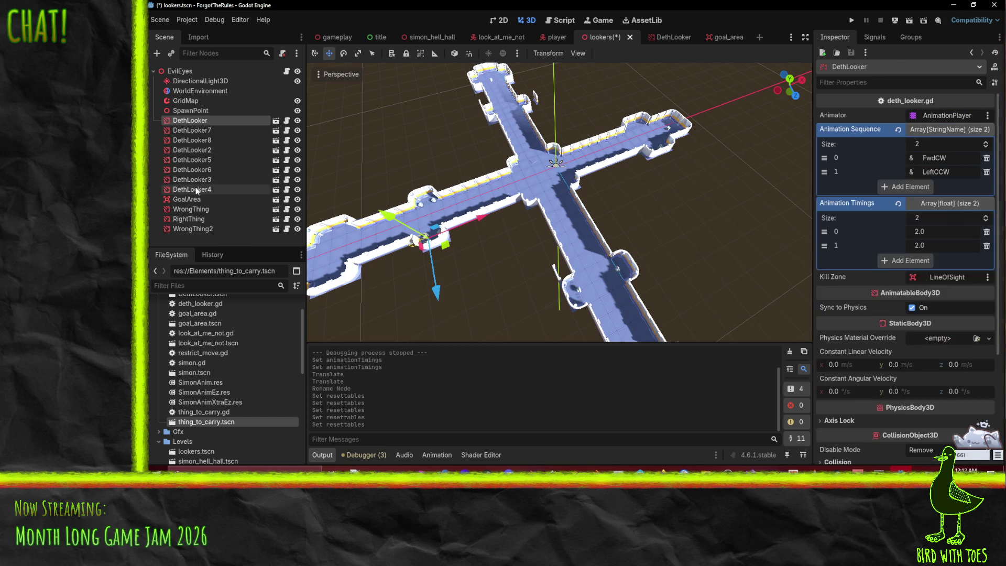
shift+click(196, 187)
click(193, 73)
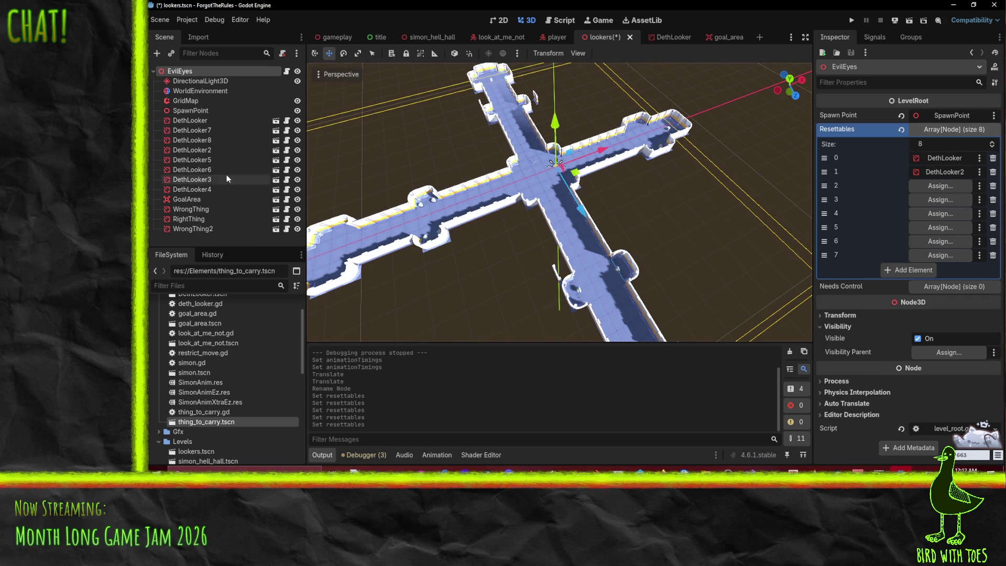
mouse_move(196, 179)
mouse_down()
mouse_move(890, 158)
mouse_move(940, 185)
mouse_up()
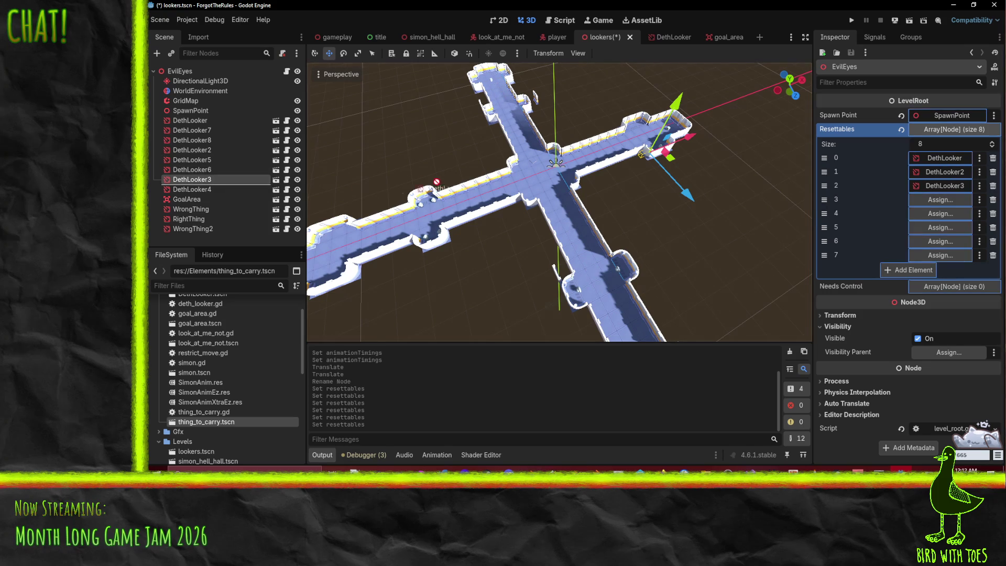
mouse_move(202, 189)
mouse_down()
mouse_move(949, 209)
mouse_move(940, 200)
mouse_up()
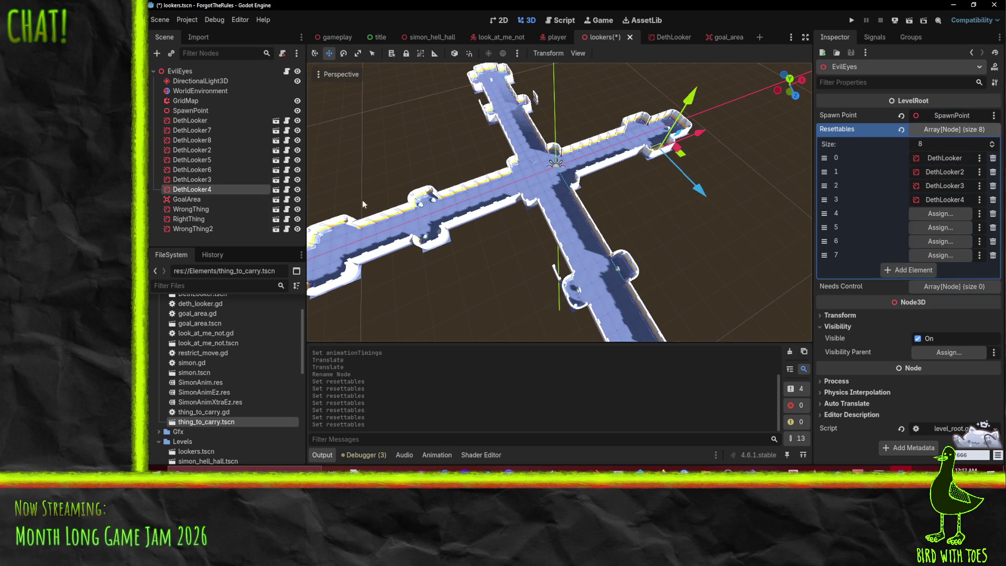
mouse_move(192, 160)
mouse_down()
mouse_move(940, 214)
mouse_move(217, 168)
mouse_move(940, 227)
mouse_up()
mouse_move(193, 130)
mouse_down()
mouse_move(733, 222)
mouse_move(940, 241)
mouse_move(215, 137)
mouse_move(929, 266)
mouse_move(933, 255)
mouse_up()
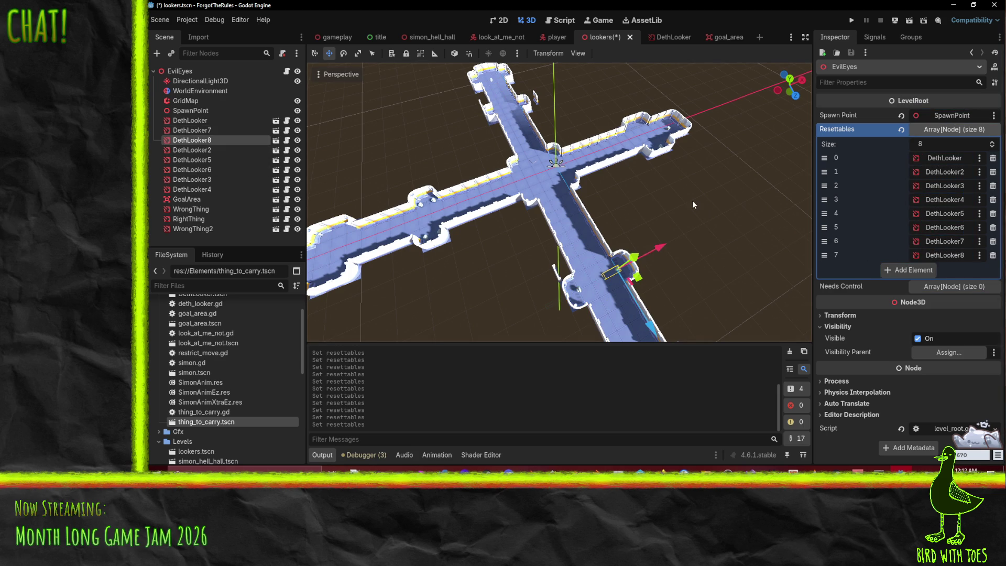
key(ctrl+s)
- Orbit around the cross-shaped level to a diagonal view, then select the DethLooker node
scroll(718, 184, up, 5)
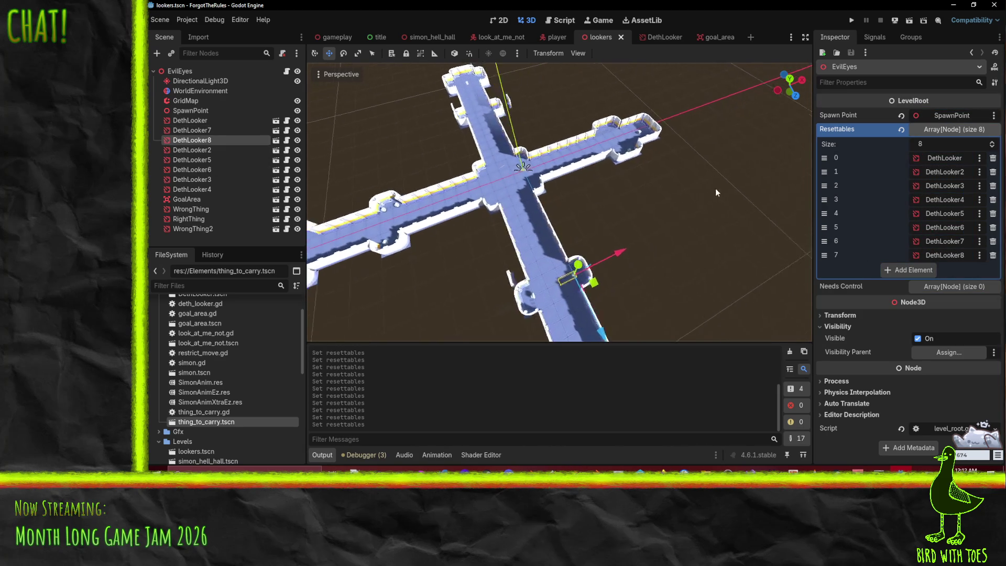
drag(743, 203, 698, 207)
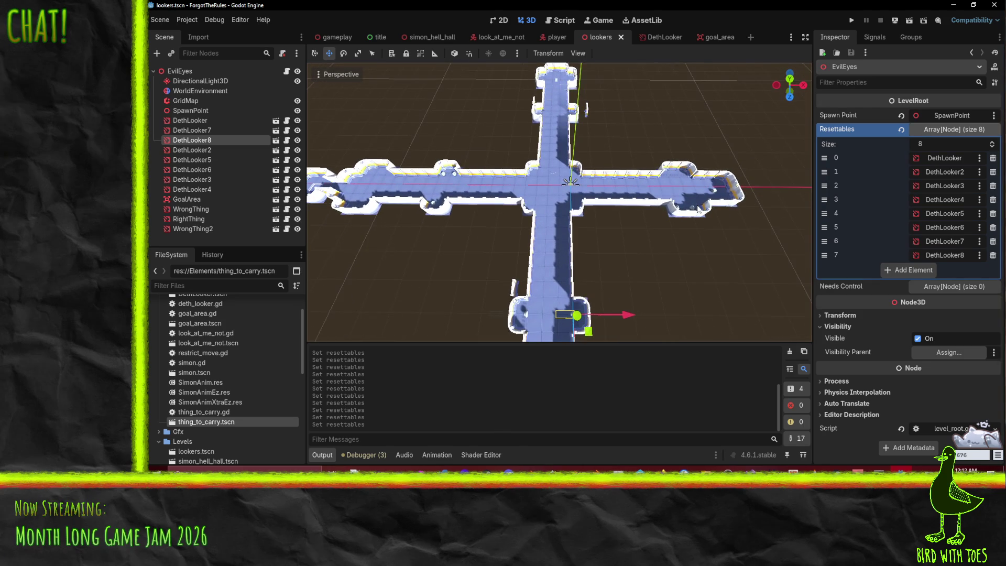
mouse_move(552, 174)
mouse_down()
mouse_move(585, 174)
mouse_move(645, 284)
mouse_up()
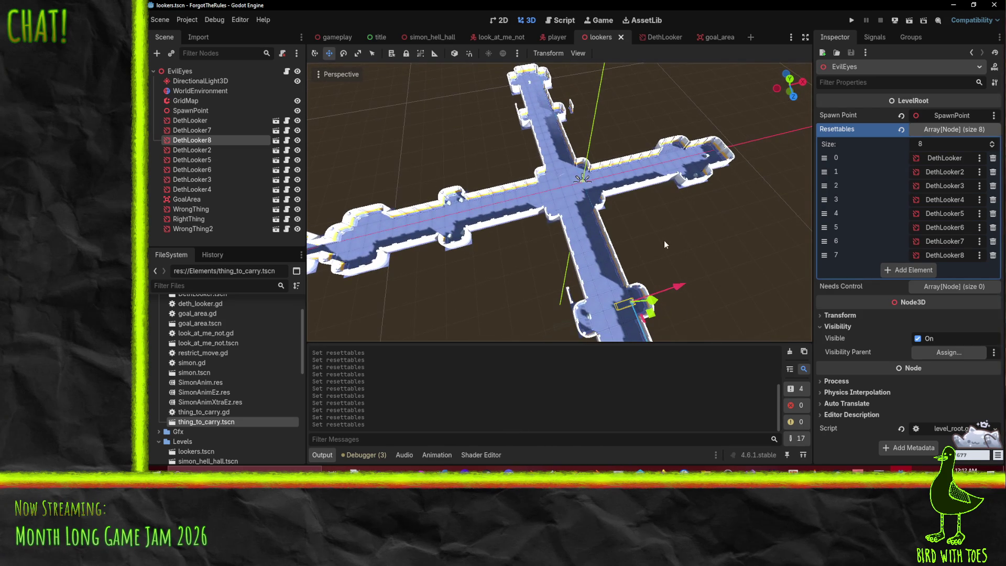
scroll(702, 225, up, 5)
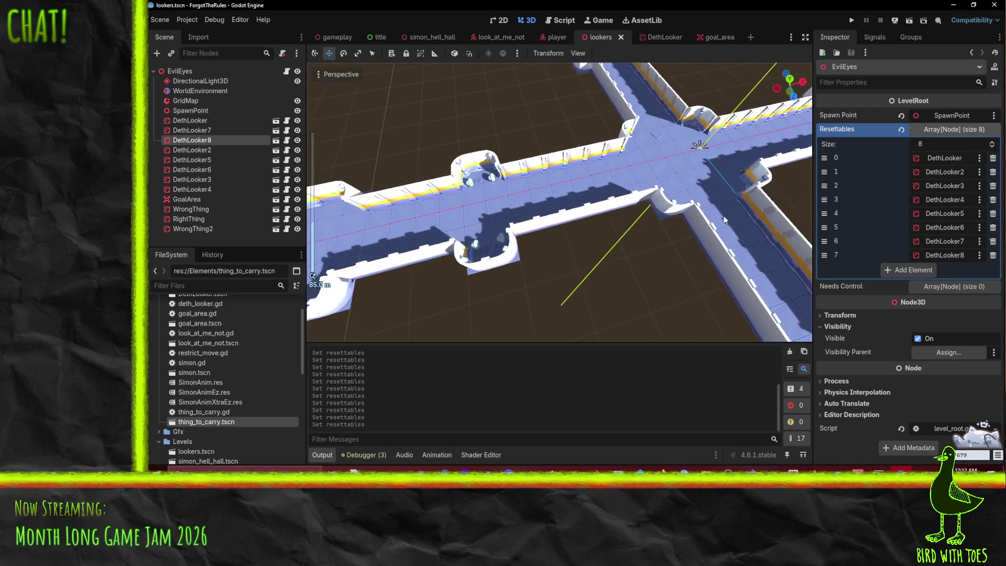
scroll(683, 220, down, 4)
mouse_move(567, 228)
mouse_down()
mouse_move(687, 203)
mouse_move(558, 225)
mouse_up()
scroll(558, 224, up, 2)
drag(603, 185, 580, 203)
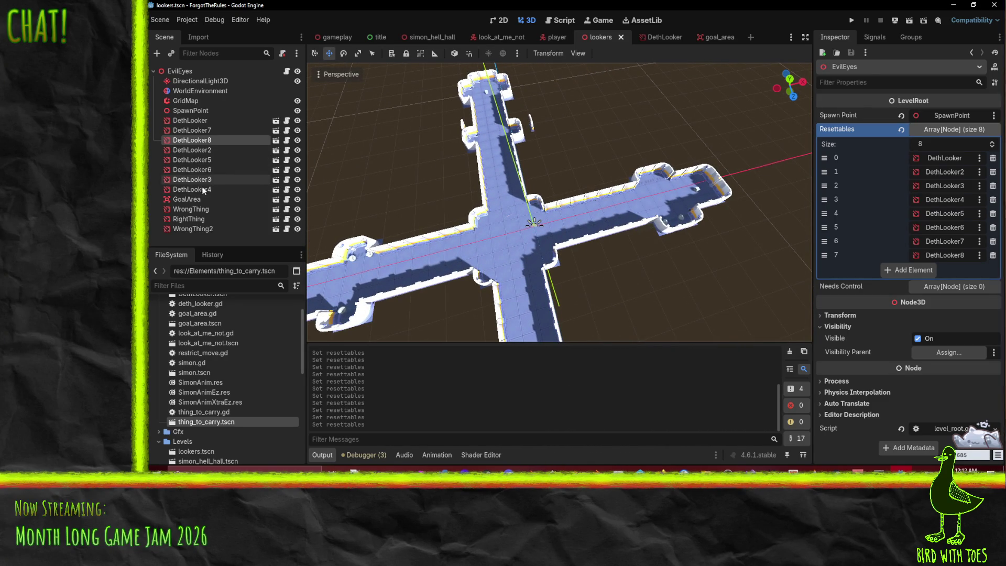
click(202, 121)
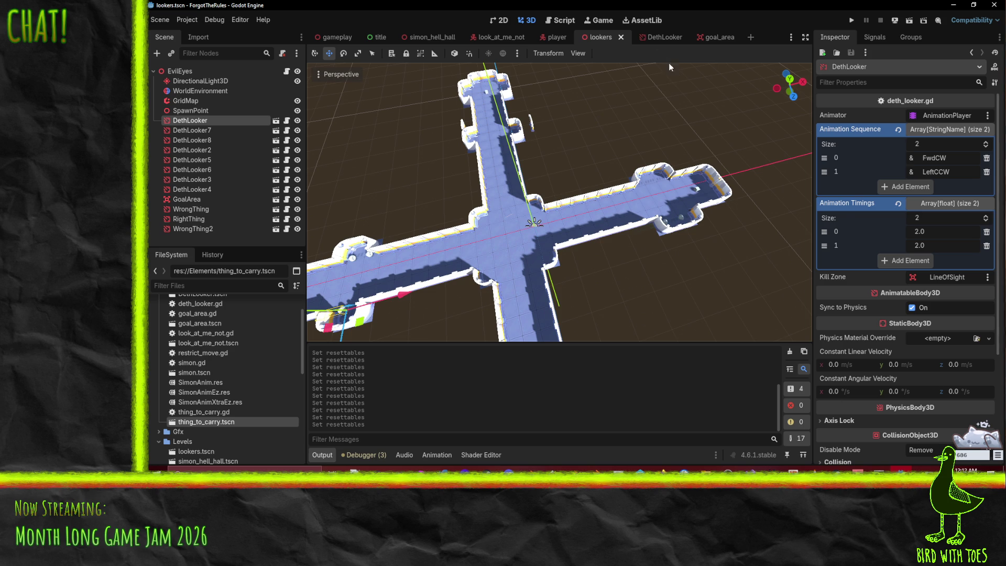
- In the DethLooker scene, add an OmniLight3D child to the root via a 'light' search
click(654, 42)
mouse_move(367, 178)
mouse_down()
mouse_move(476, 156)
mouse_move(566, 157)
mouse_up()
right_click(184, 71)
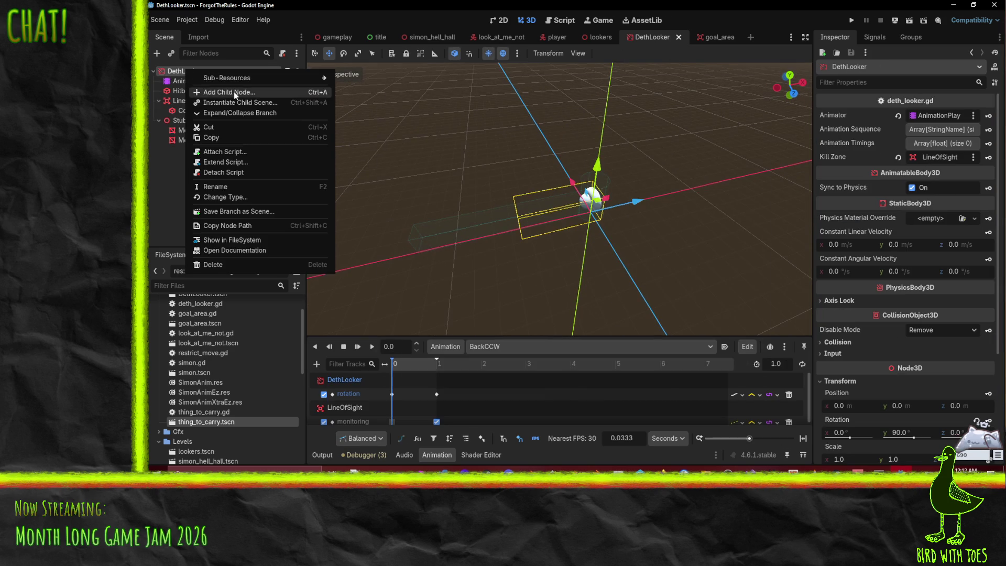
click(234, 91)
text(light)
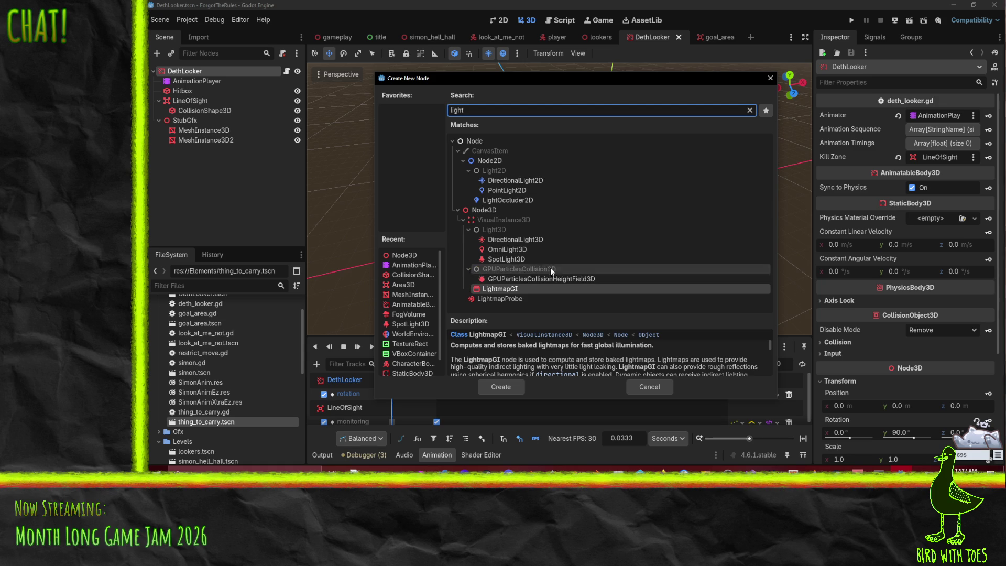
click(534, 258)
click(530, 248)
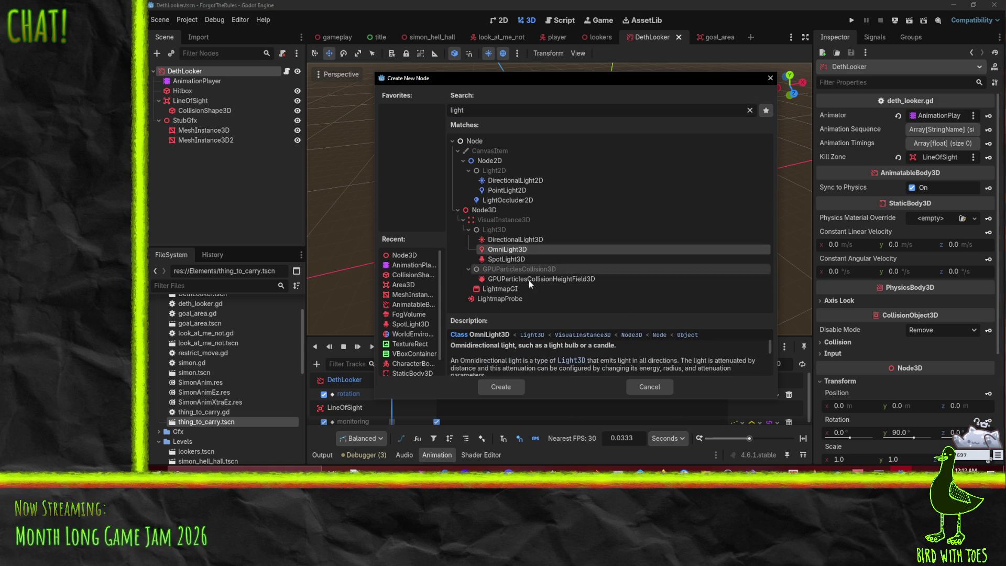
click(498, 385)
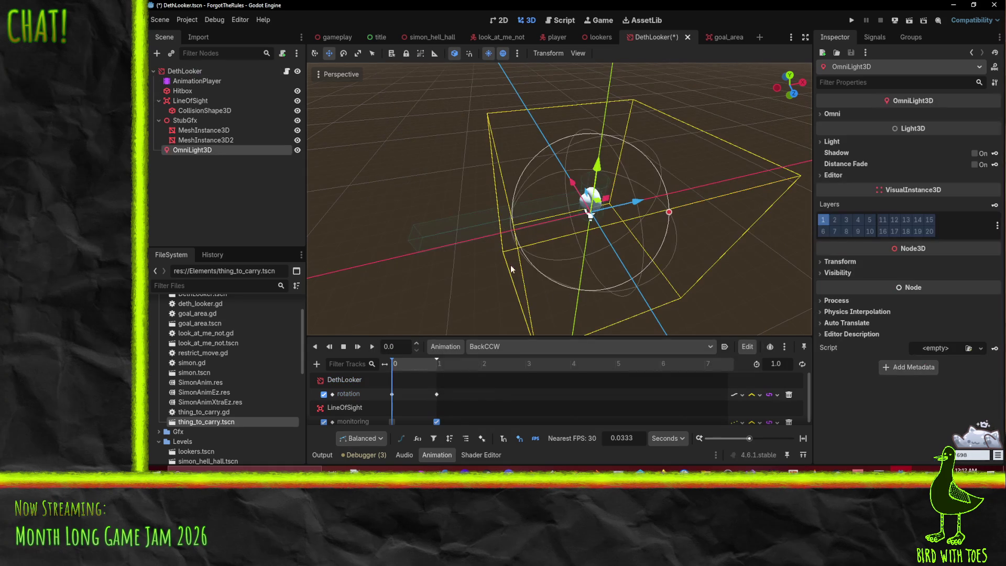
click(832, 114)
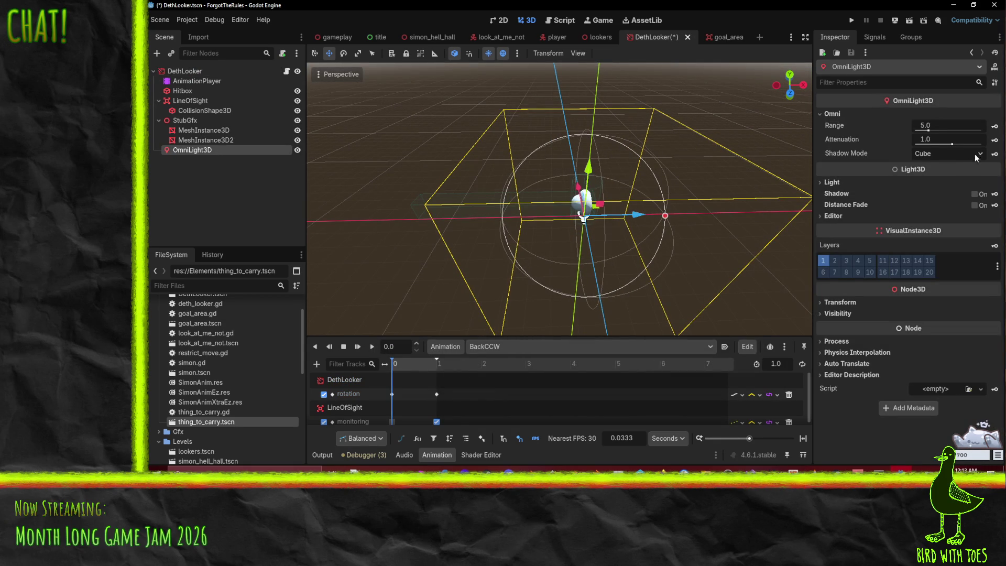
- Expand the OmniLight3D's Light section to review its white colour and 1.0 energy
click(859, 182)
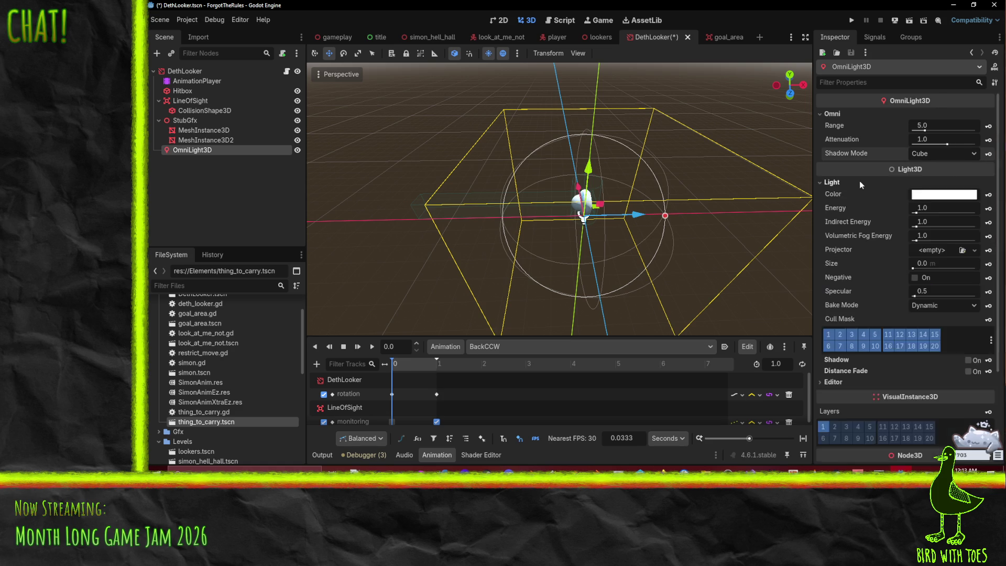
click(856, 182)
click(857, 182)
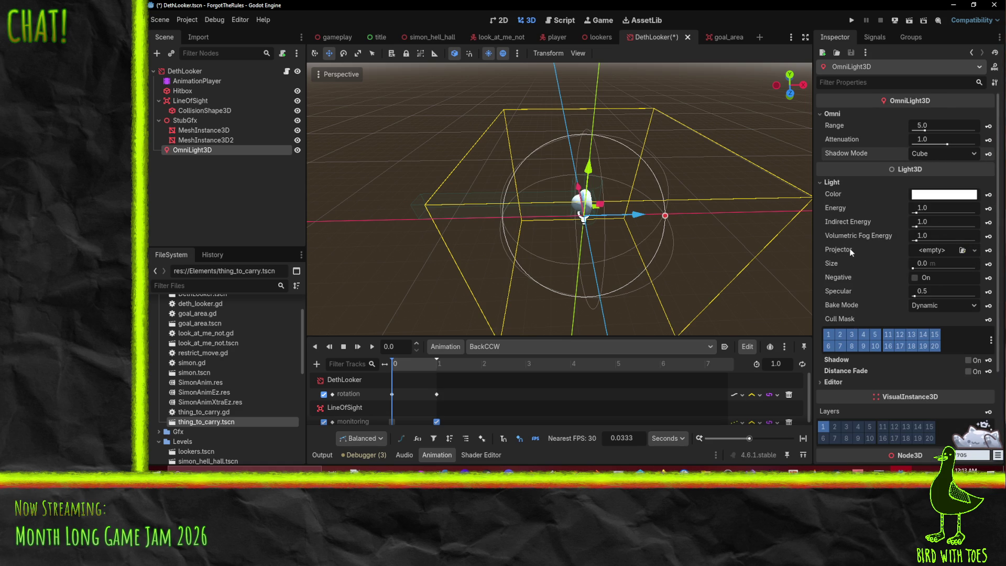
mouse_move(850, 250)
- Change the OmniLight3D node's type to SpotLight3D using a 'spot' search
right_click(181, 149)
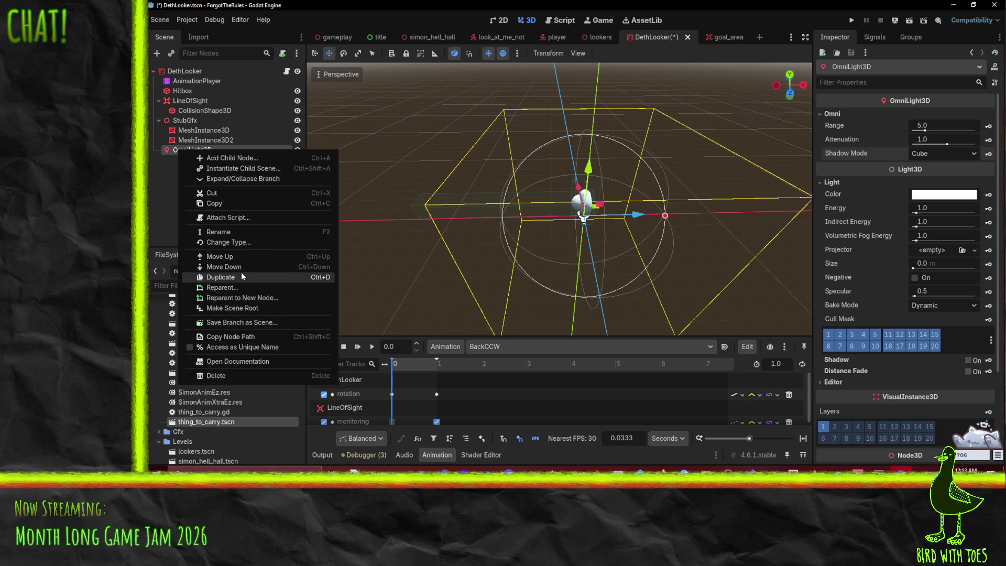
click(228, 242)
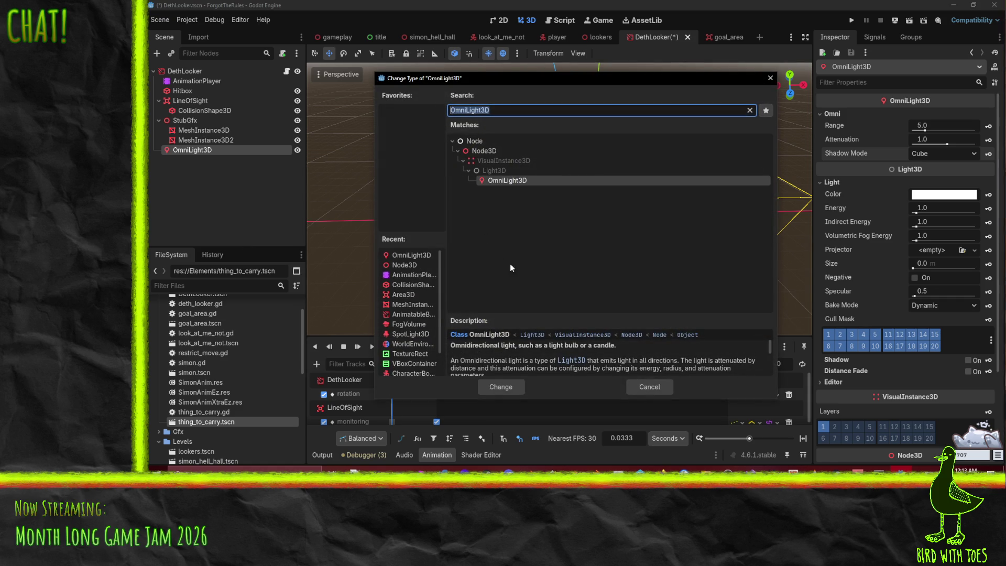
text(sp)
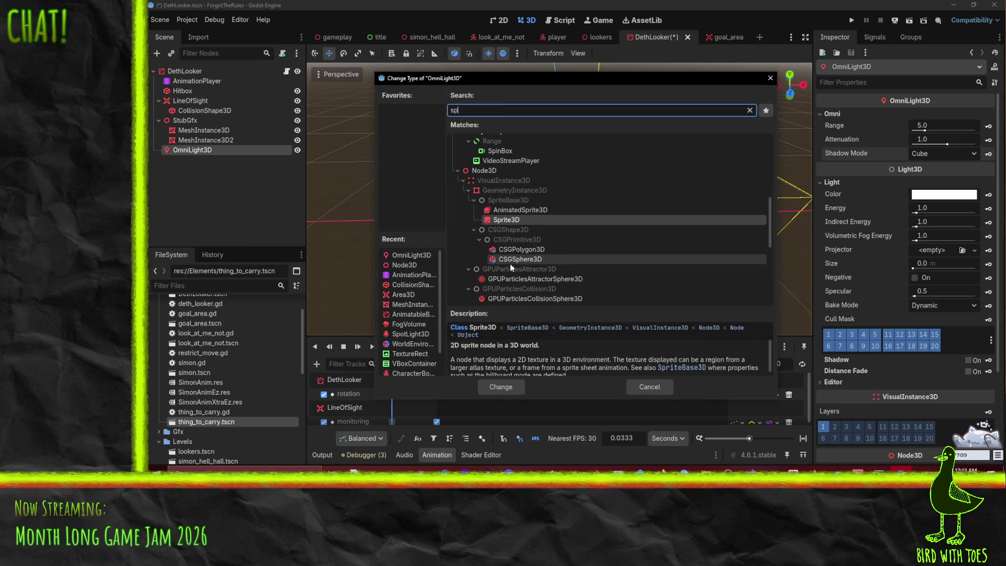
text(ot)
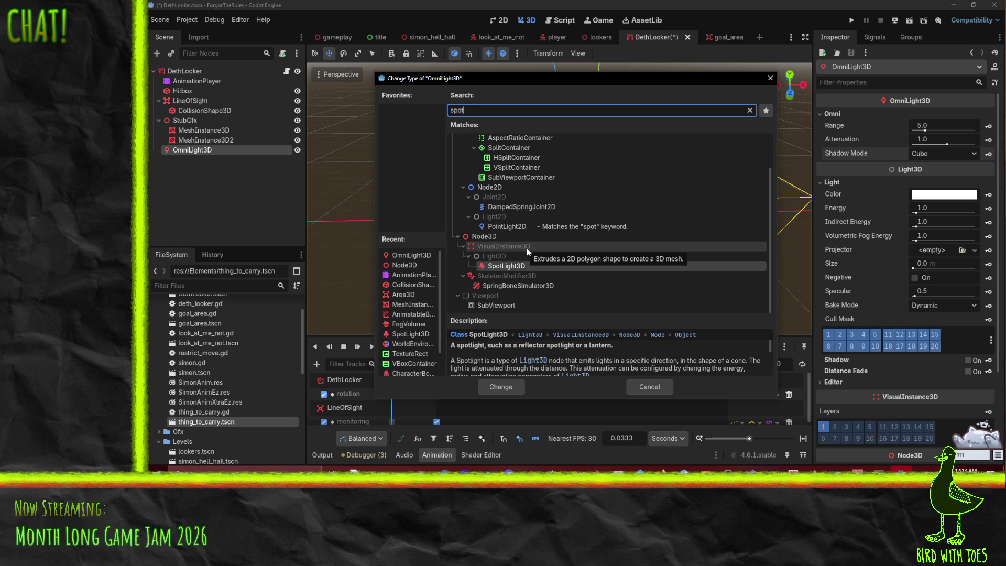
double_click(524, 266)
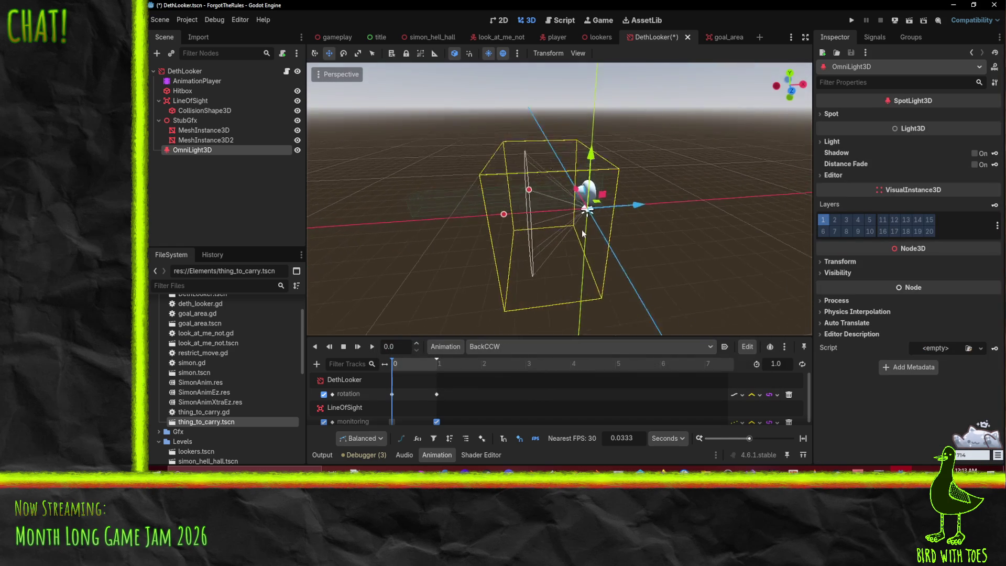
- Lengthen the spotlight's range to 10 m
click(837, 114)
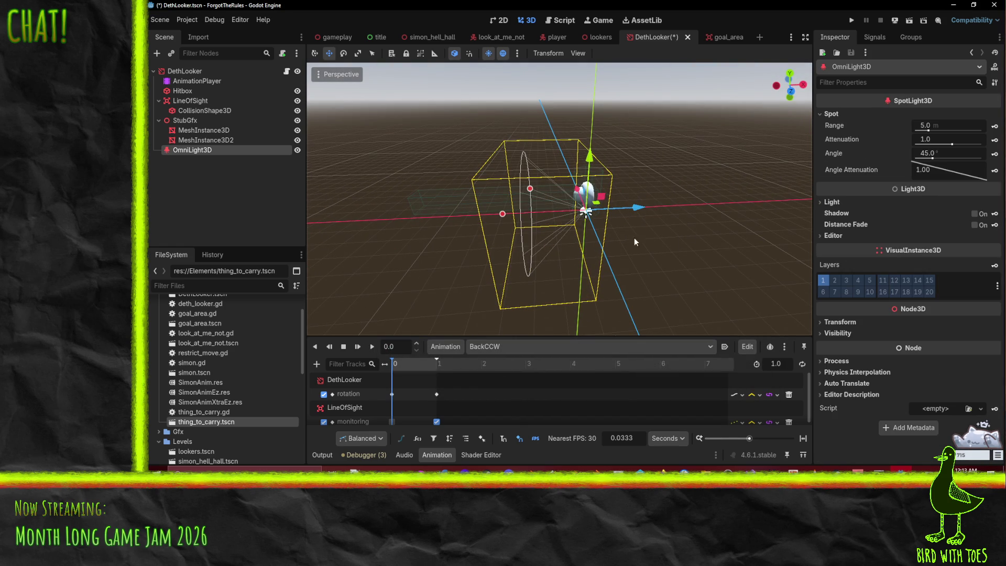
drag(501, 213, 412, 223)
click(960, 124)
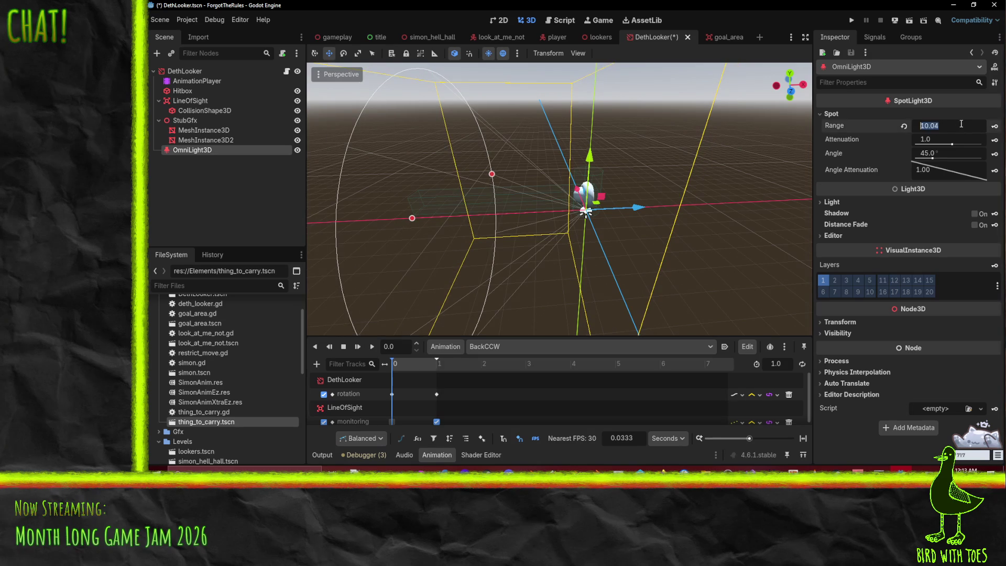
key(Return)
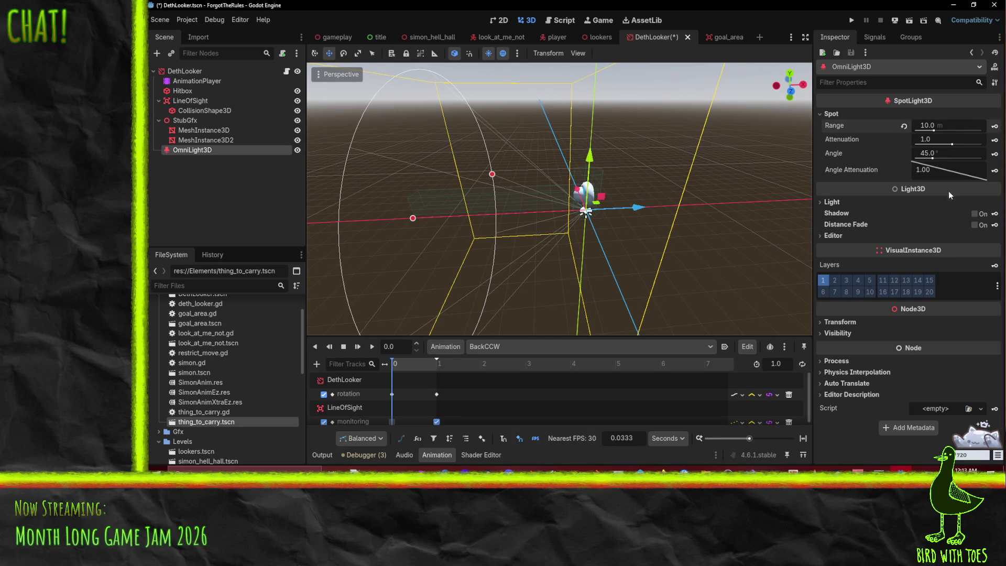
- Set the spotlight's angle attenuation to 0.500 and narrow its cone angle to 10°
mouse_move(840, 170)
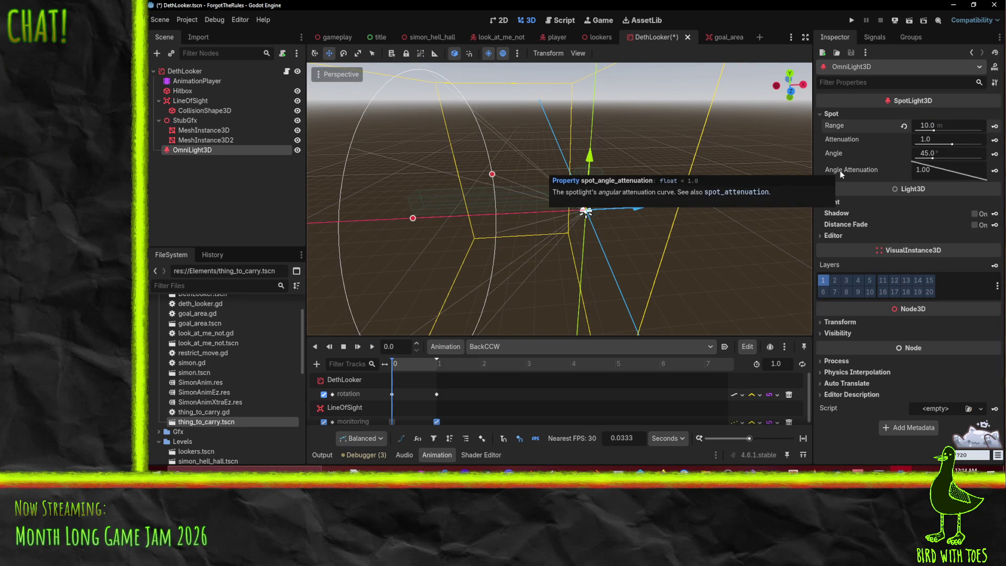
drag(930, 173, 924, 174)
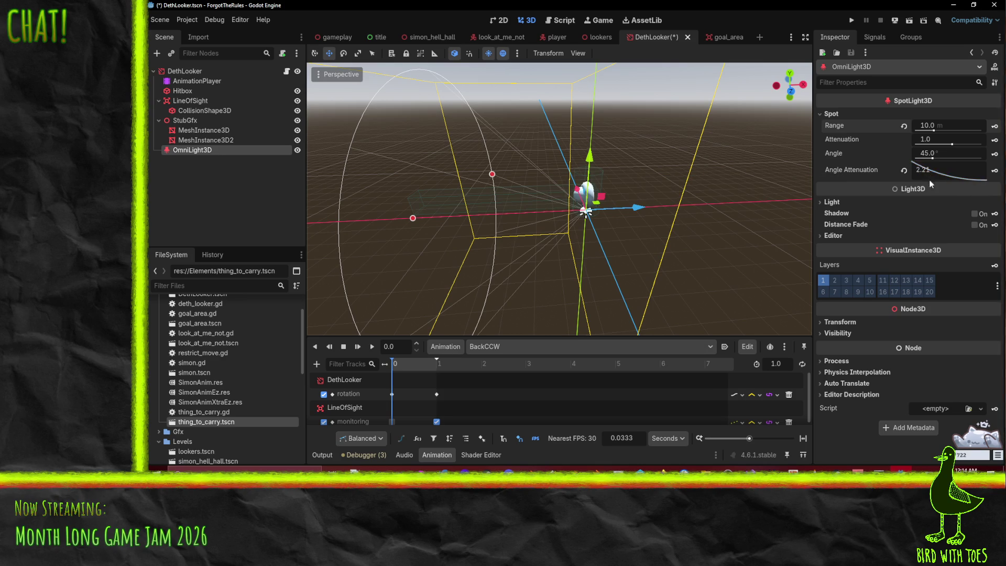
click(928, 174)
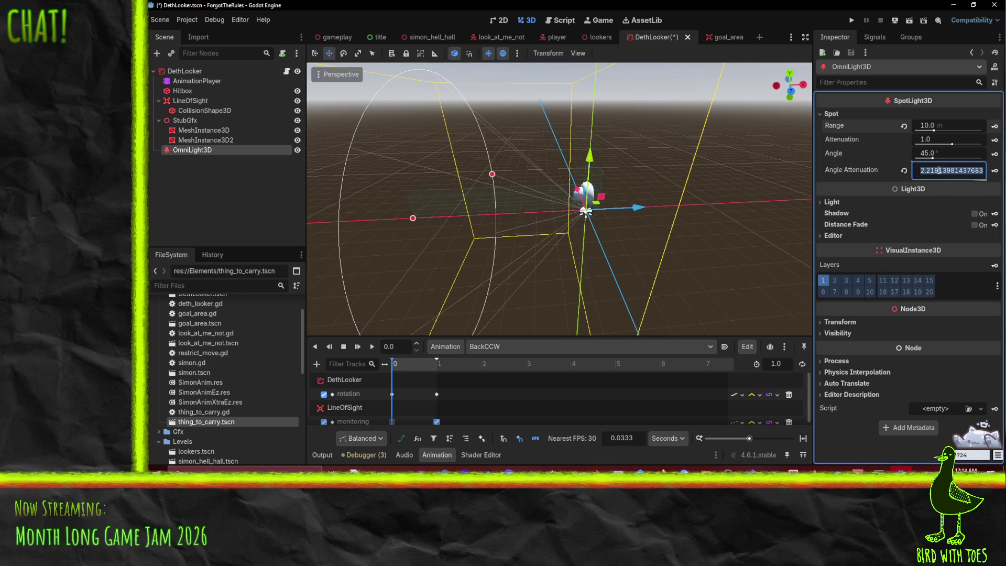
text(5)
key(Return)
click(947, 154)
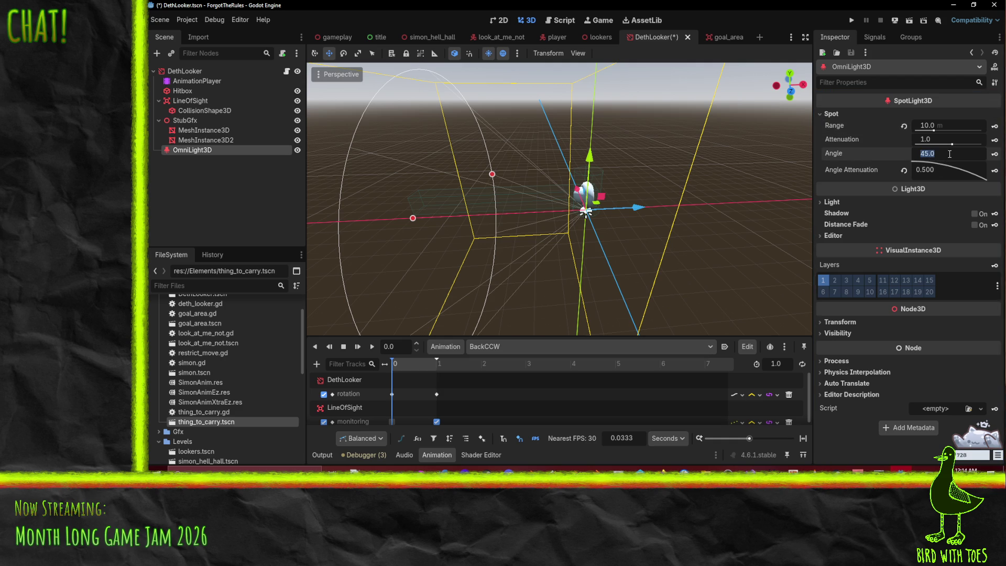
text(20)
key(Return)
mouse_move(398, 236)
mouse_down()
mouse_move(516, 238)
mouse_move(581, 199)
mouse_up()
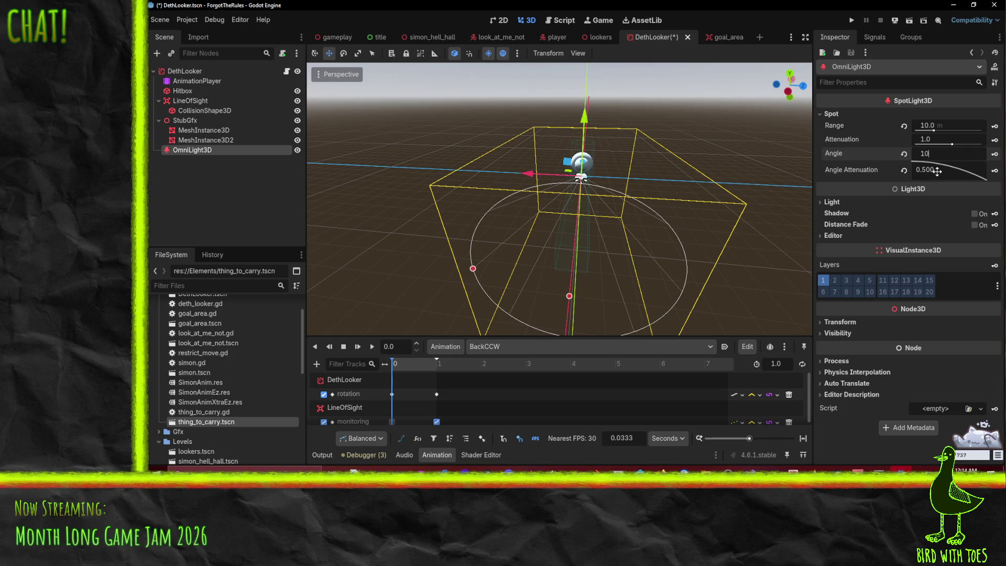
key(Return)
- Raise the light 0.6 units and shorten its range to about 8.5 m
mouse_move(736, 218)
mouse_down()
mouse_move(564, 187)
mouse_move(528, 193)
mouse_up()
scroll(552, 189, up, 3)
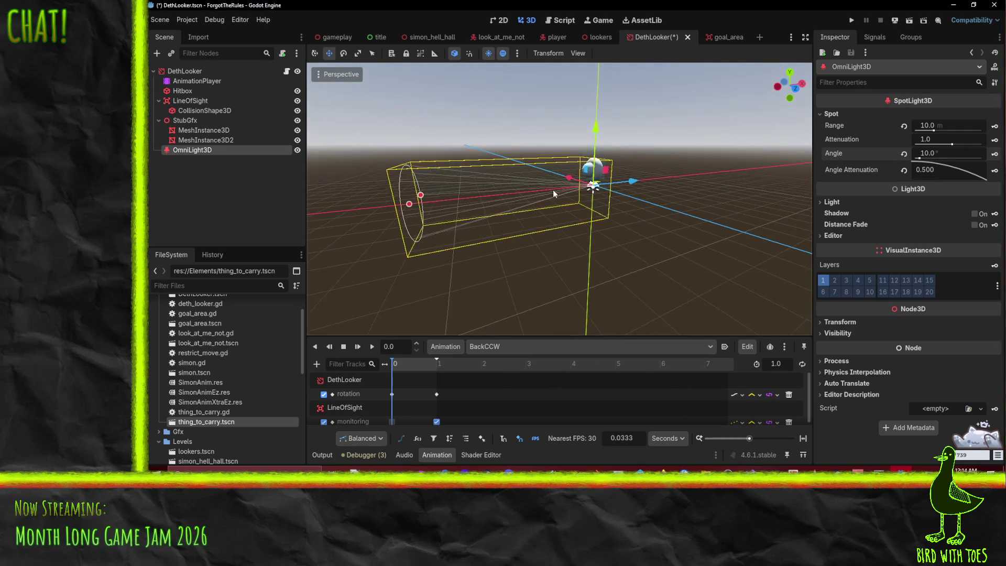
mouse_move(611, 146)
mouse_down()
mouse_move(615, 137)
mouse_move(602, 183)
mouse_move(622, 187)
mouse_move(610, 185)
mouse_up()
scroll(602, 188, down, 3)
drag(415, 208, 449, 207)
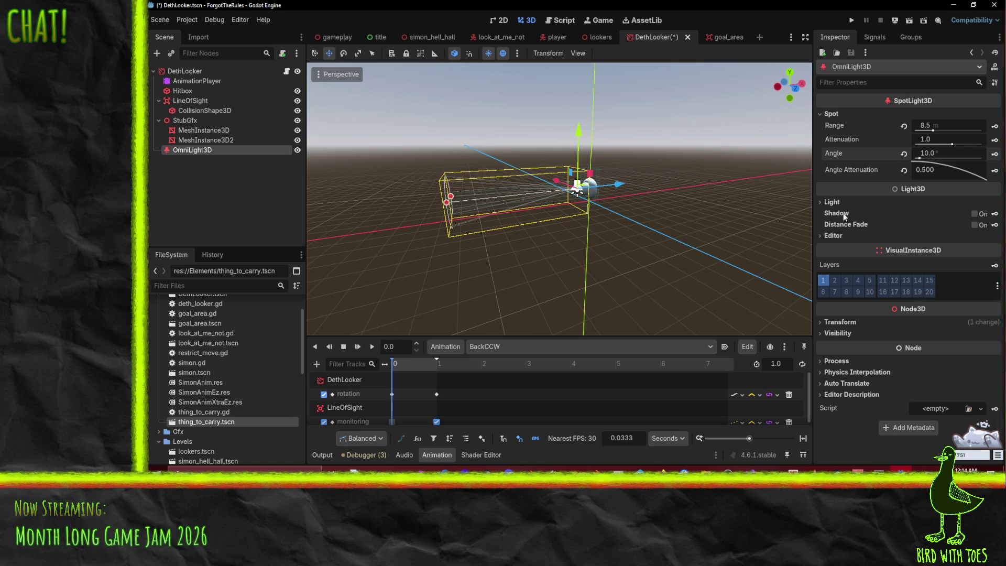
- Set the spotlight's light colour to full red (ff0000)
click(831, 201)
click(940, 213)
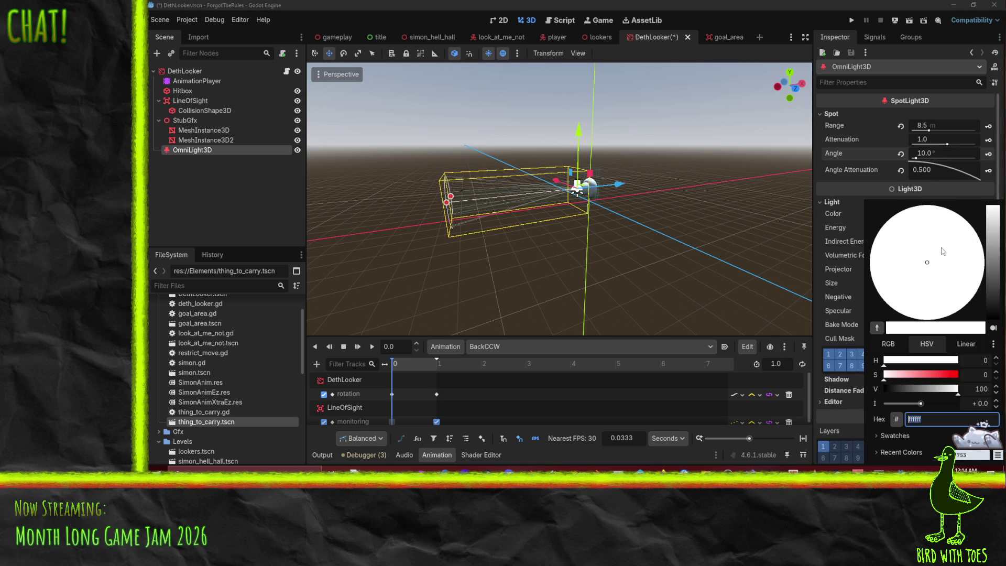
click(955, 372)
click(841, 252)
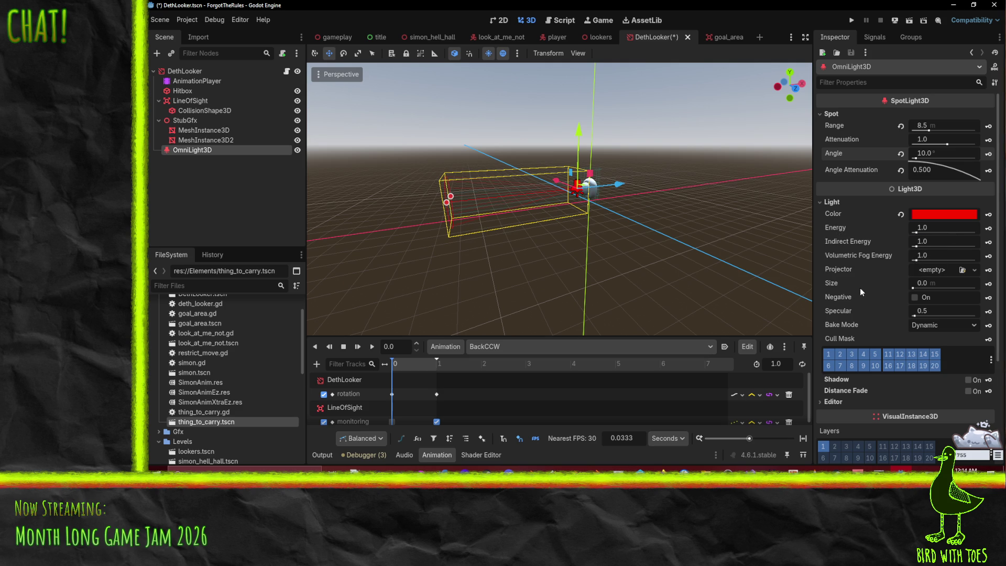
- Set the light size to 0.1 m and specular to 0, then save the DethLooker scene
click(938, 283)
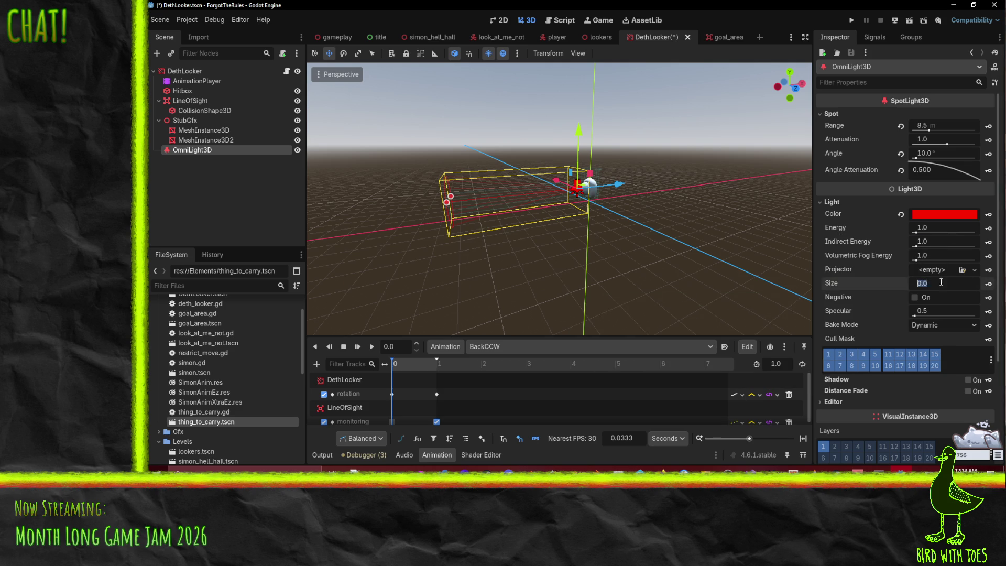
text(.1)
key(Return)
key(Return)
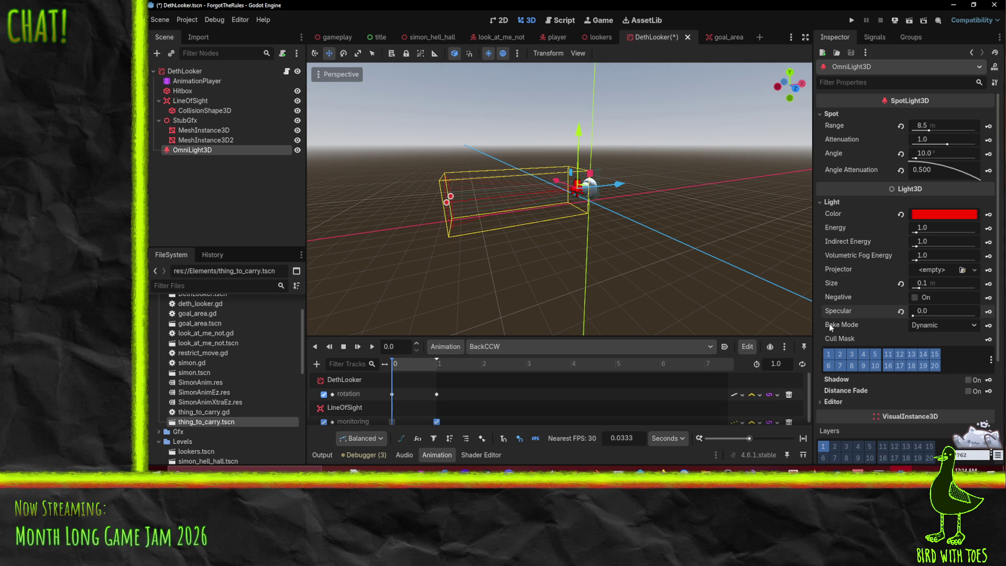
key(ctrl+s)
click(854, 18)
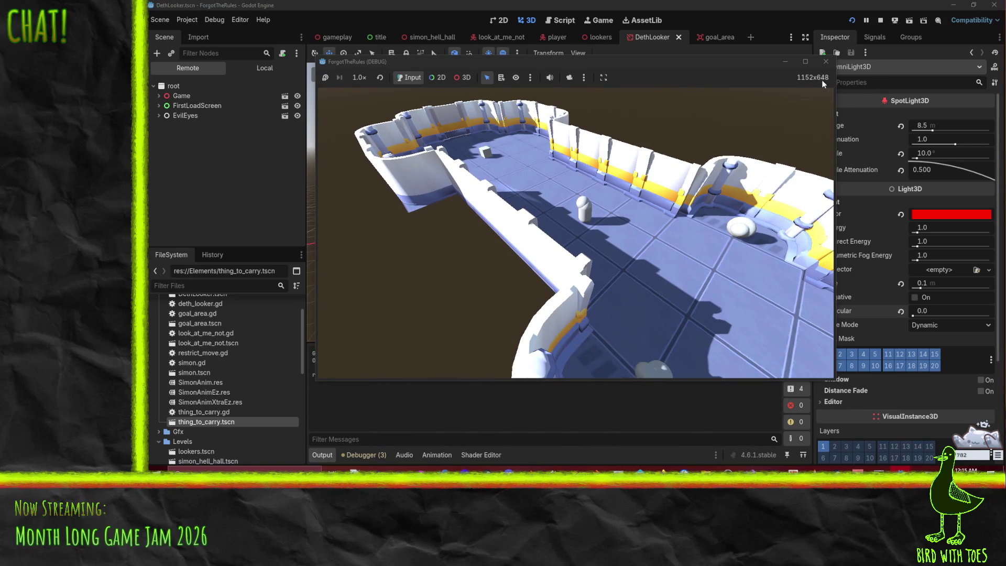
- Stop the debug playtest and return to the editor
click(825, 62)
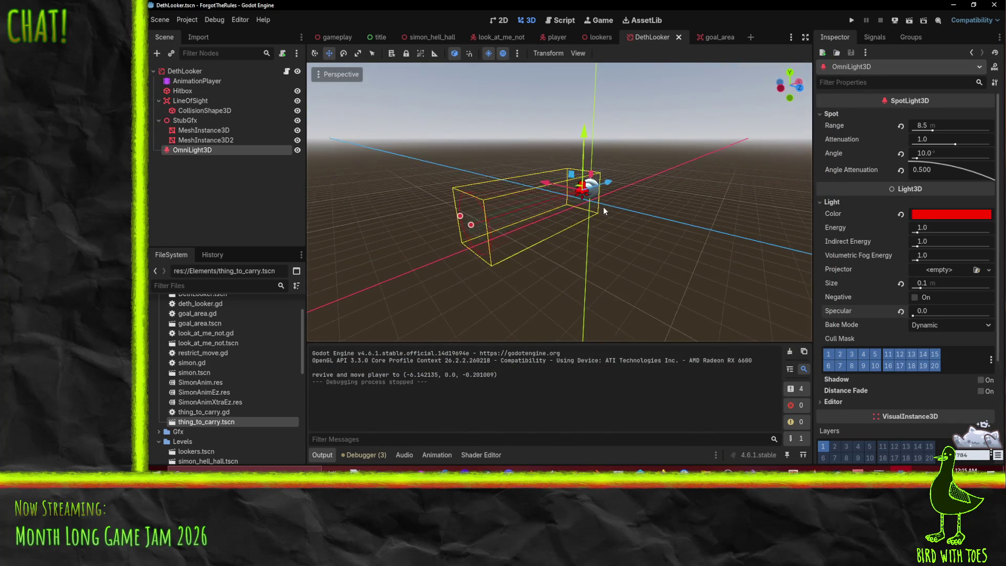
- Lower the spotlight slightly, set its angle to 12° and angle attenuation to about 1.5
drag(585, 138, 605, 200)
key(KP_3)
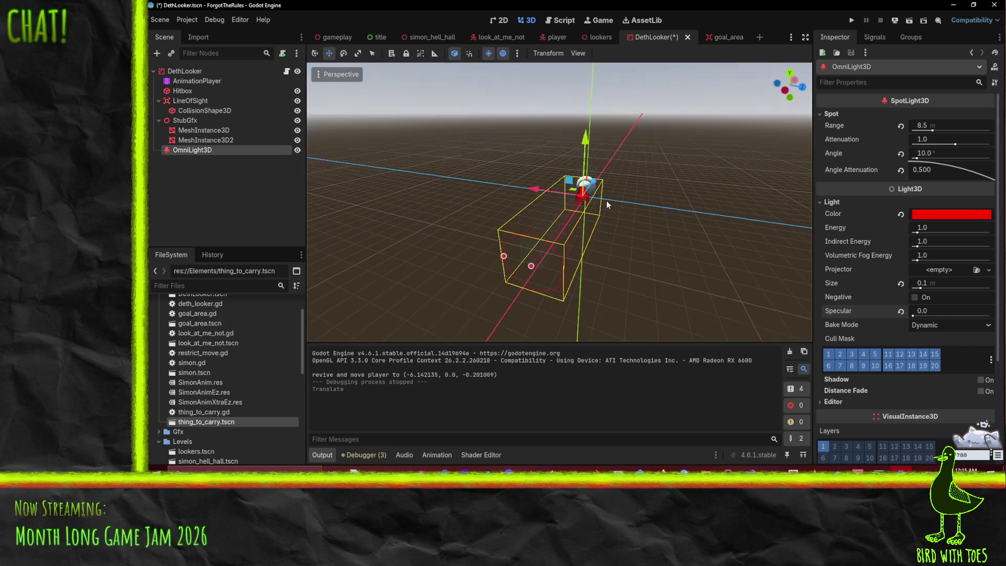
click(938, 153)
text(12)
key(Return)
drag(727, 256, 680, 271)
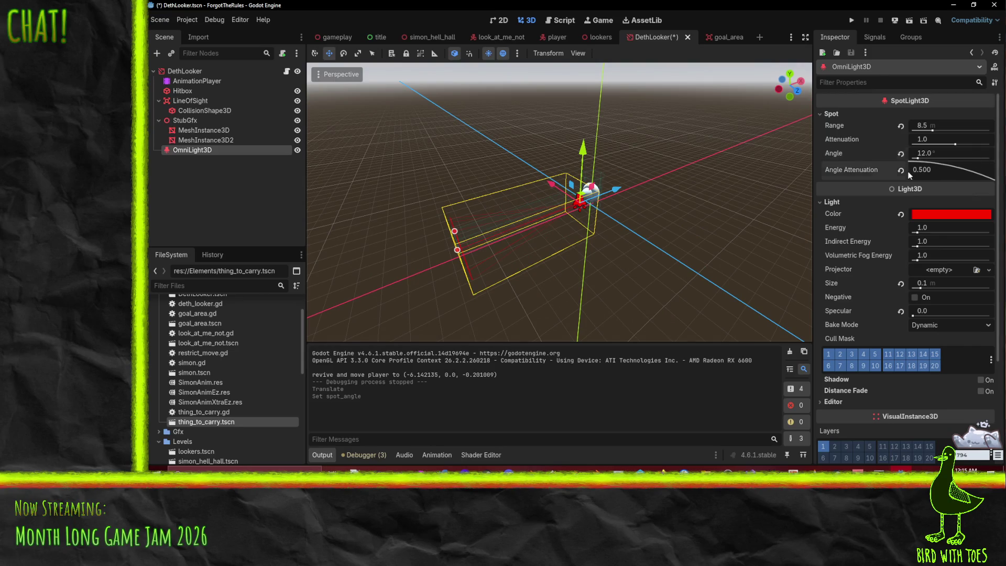
double_click(926, 170)
text(0.)
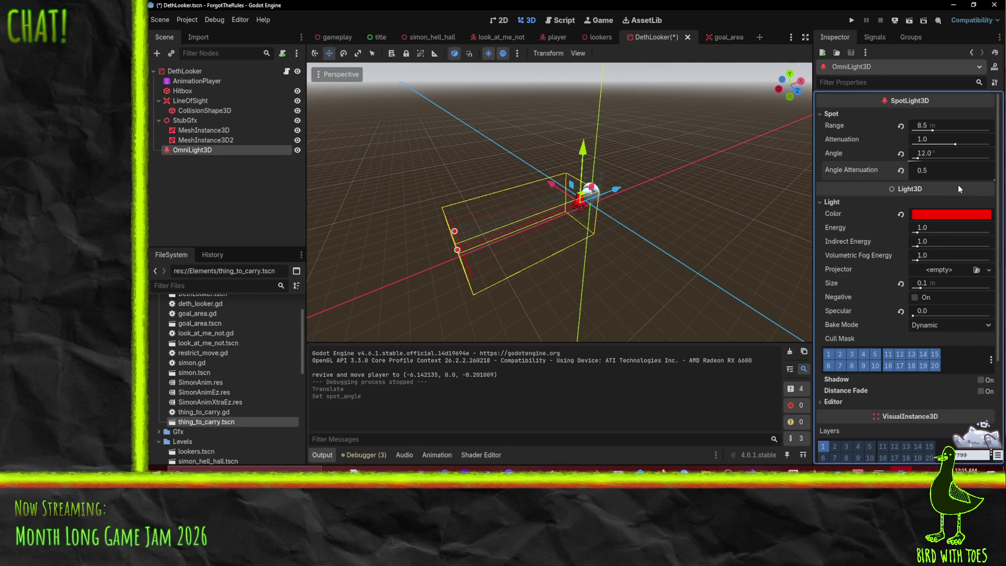
text(5)
key(Return)
- Save and playtest the level again, then fine-tune the spotlight's angle attenuation
key(ctrl+s)
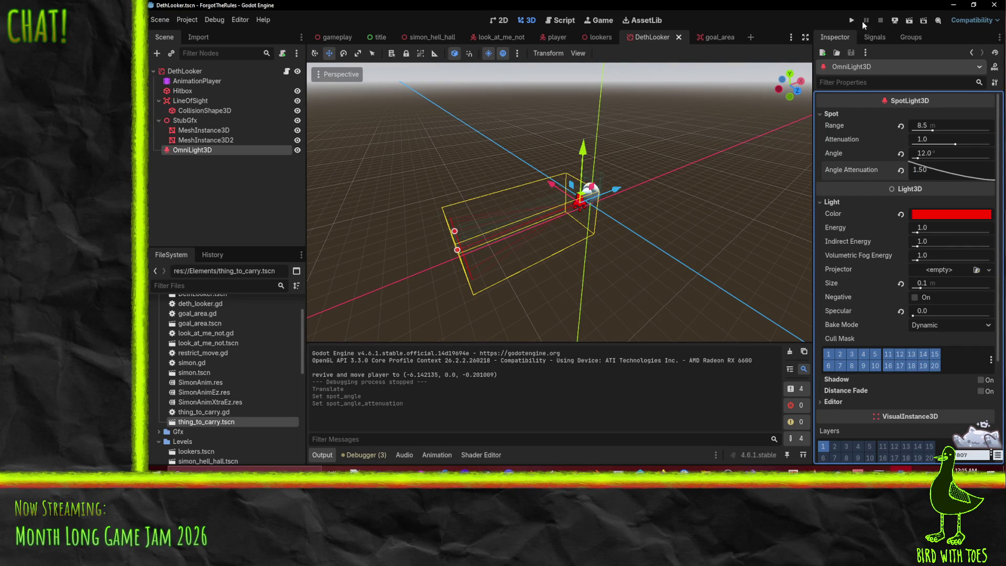
click(851, 19)
key(e)
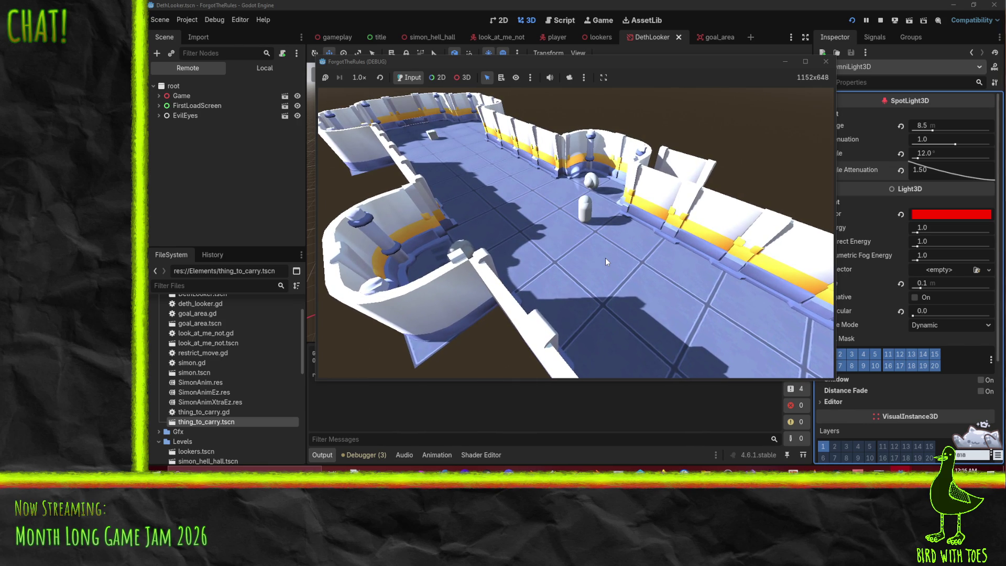
drag(932, 172, 920, 169)
double_click(931, 172)
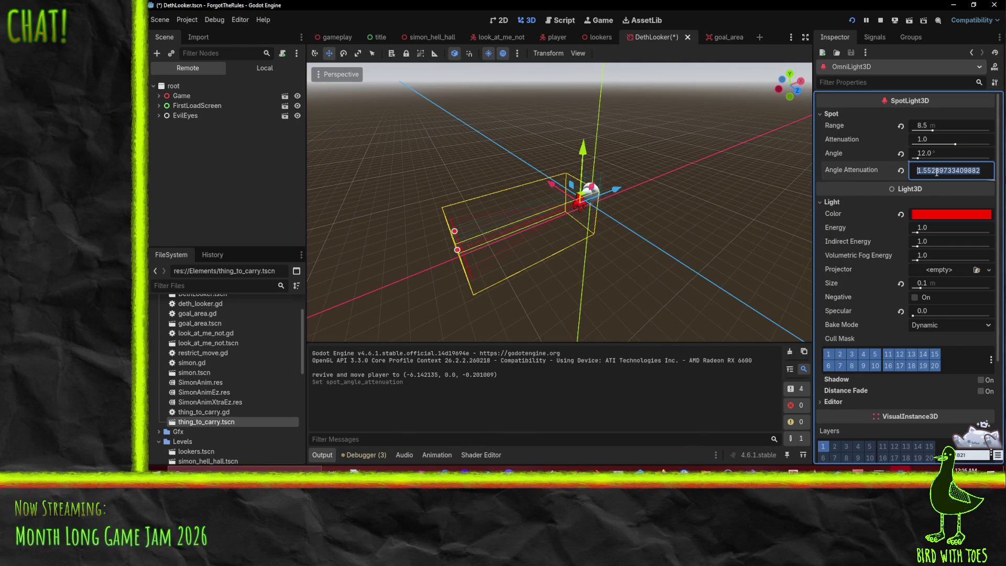
- Set the spotlight's attenuation to 0.2 and run the game to test it
key(Return)
click(931, 138)
text(0.2)
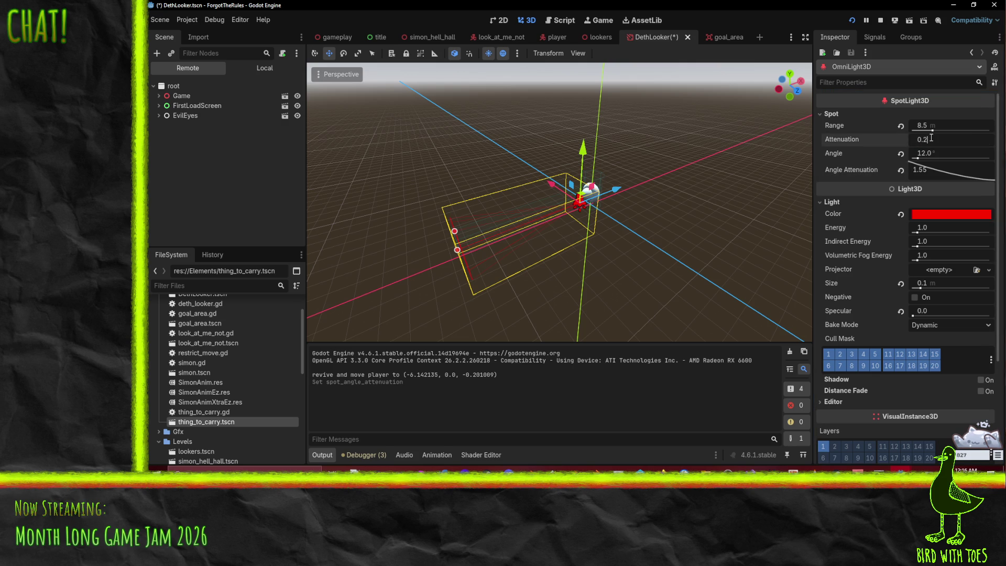
key(Return)
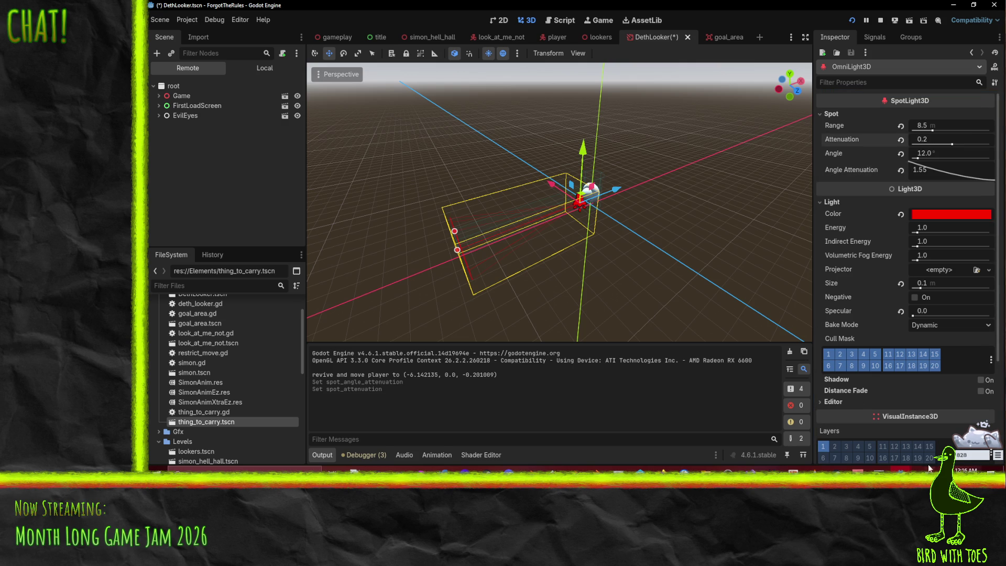
key(F5)
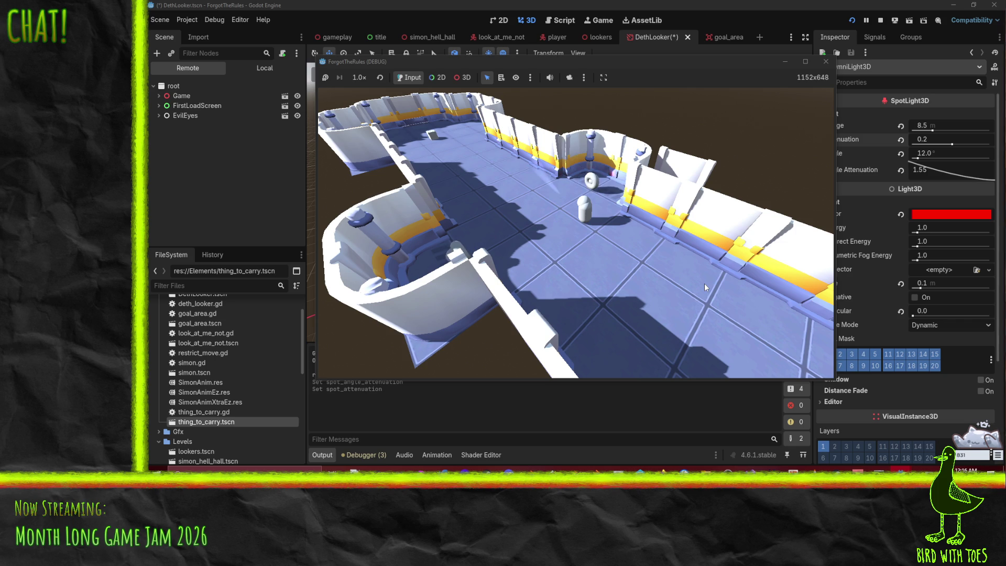
- Raise the spotlight energy to 2.0 and check it in the running game window
click(943, 227)
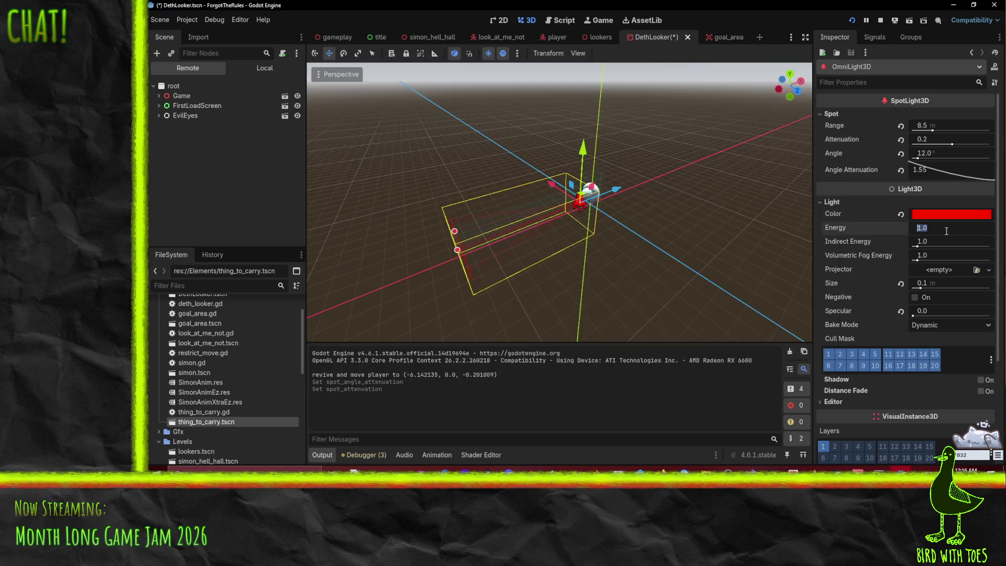
text(2)
key(Return)
mouse_move(906, 470)
click(929, 440)
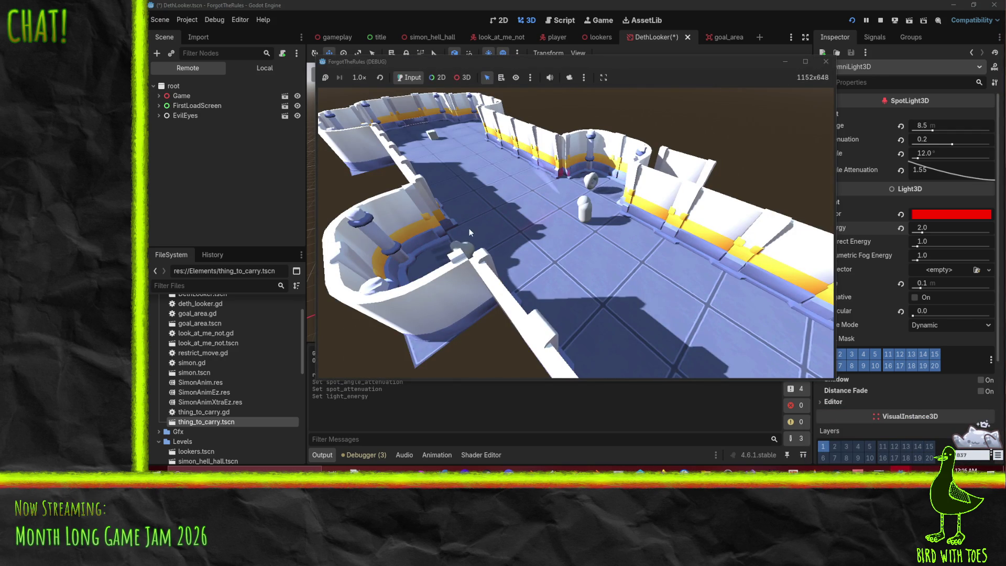
click(943, 152)
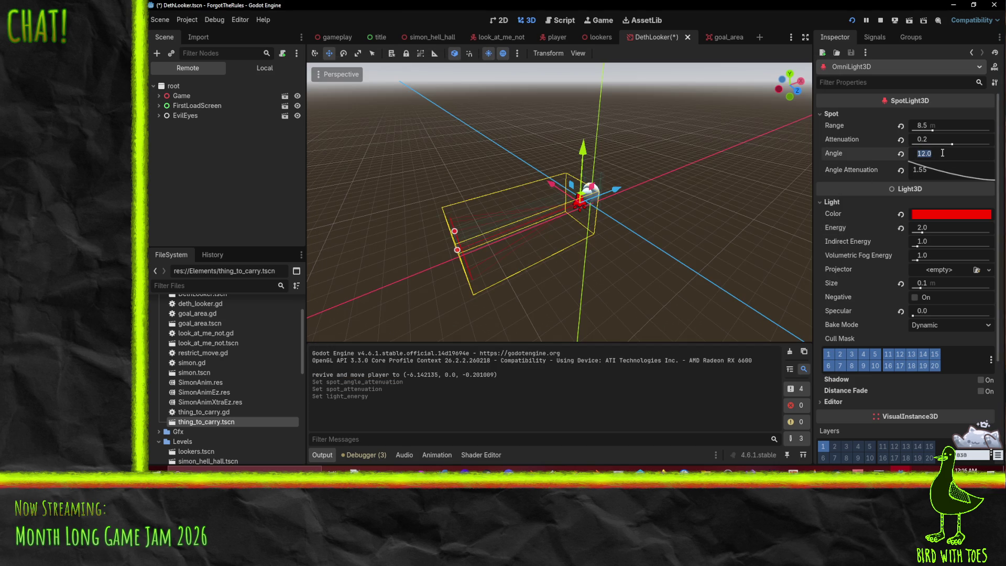
- Give the red spotlight a 24° angle and 3.00 angle attenuation, run the game, then edit its energy
text(24)
key(Return)
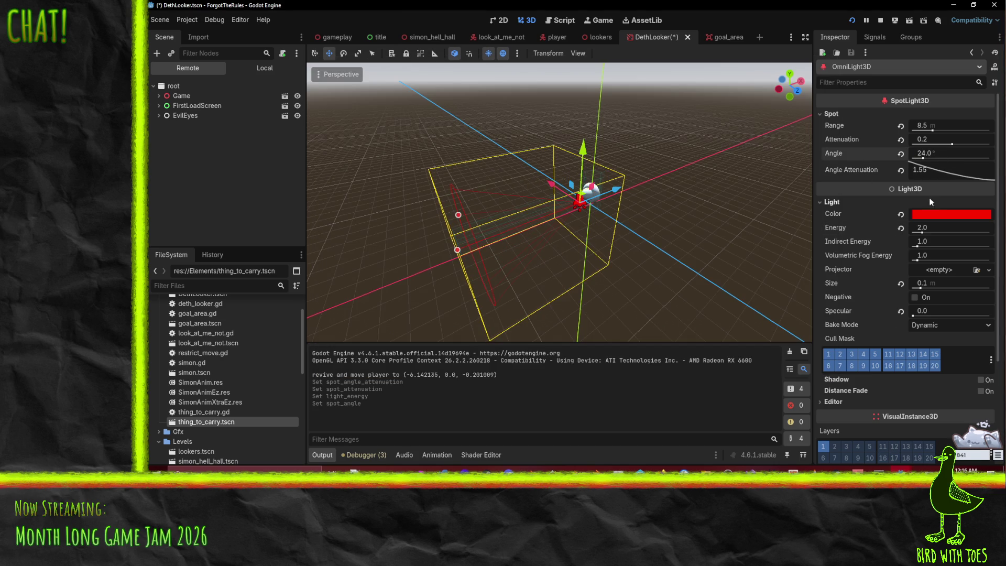
double_click(938, 173)
text(3)
key(Return)
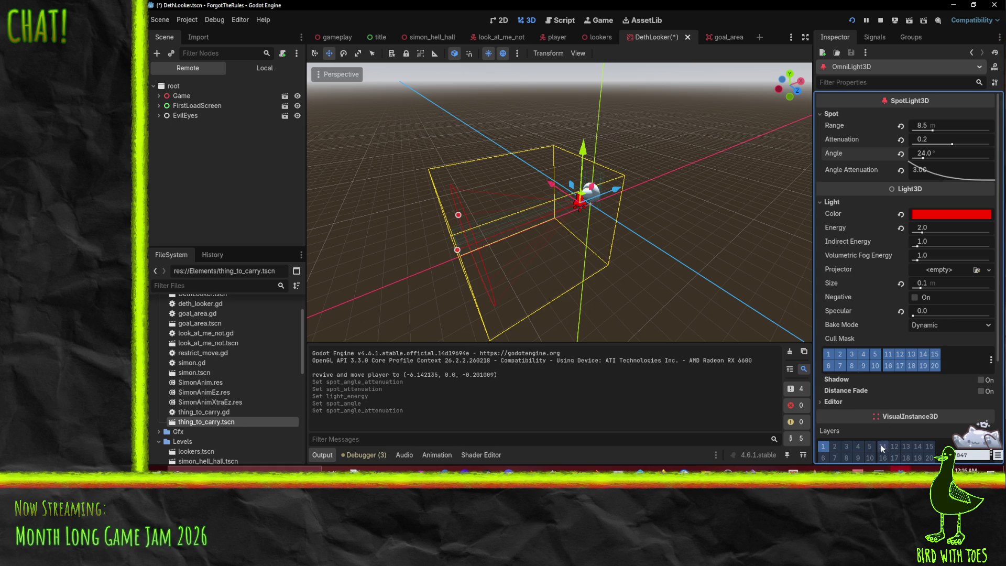
key(F5)
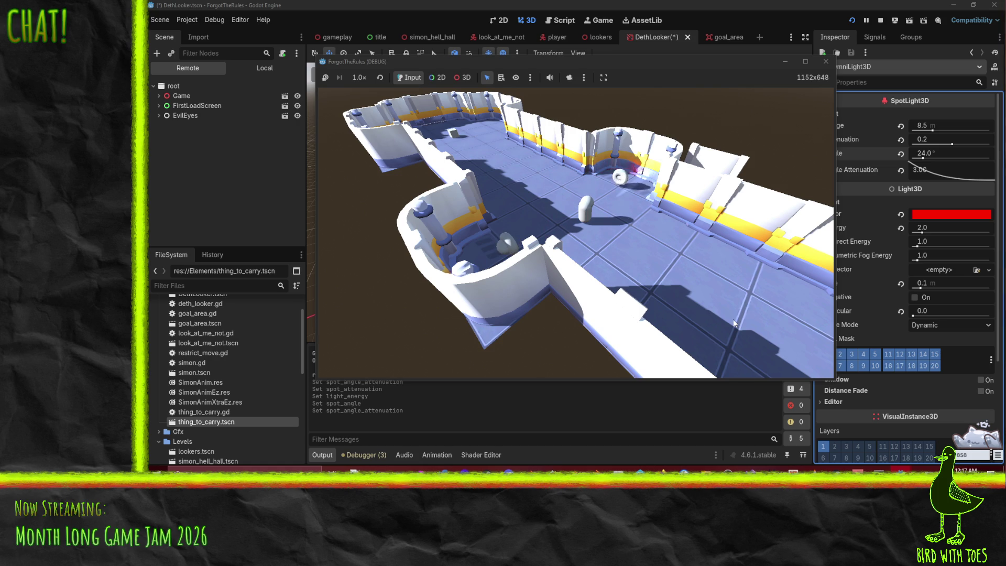
click(941, 230)
text(5)
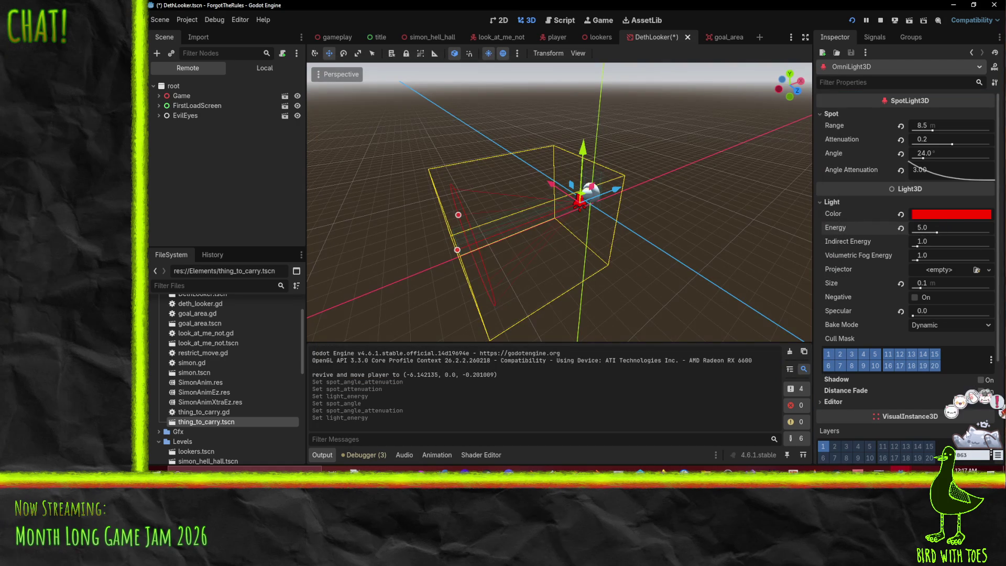
- View the brighter spotlight in the ForgotTheRules (DEBUG) window, then stop the playtest
mouse_move(906, 466)
click(854, 430)
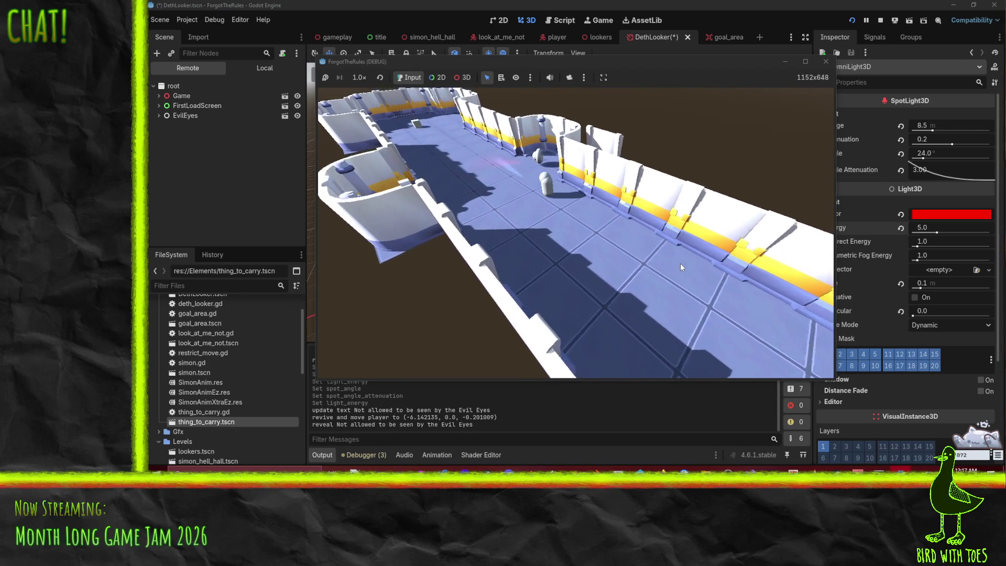
click(823, 63)
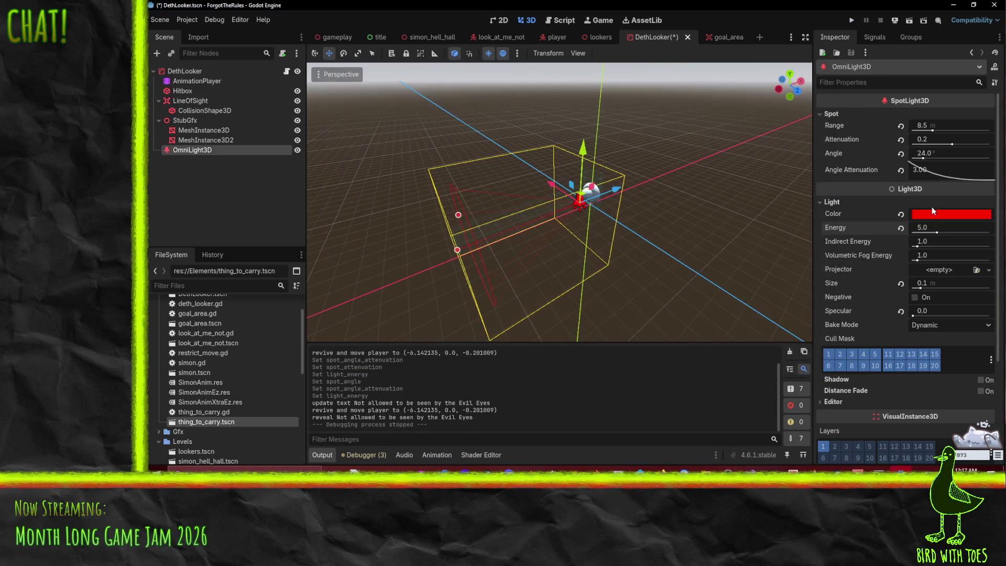
- Set the spotlight's angle attenuation to 5.00 and its energy to 12.0
double_click(922, 169)
text(5)
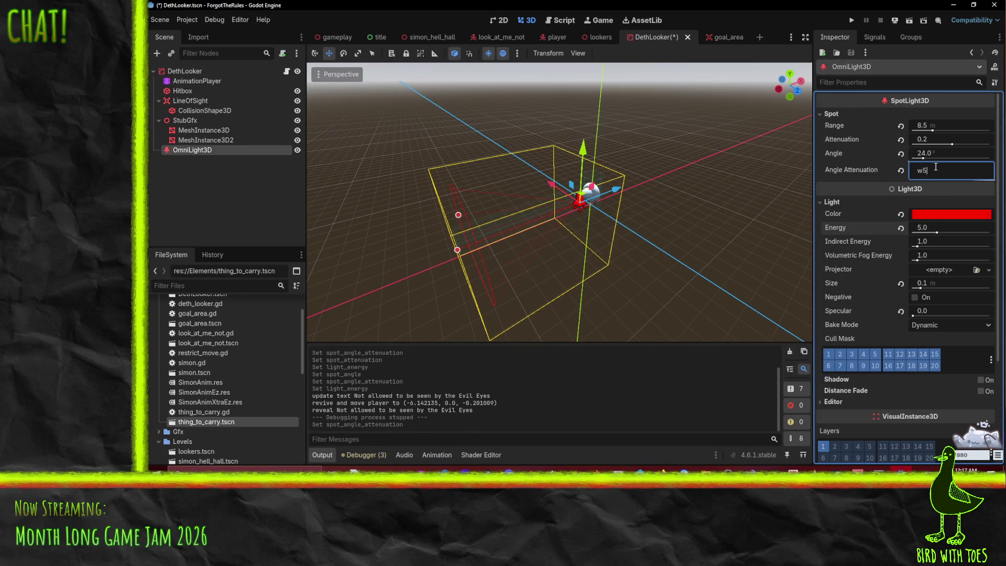
key(Return)
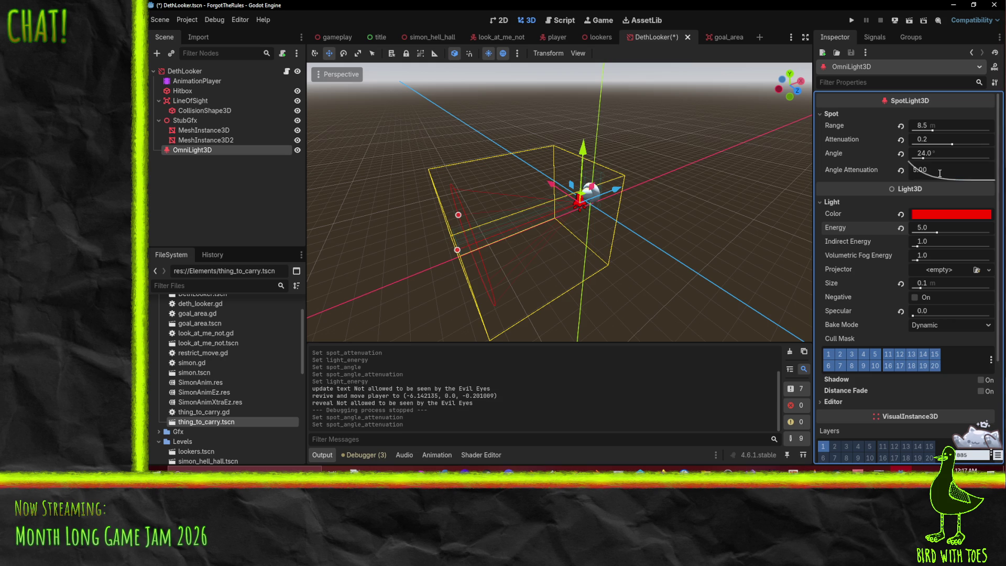
click(928, 233)
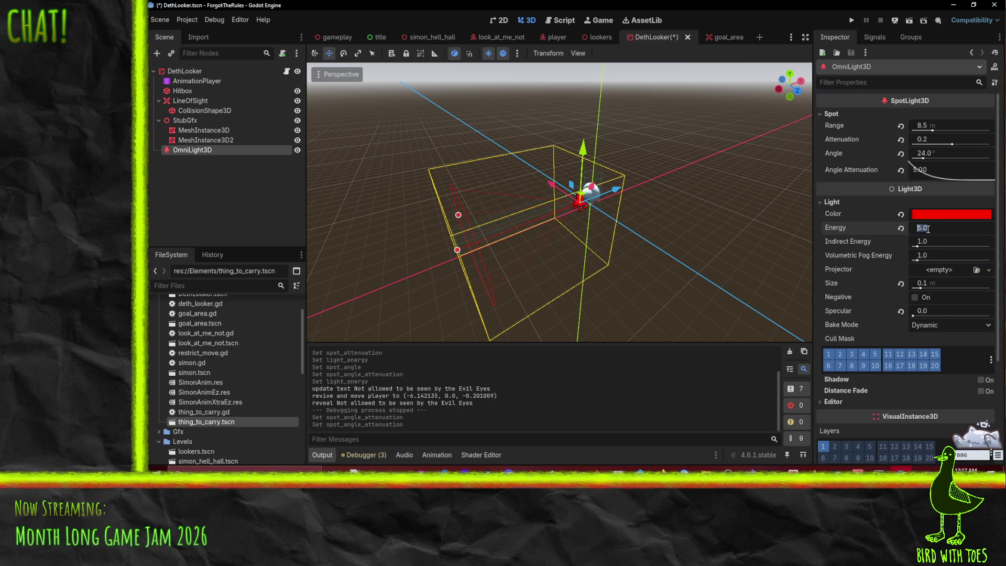
text(12)
key(Return)
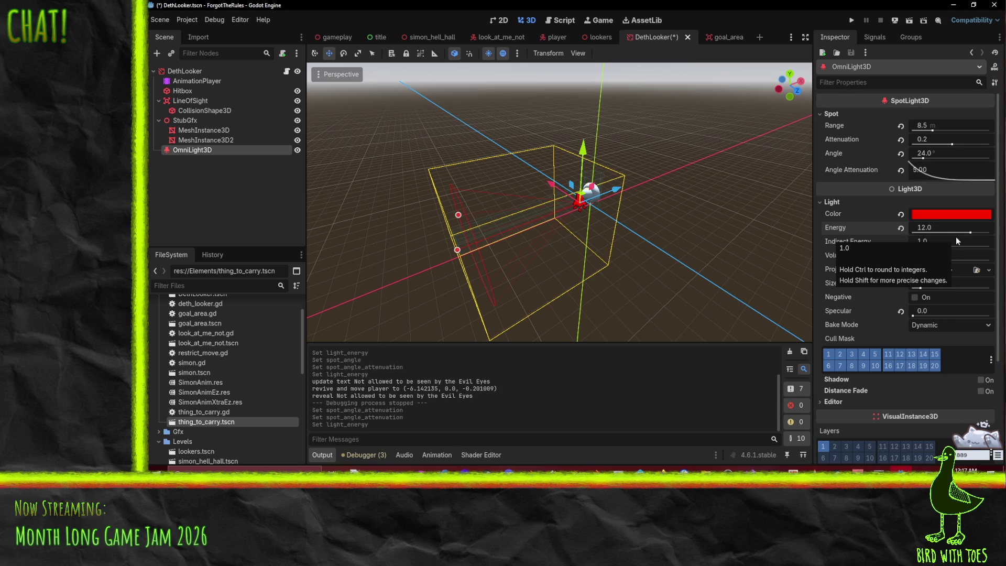
- Playtest the level from the title screen, walking through the arena, then stop the game
click(851, 20)
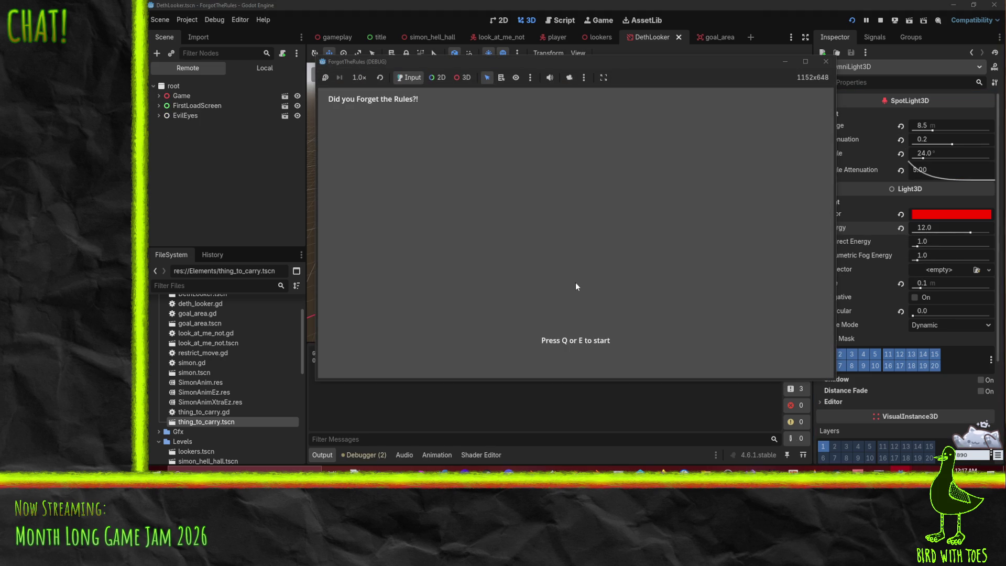
click(616, 263)
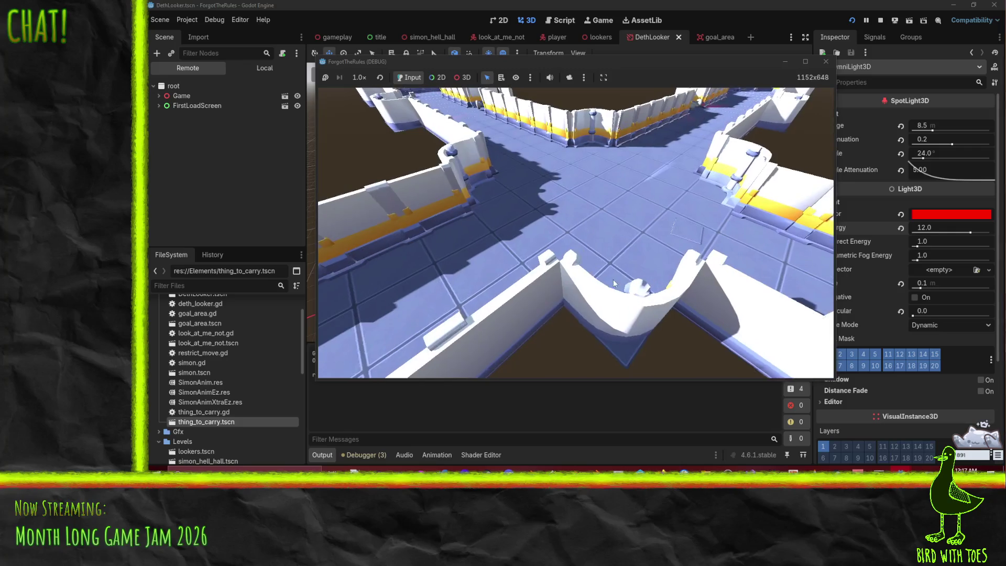
key(w)
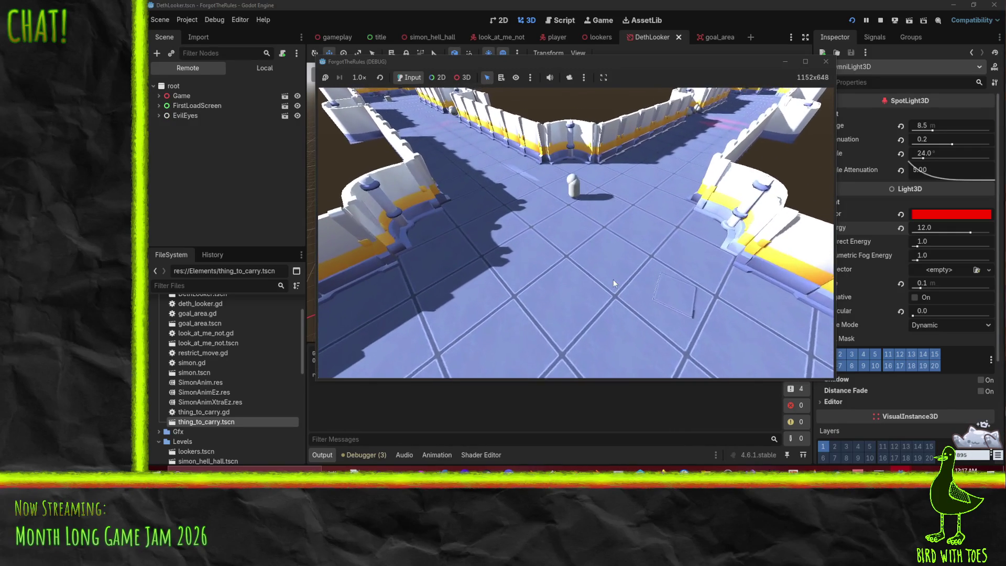
key(a)
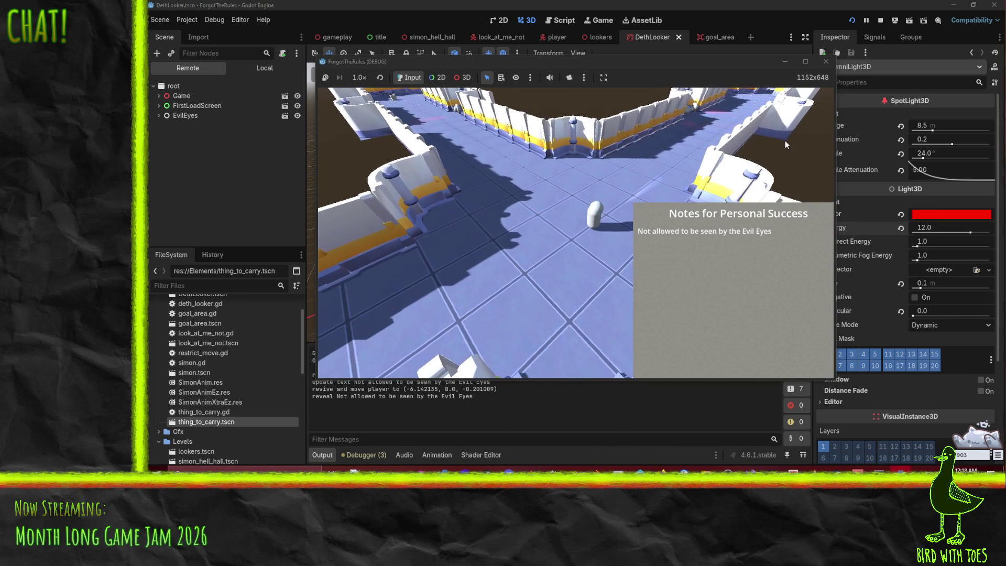
click(826, 65)
- Switch back to the lookers level scene and select its GridMap node
drag(700, 253, 542, 223)
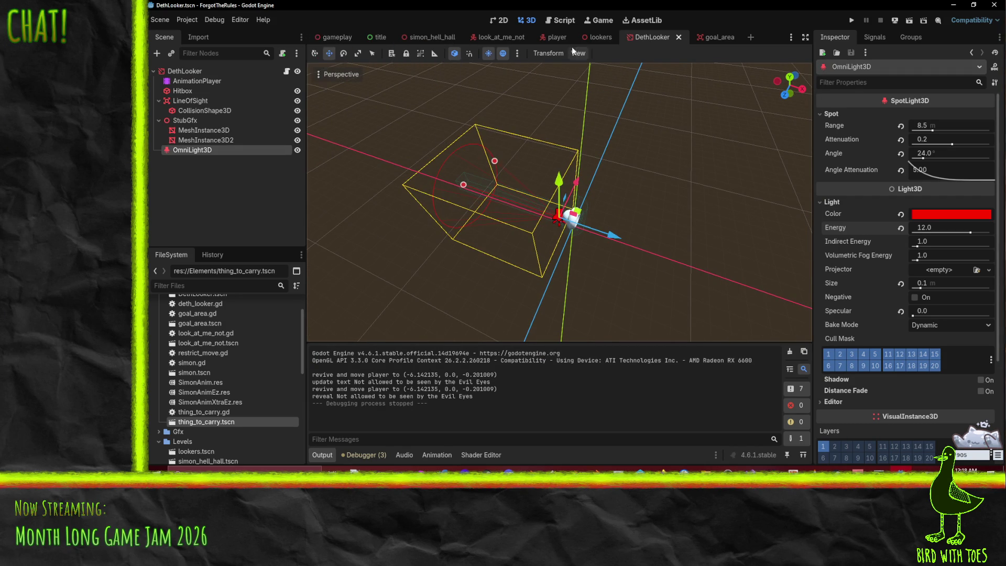
click(603, 37)
click(203, 99)
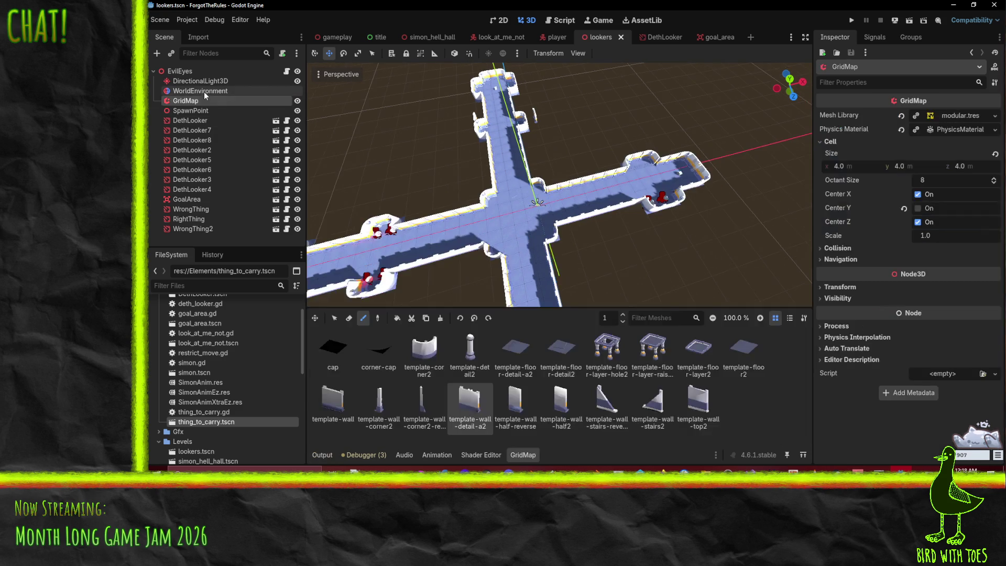
- Keep the WorldEnvironment background on Sky and lower its energy multiplier from 0.5 to 0.3
click(203, 91)
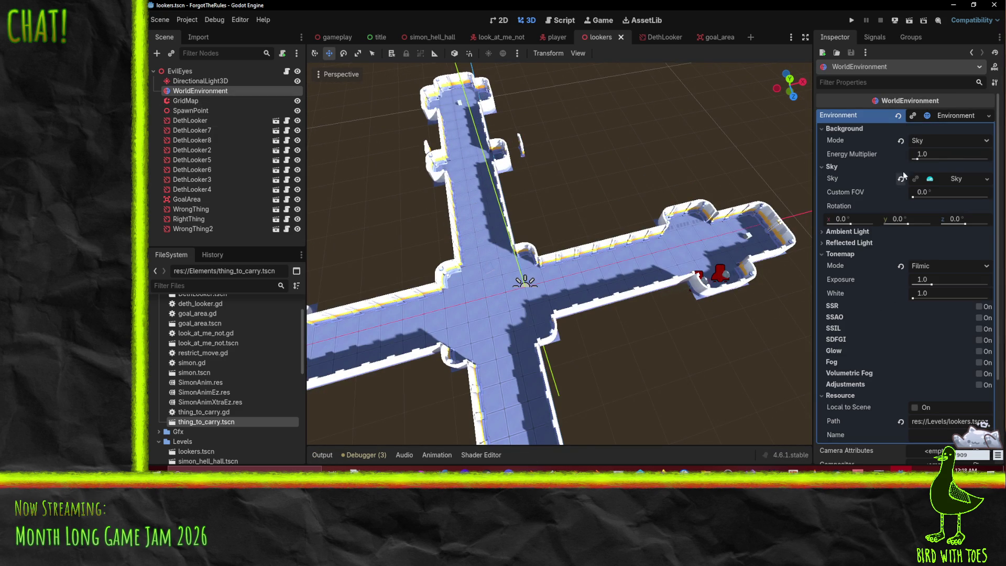
click(939, 155)
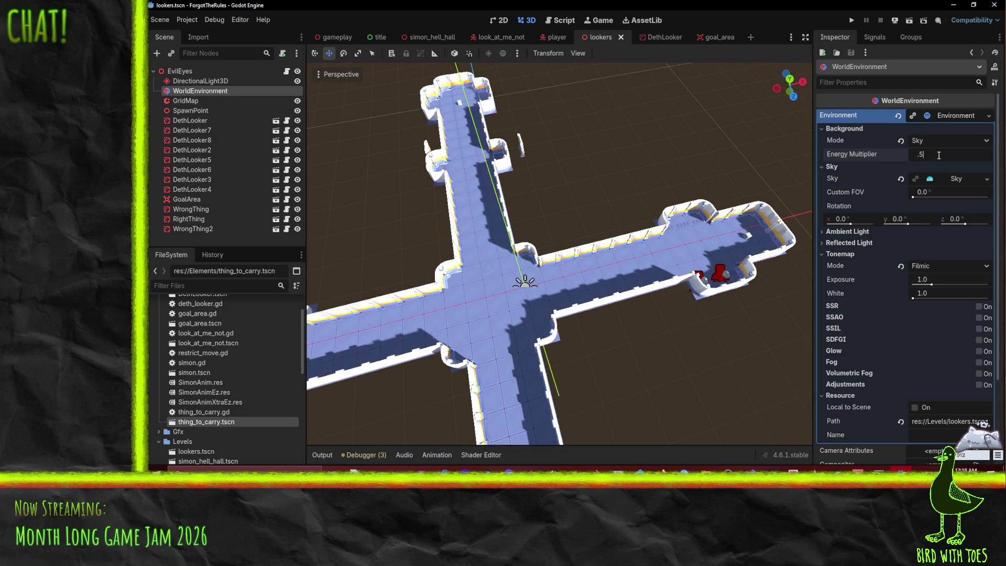
key(Return)
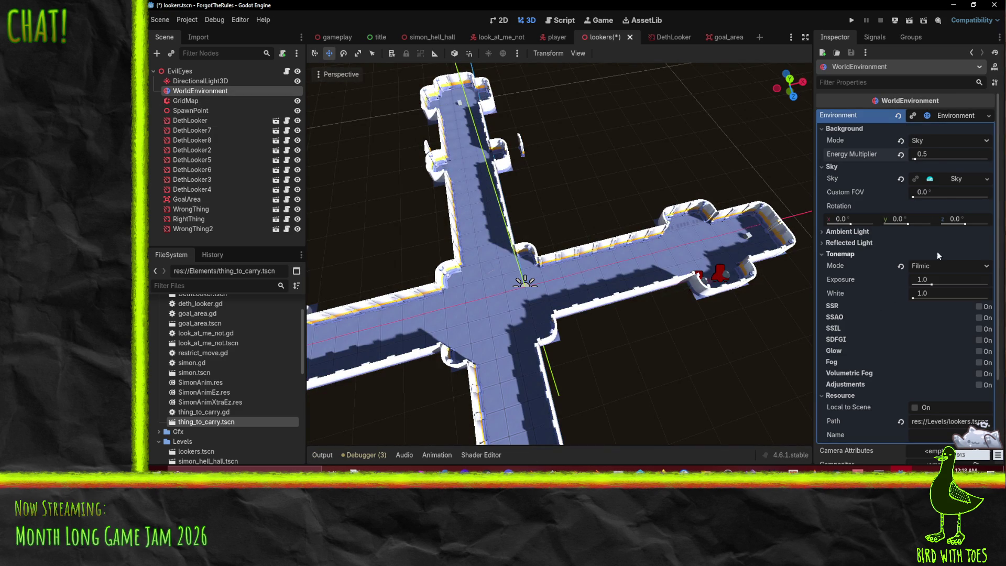
click(932, 143)
click(892, 156)
click(934, 157)
text(.3)
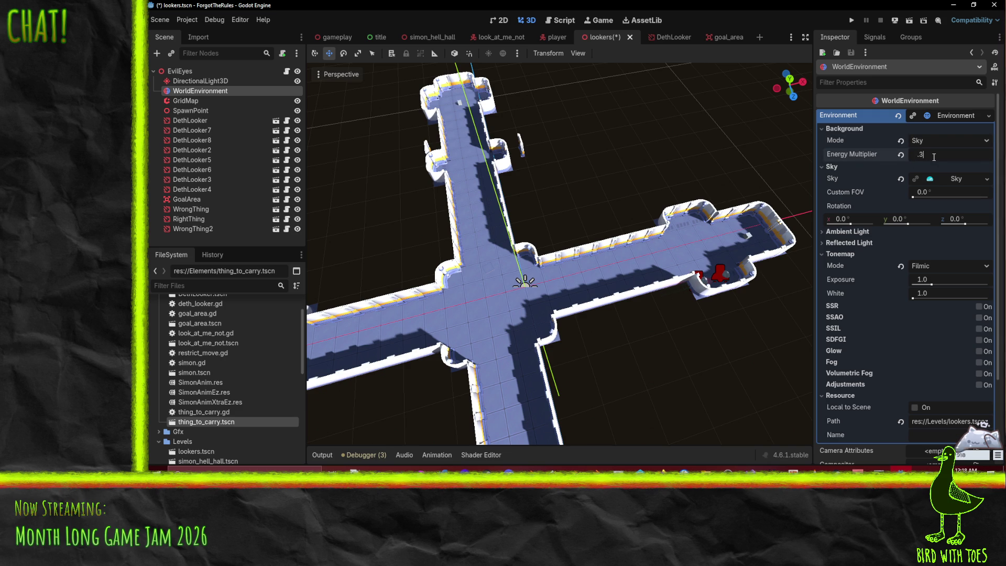
key(Return)
scroll(596, 275, down, 3)
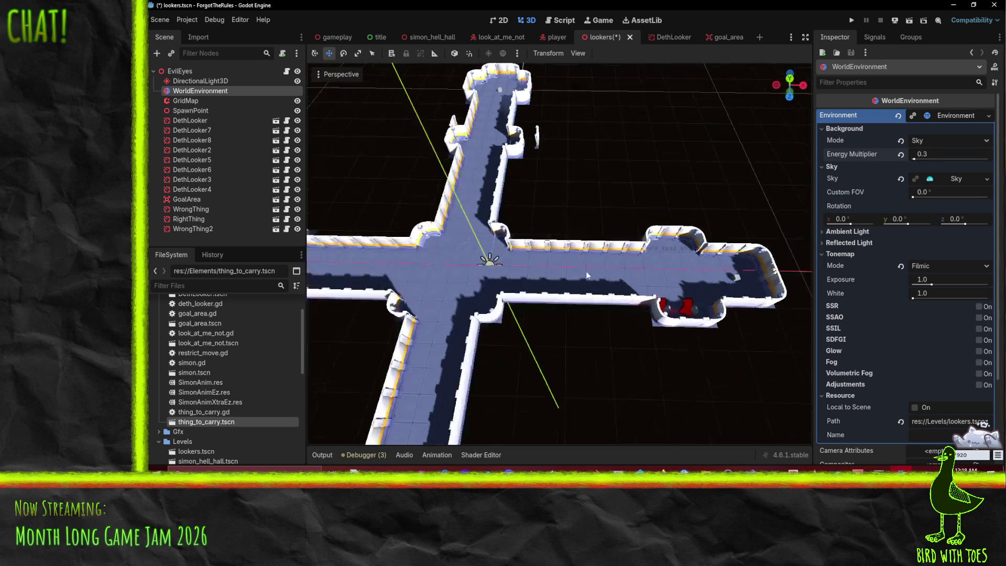
scroll(664, 287, up, 2)
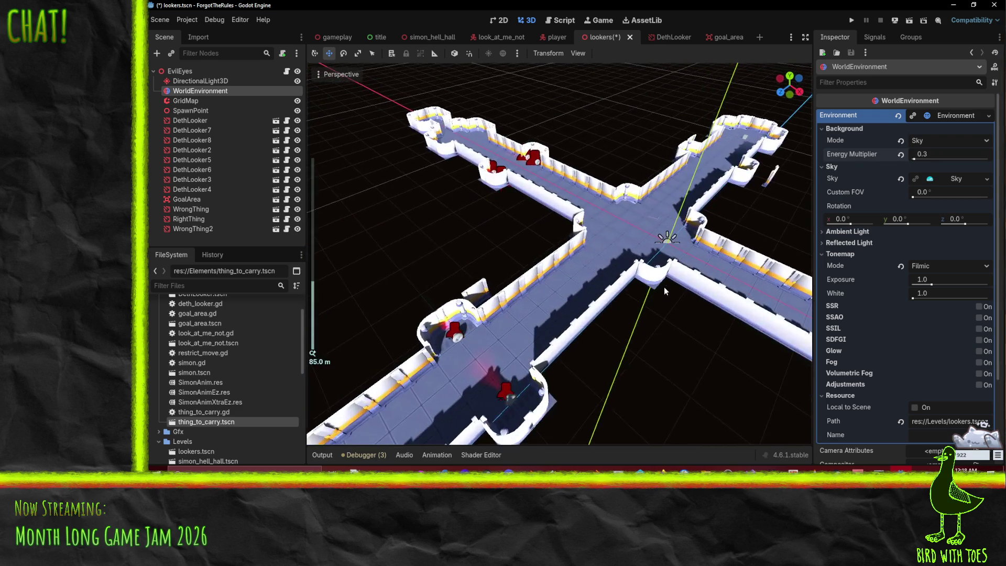
key(o)
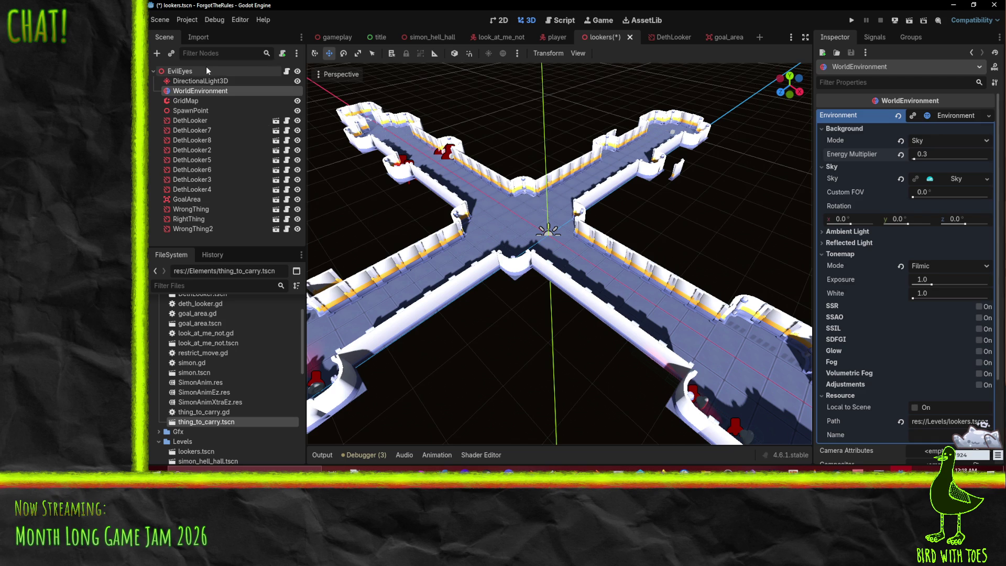
- Set the DirectionalLight3D energy to 0.75, after trying 0.8 and 0.5, checking the corridors
click(220, 81)
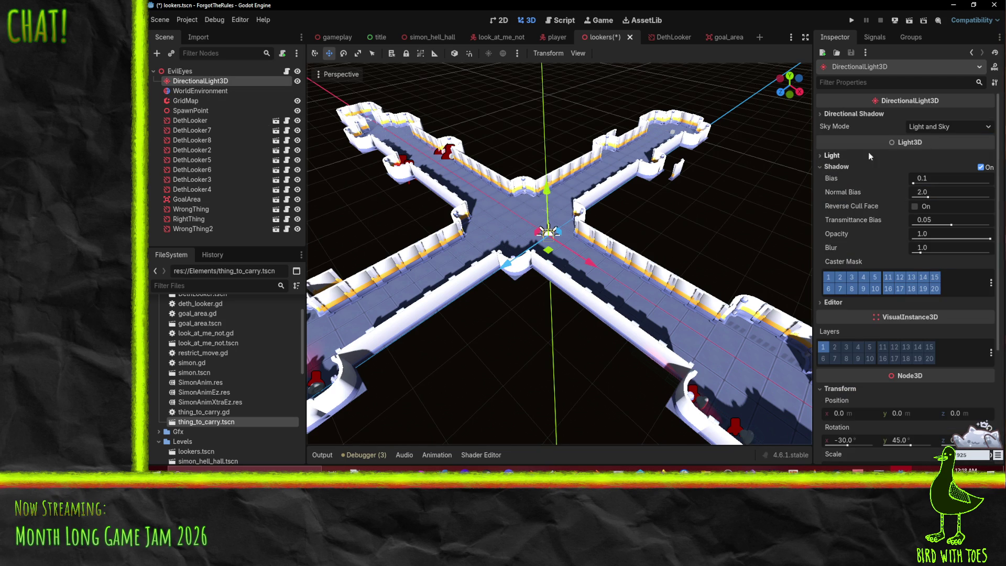
click(852, 155)
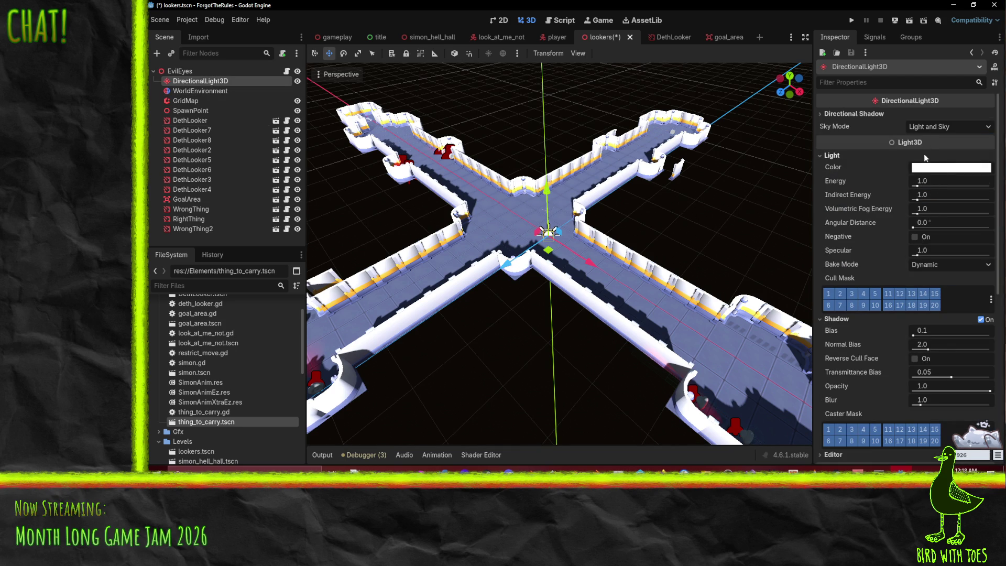
click(948, 180)
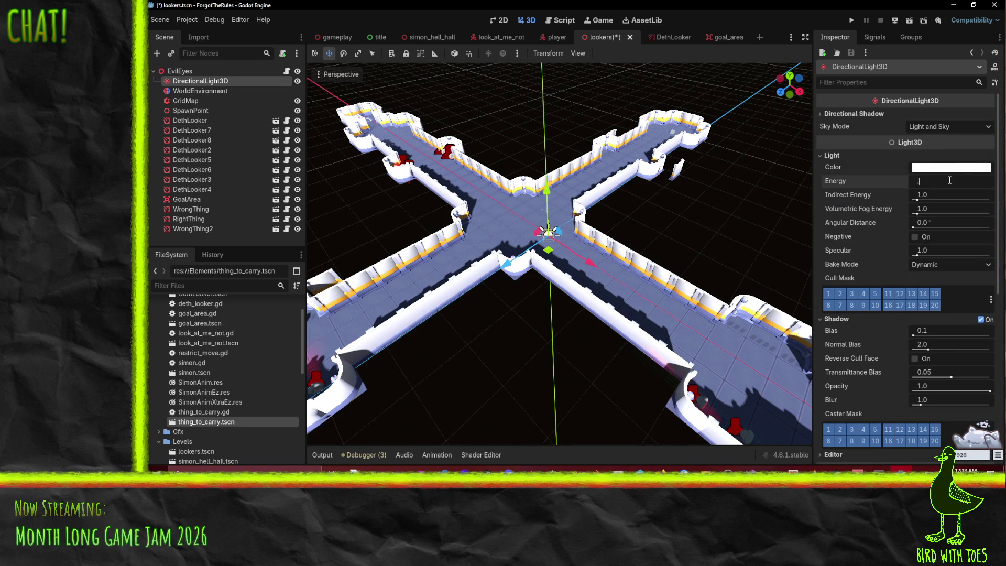
text(.8)
key(Return)
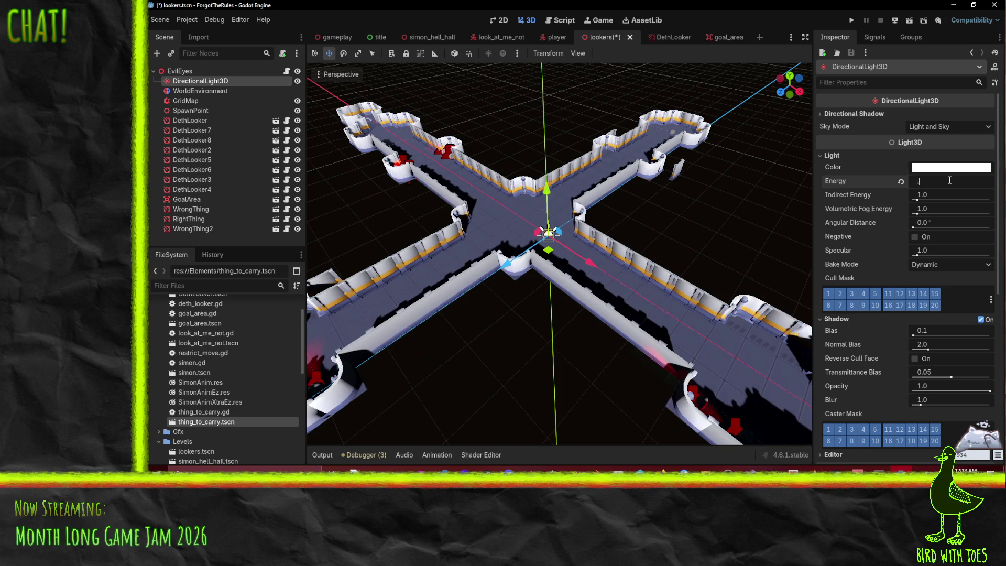
text(5)
key(Return)
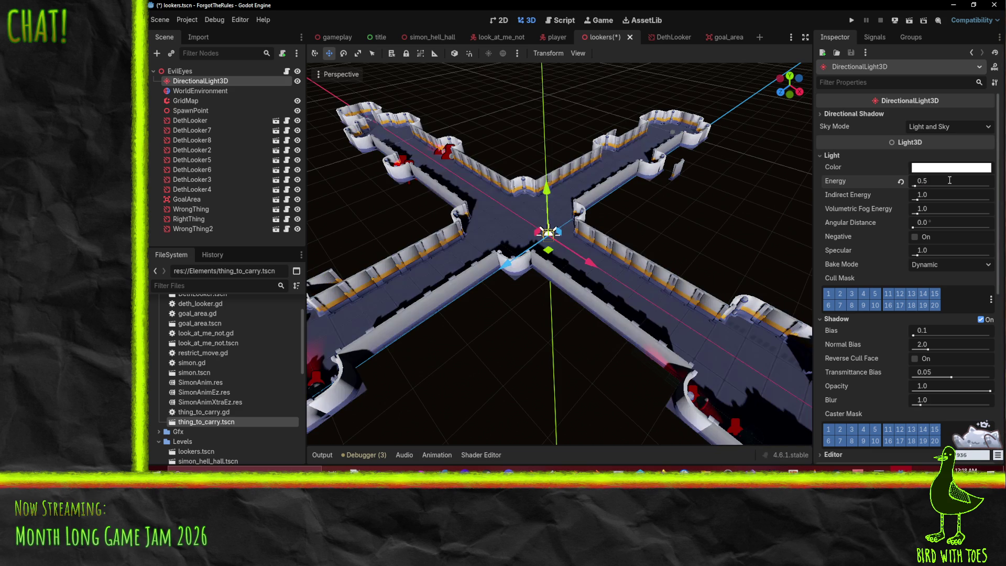
scroll(523, 210, up, 3)
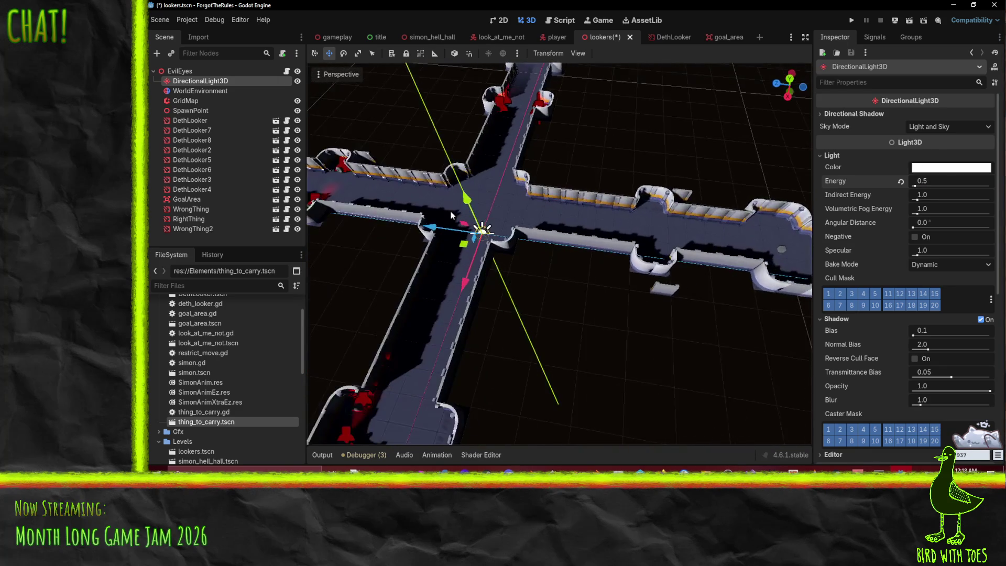
scroll(730, 211, up, 5)
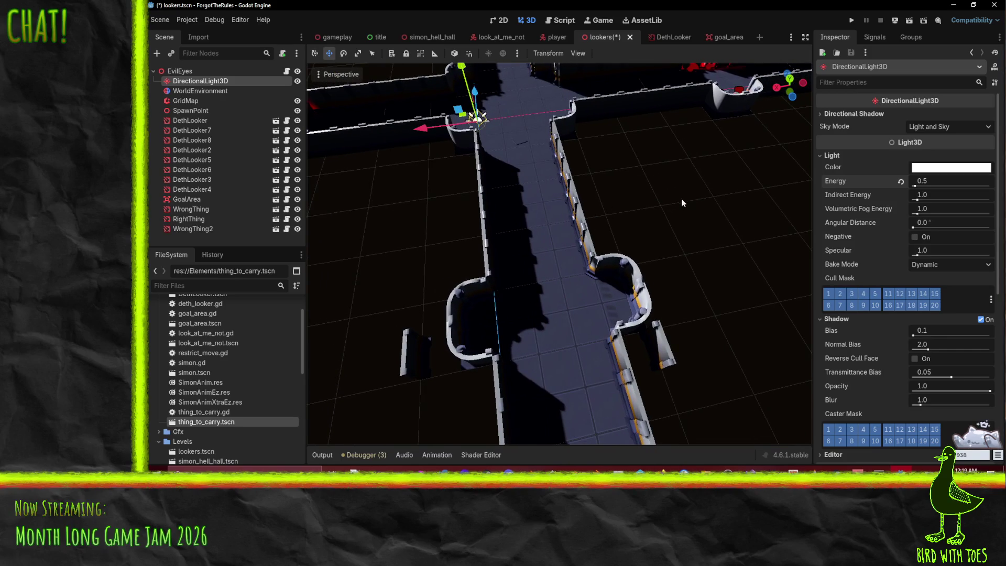
mouse_move(681, 203)
mouse_down()
mouse_move(642, 165)
mouse_move(578, 159)
mouse_move(661, 215)
mouse_move(662, 229)
mouse_up()
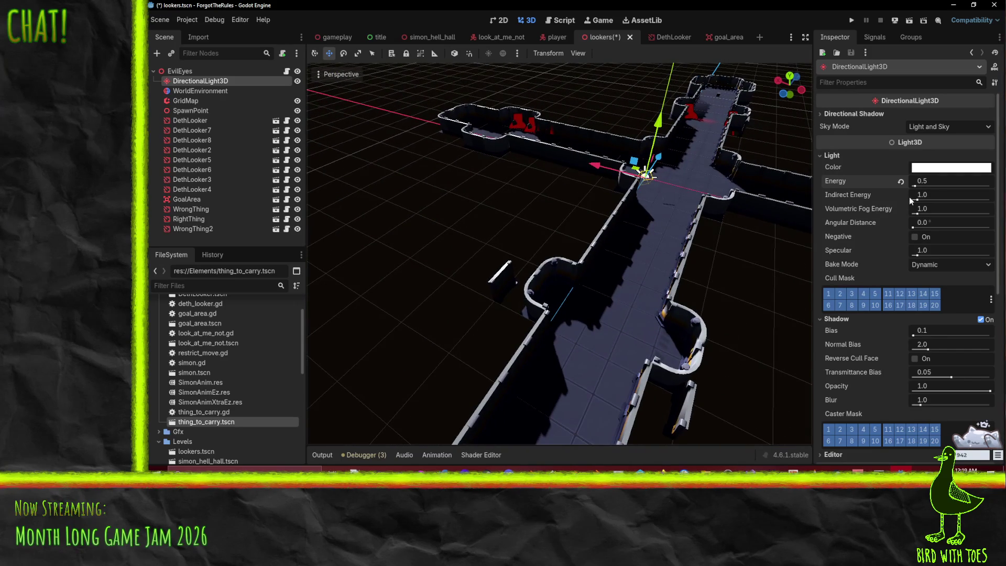
click(941, 182)
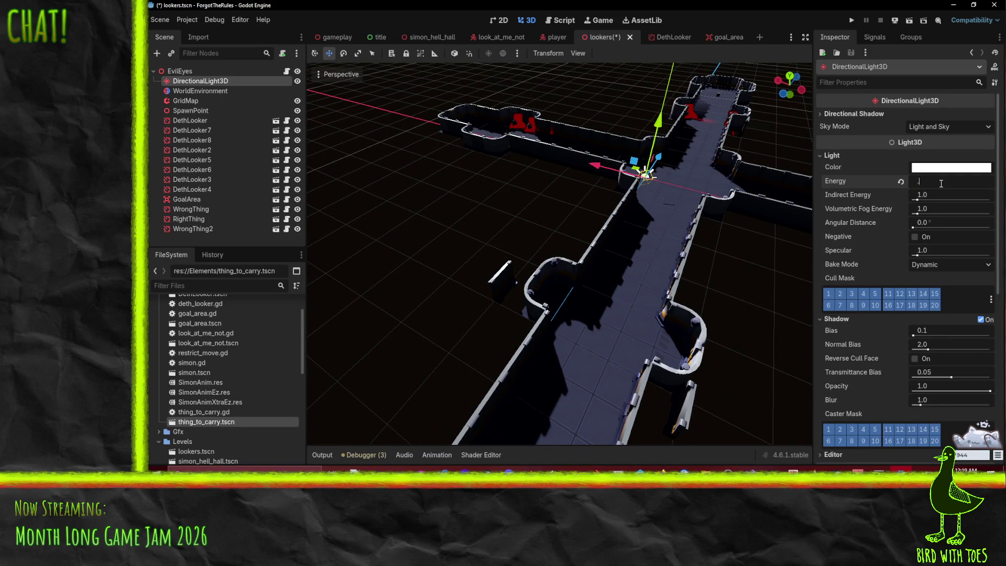
text(0.75)
key(Return)
mouse_move(712, 224)
mouse_down()
mouse_move(726, 239)
mouse_move(646, 247)
mouse_up()
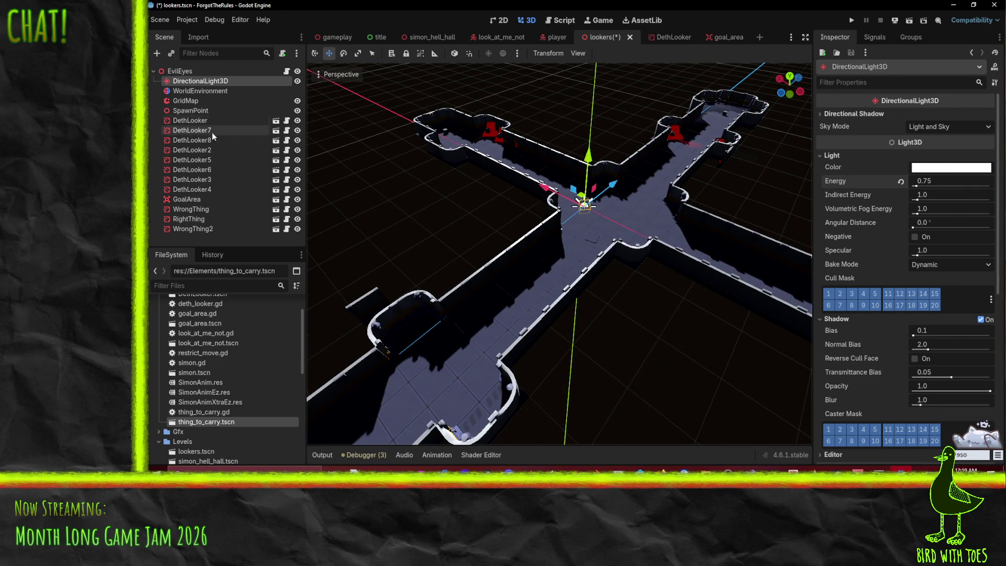
click(199, 91)
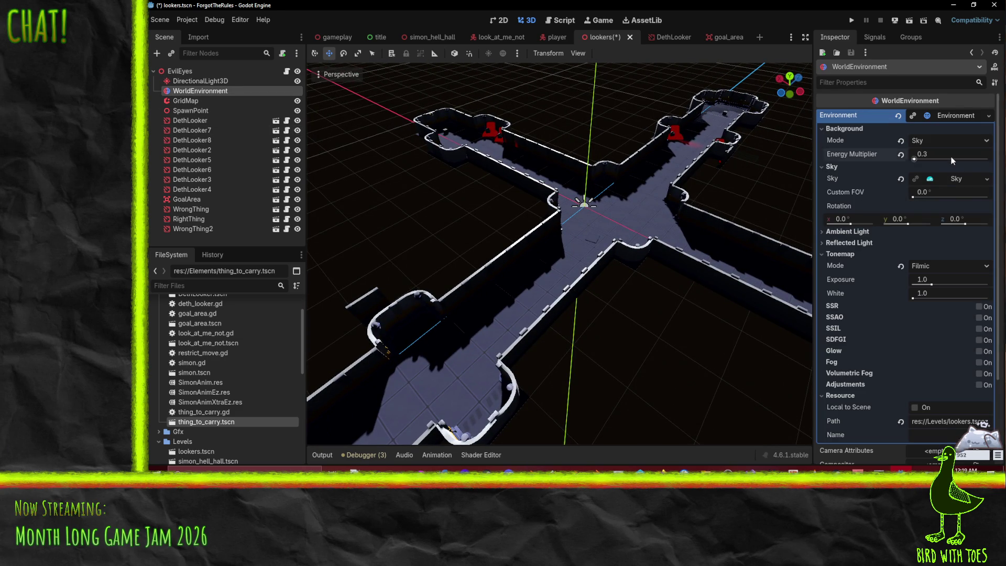
- Set the environment energy multiplier to 0.5, then save and playtest until the goal_area.gd error
text(5)
key(Return)
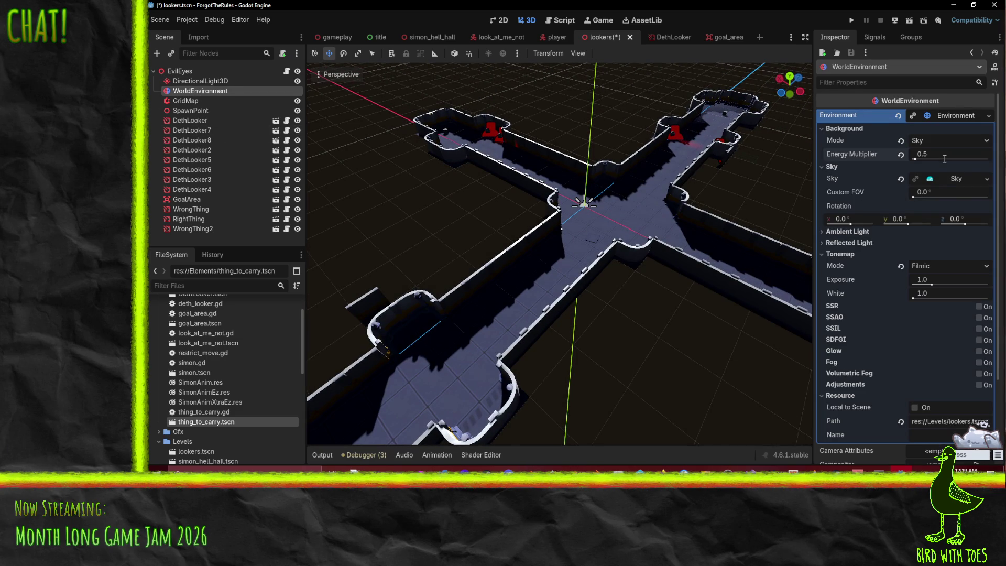
click(851, 20)
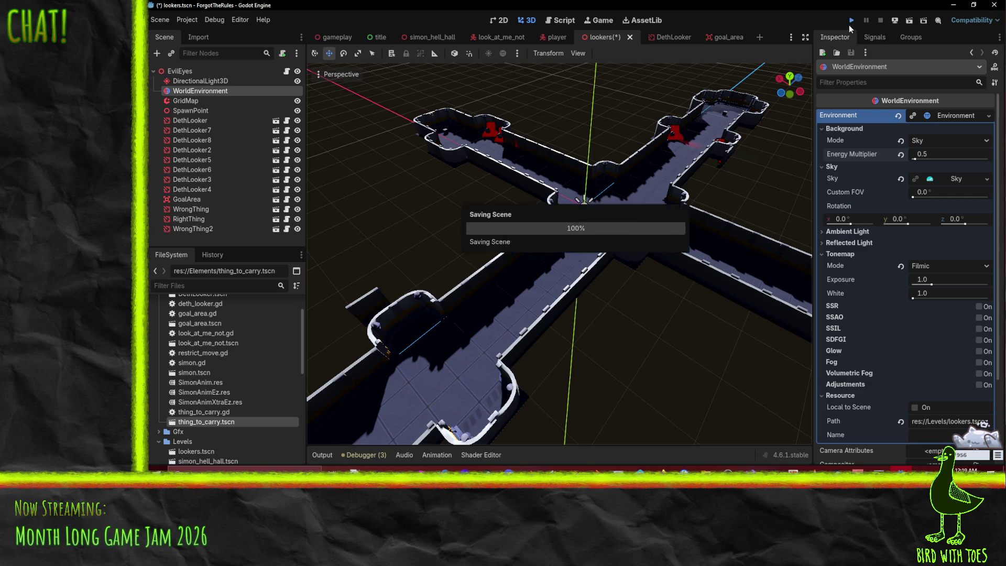
key(e)
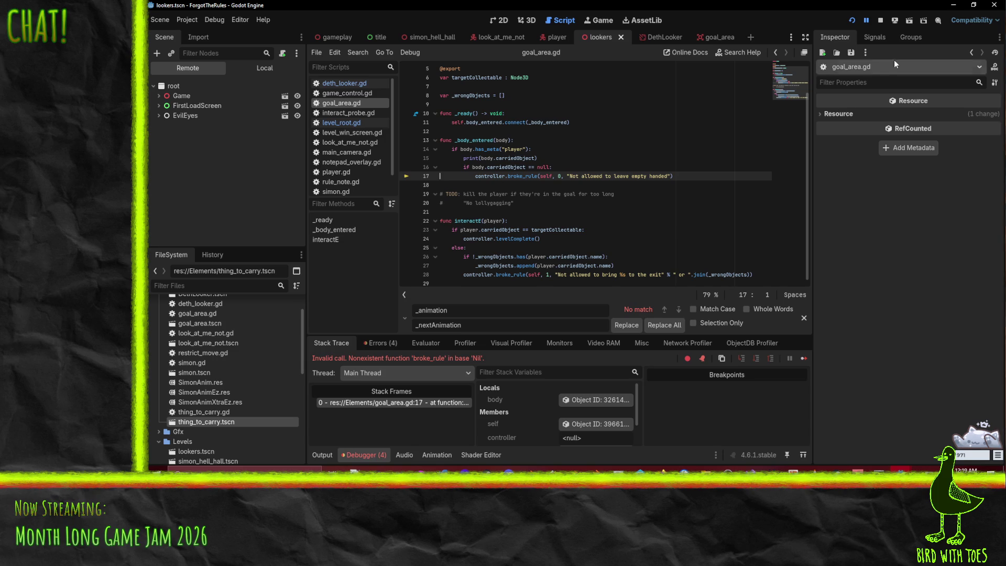
click(880, 20)
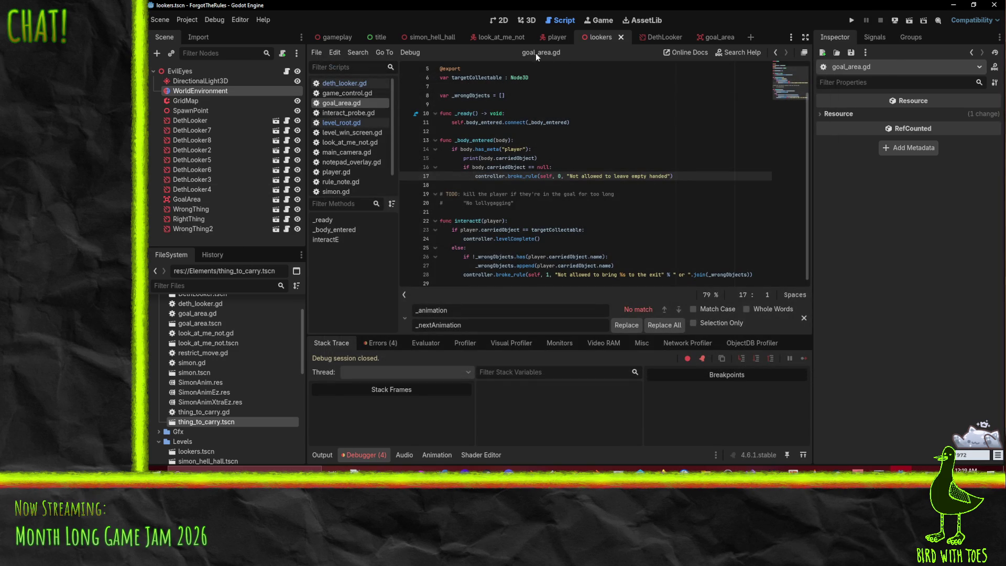
- Add GoalArea to the EvilEyes root's Needs Control list
click(180, 70)
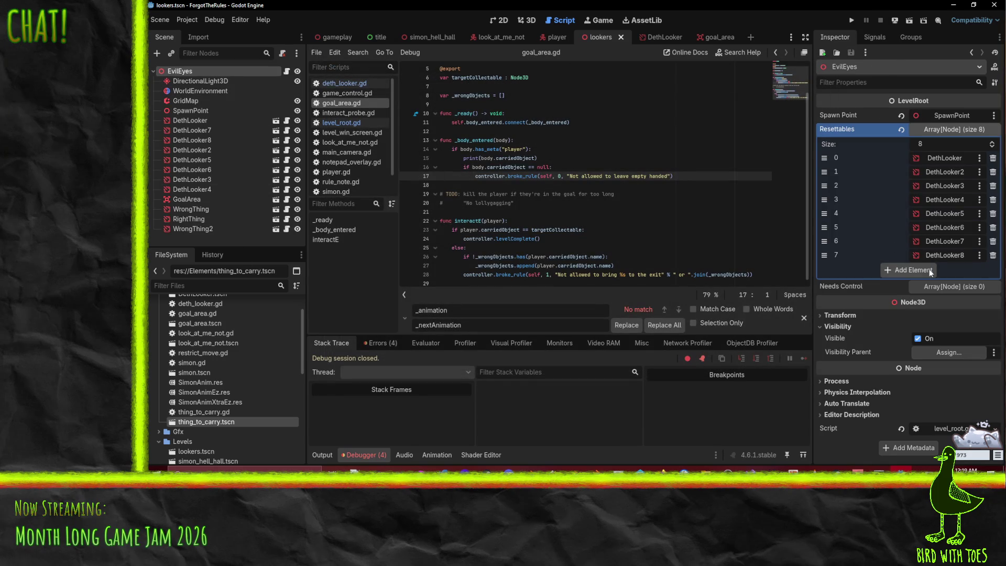
click(935, 286)
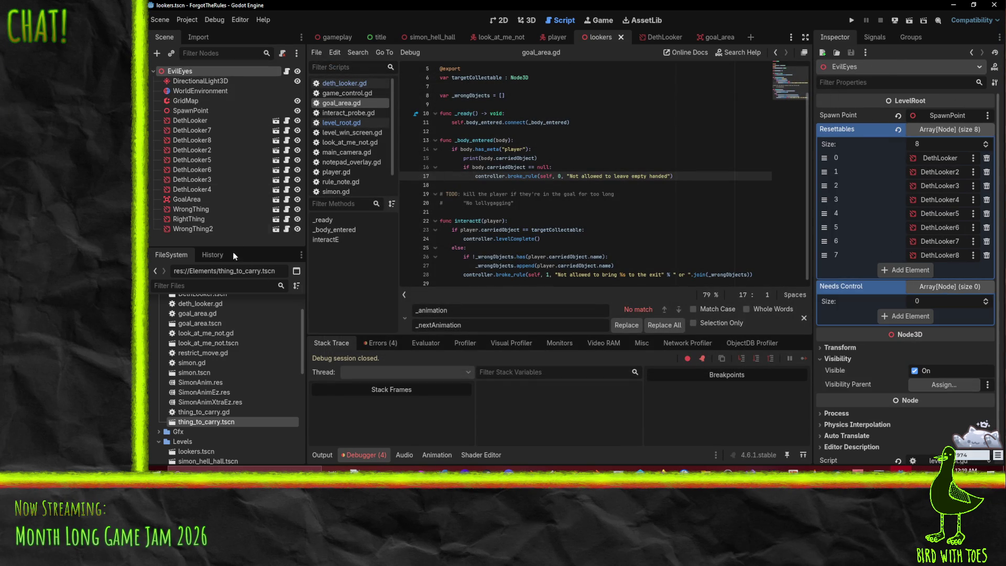
mouse_move(186, 199)
mouse_down()
mouse_move(977, 286)
mouse_move(946, 299)
mouse_move(940, 289)
mouse_up()
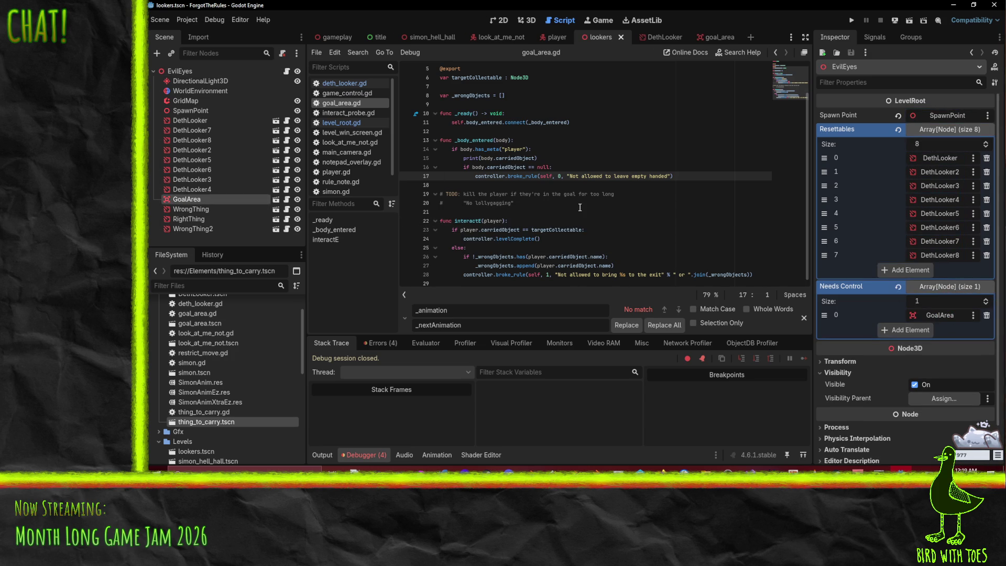
- Grow Resettables to 11 entries, assign WrongThing and WrongThing2, and save the lookers scene
click(985, 143)
click(985, 143)
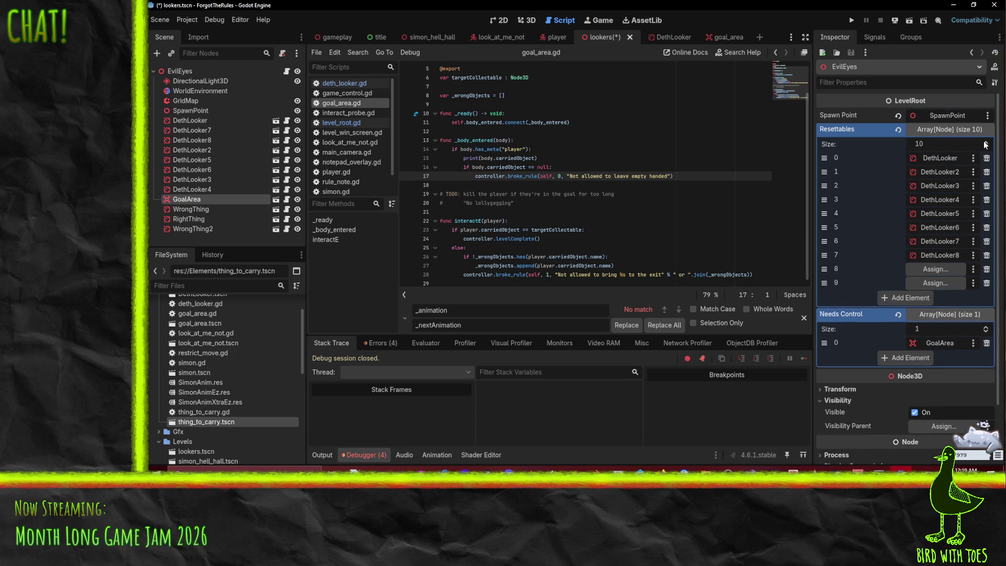
click(984, 143)
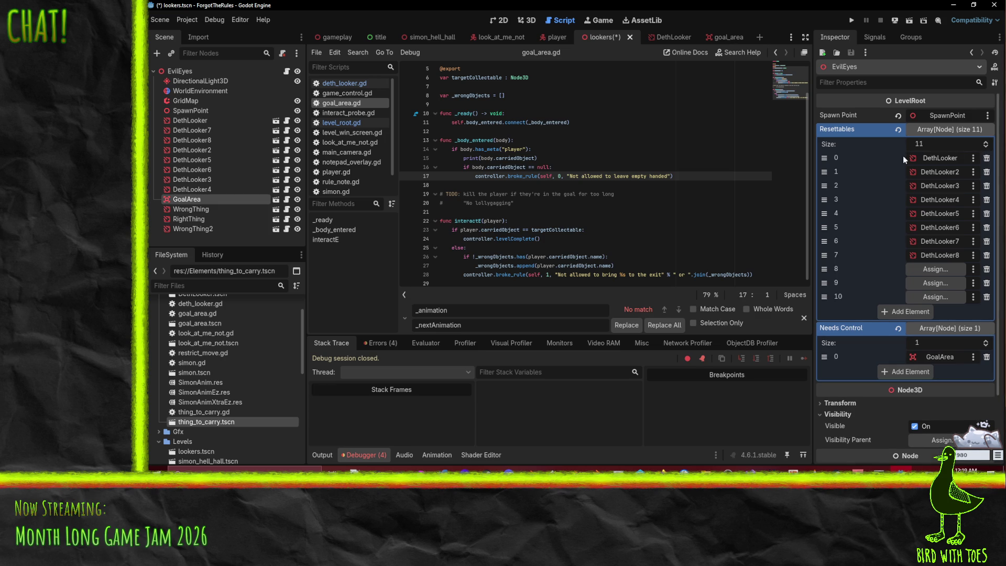
mouse_move(191, 209)
mouse_down()
mouse_move(524, 246)
mouse_move(941, 272)
mouse_move(235, 225)
mouse_move(524, 238)
mouse_move(928, 298)
mouse_up()
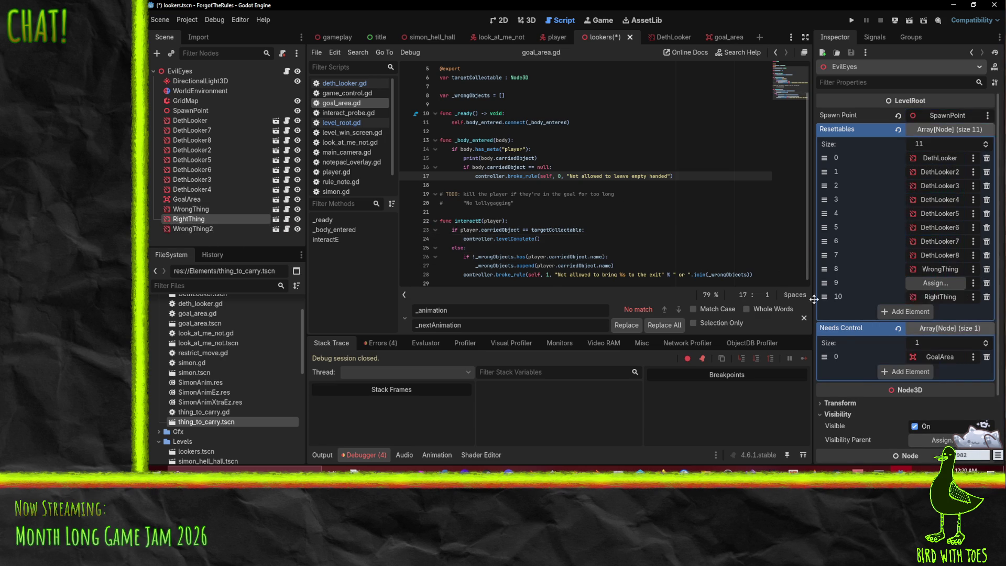
mouse_move(188, 228)
mouse_down()
mouse_move(935, 283)
mouse_move(925, 285)
mouse_up()
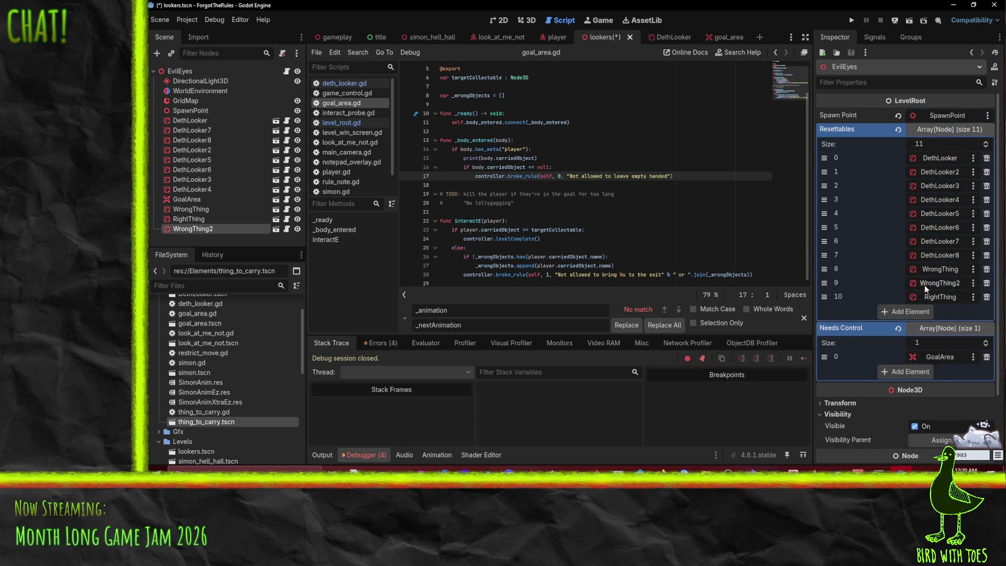
key(ctrl+s)
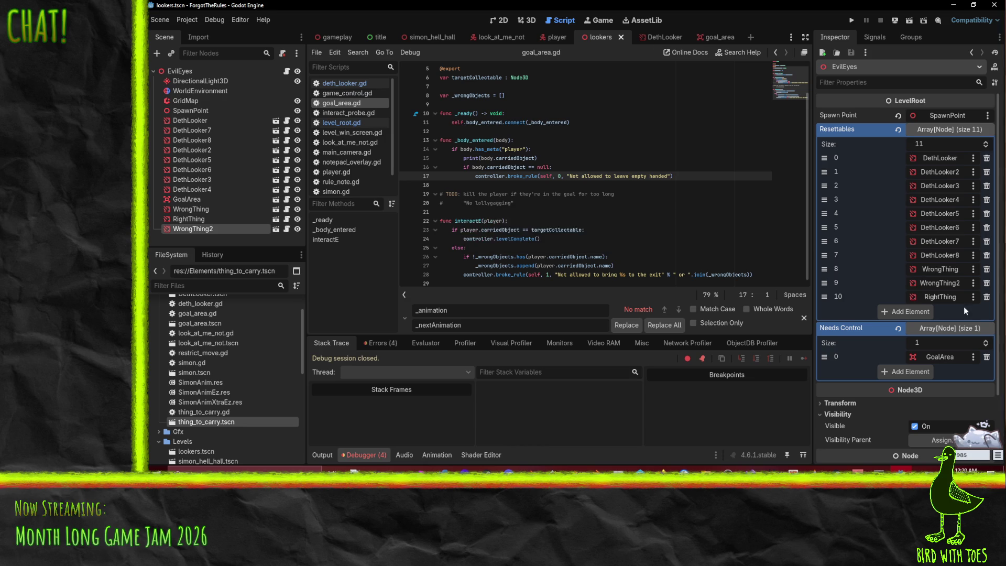
click(275, 229)
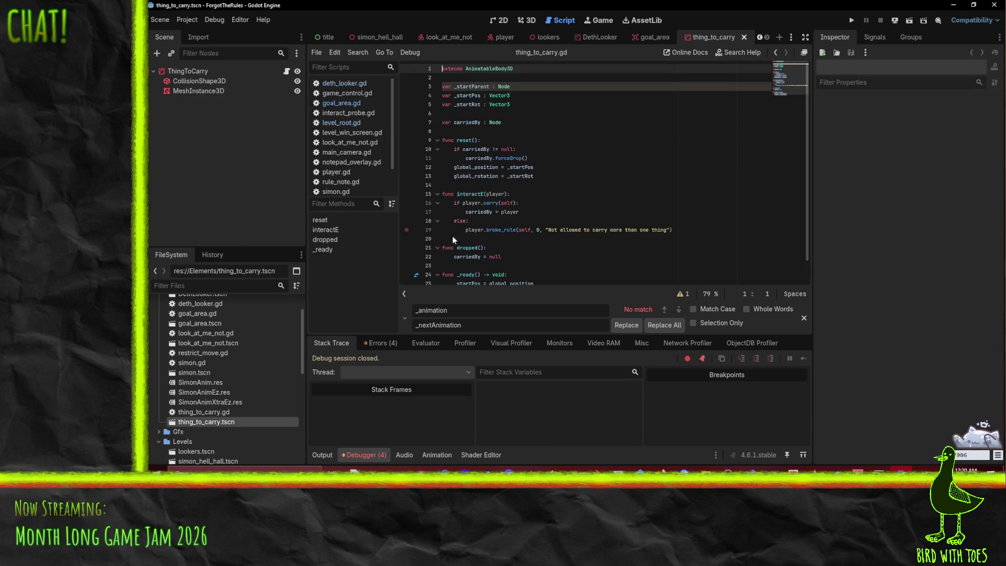
- Close the thing_to_carry, goal_area and DethLooker scene tabs, returning to the lookers level
scroll(478, 233, down, 1)
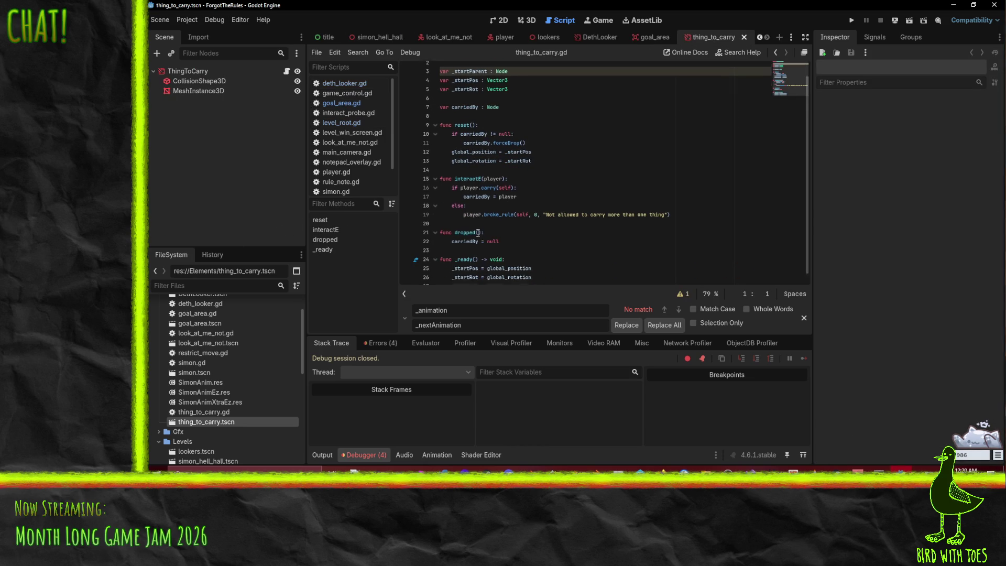
scroll(469, 152, up, 1)
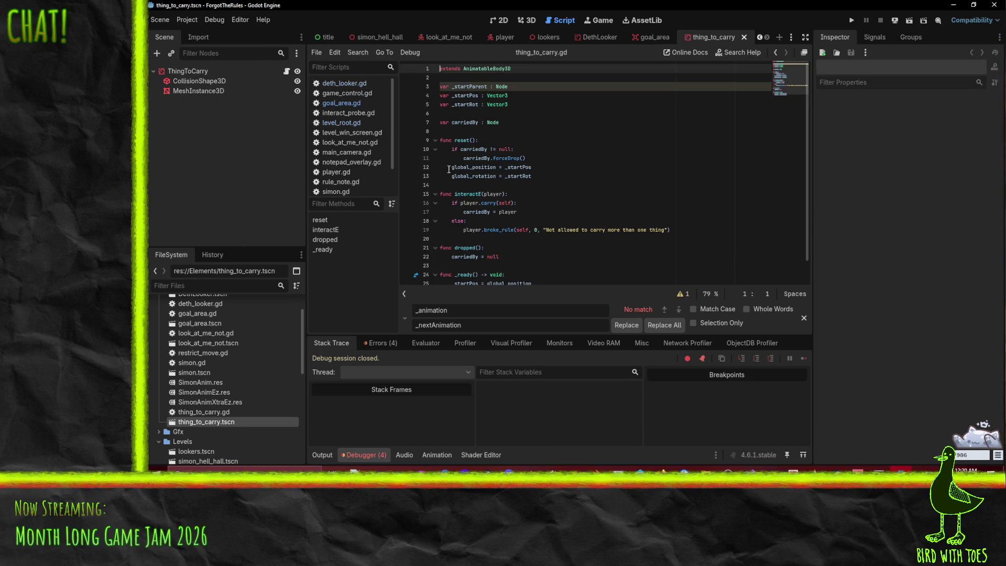
click(742, 37)
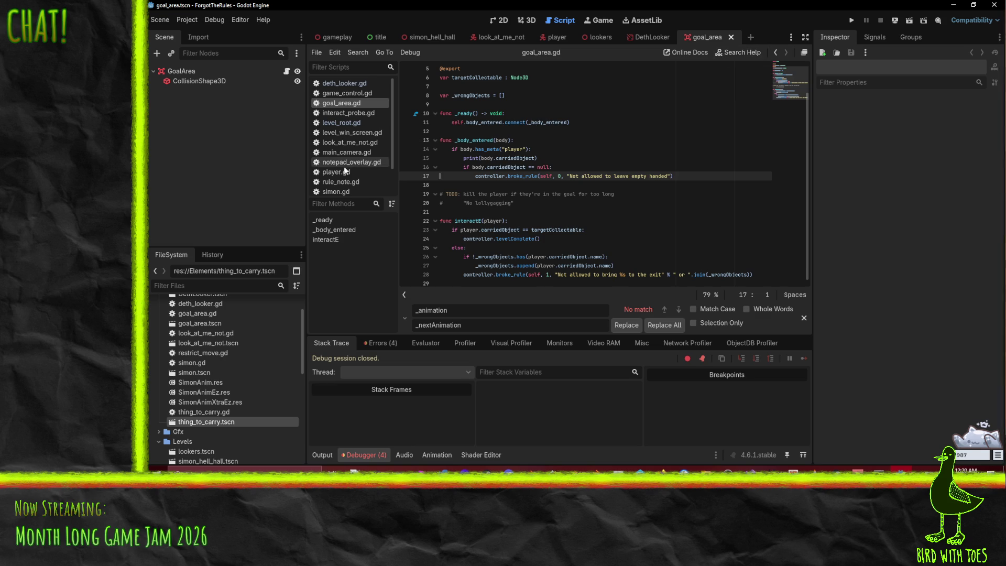
click(524, 20)
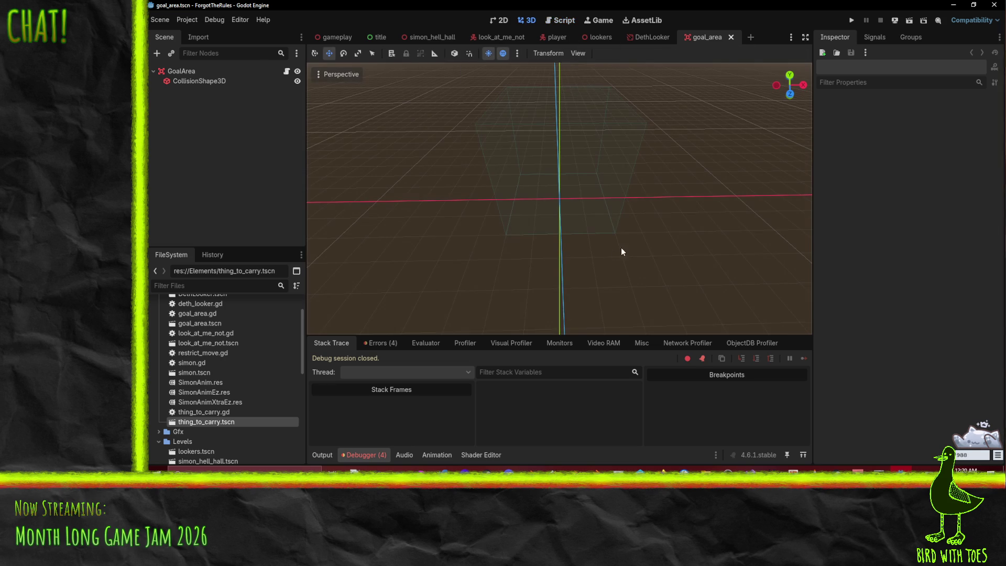
click(732, 38)
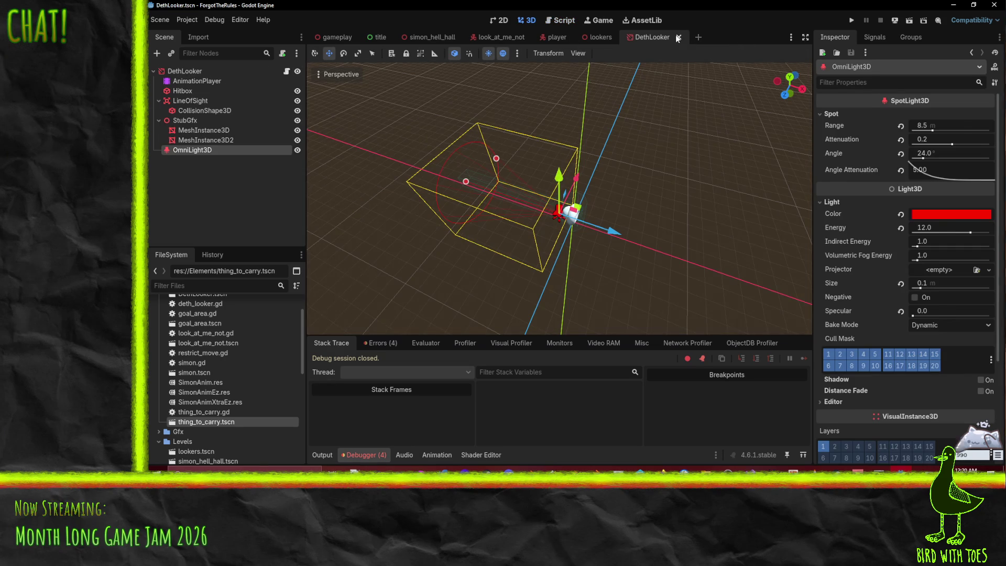
click(677, 38)
scroll(690, 177, up, 2)
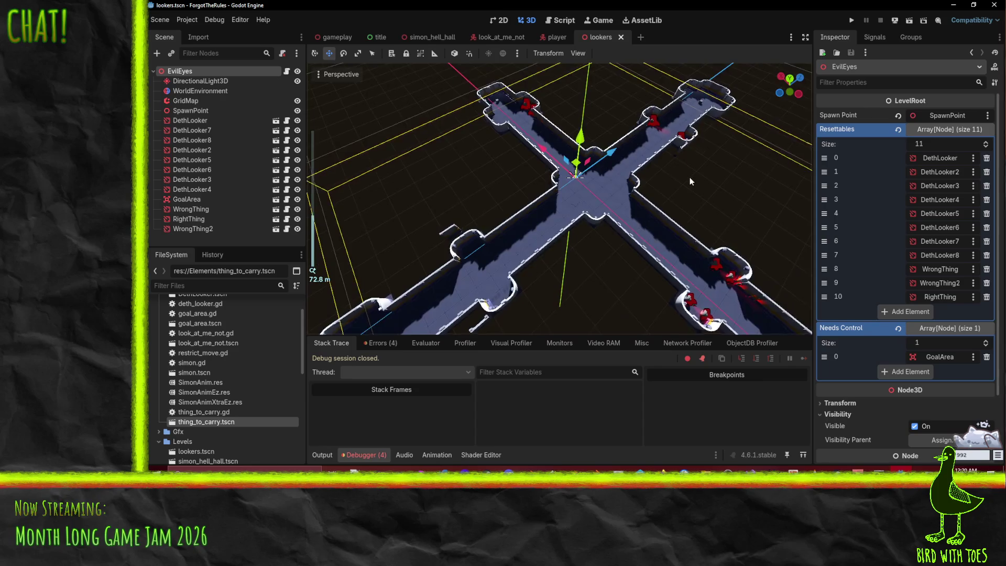
- Frame the corridor intersection, select the GridMap and pick the cap mesh for painting
scroll(691, 139, up, 5)
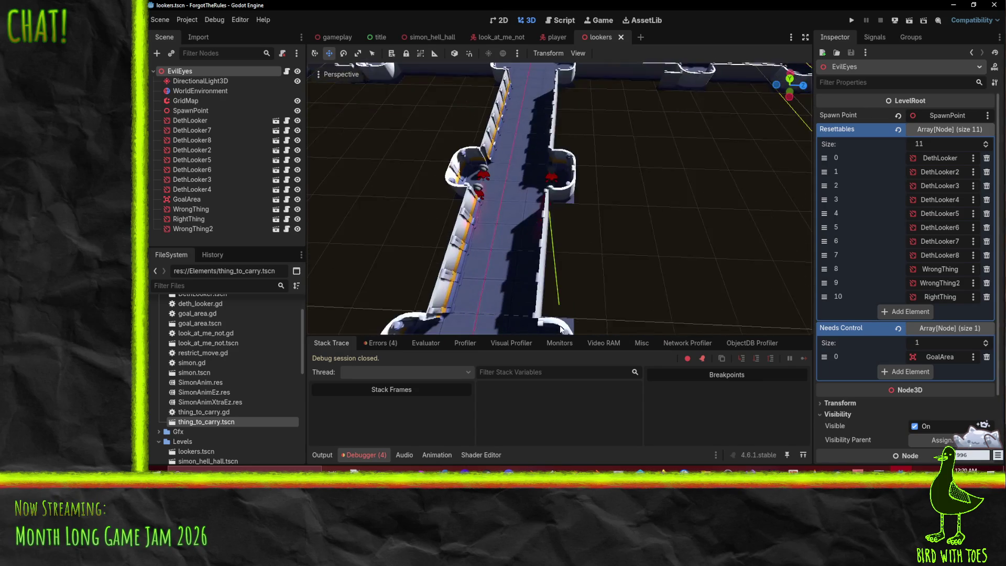
scroll(691, 141, down, 5)
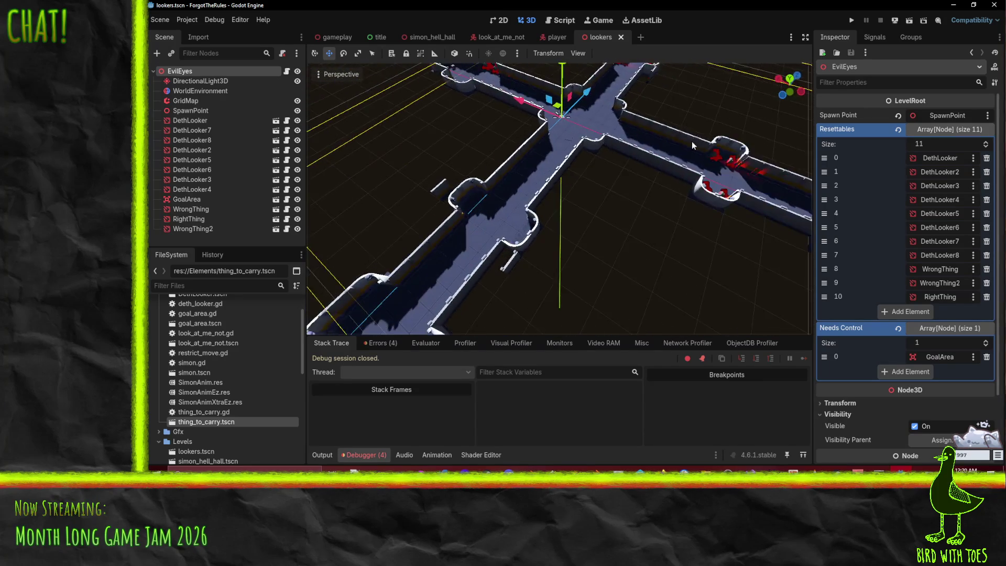
drag(691, 141, 582, 147)
drag(439, 235, 422, 243)
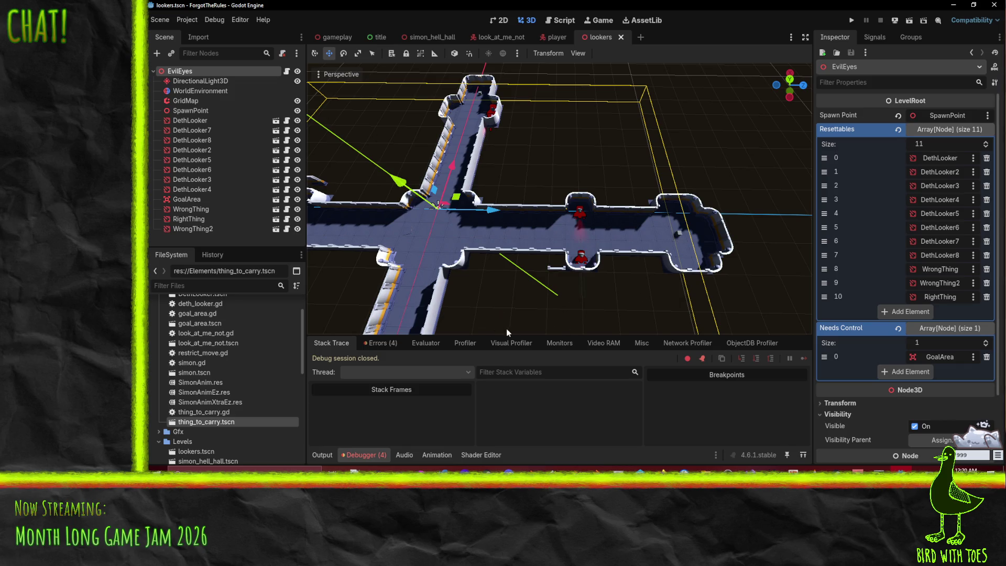
mouse_move(513, 325)
mouse_down()
mouse_move(584, 257)
mouse_move(724, 259)
mouse_move(706, 278)
mouse_move(649, 287)
mouse_up()
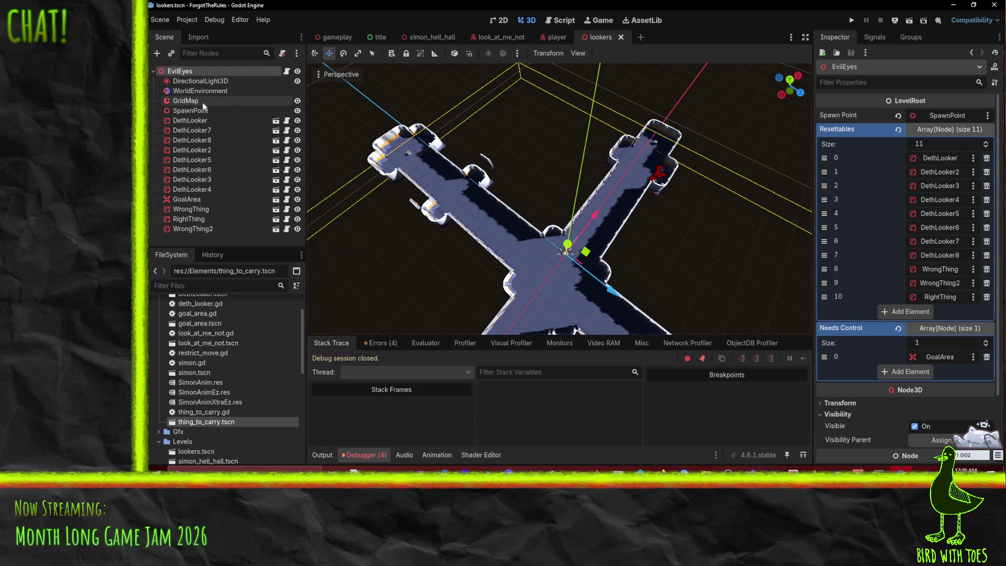
click(203, 103)
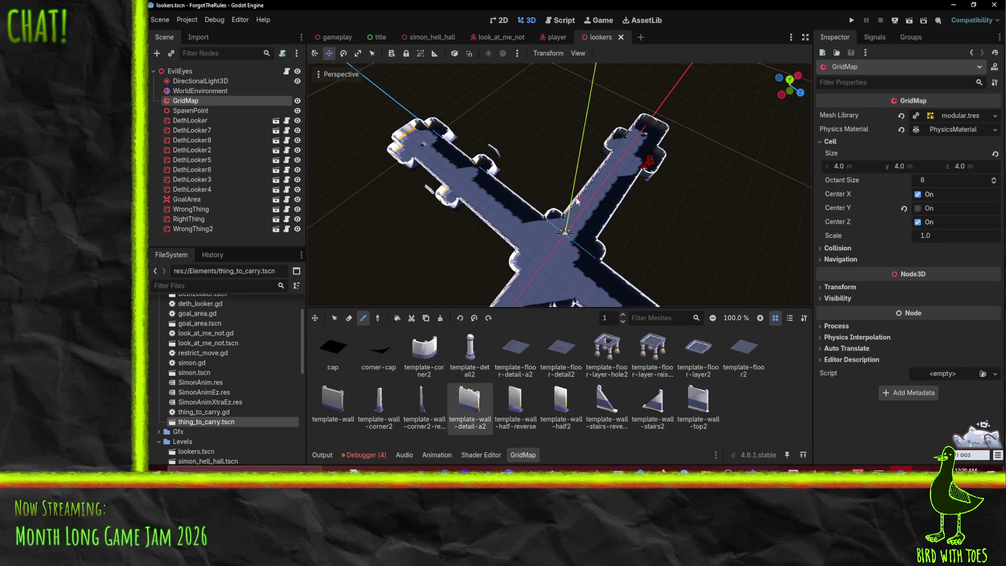
click(333, 350)
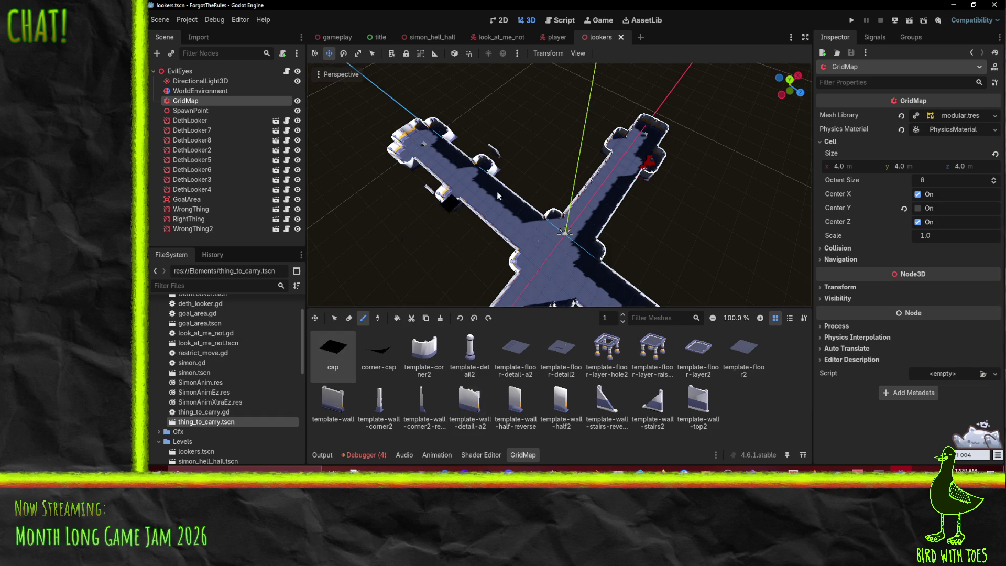
- Paint a large patch of black cap tiles on the ground beside the corridor
scroll(490, 244, up, 3)
drag(490, 243, 530, 192)
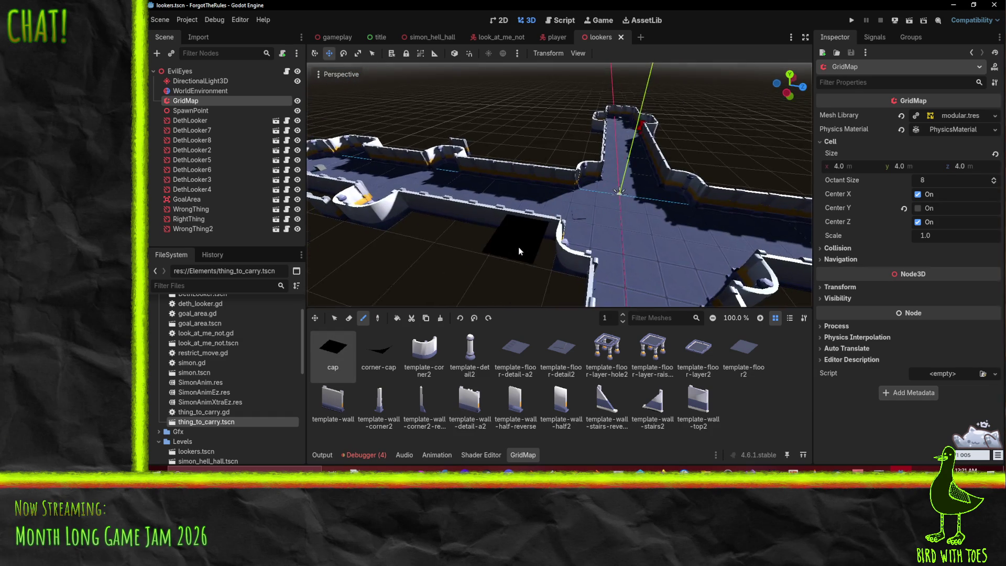
mouse_move(517, 247)
mouse_down()
mouse_move(454, 269)
mouse_move(607, 288)
mouse_up()
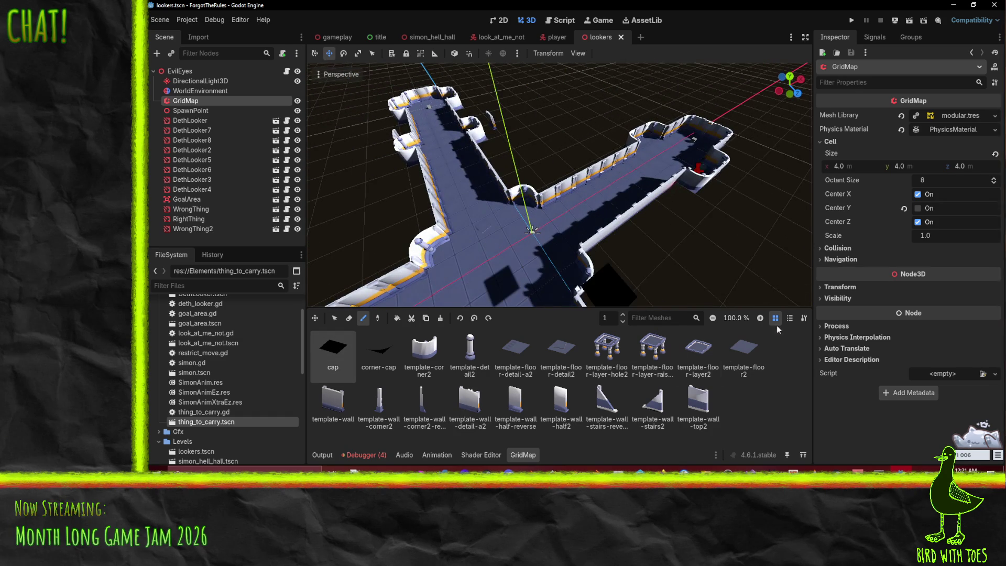
scroll(618, 323, down, 1)
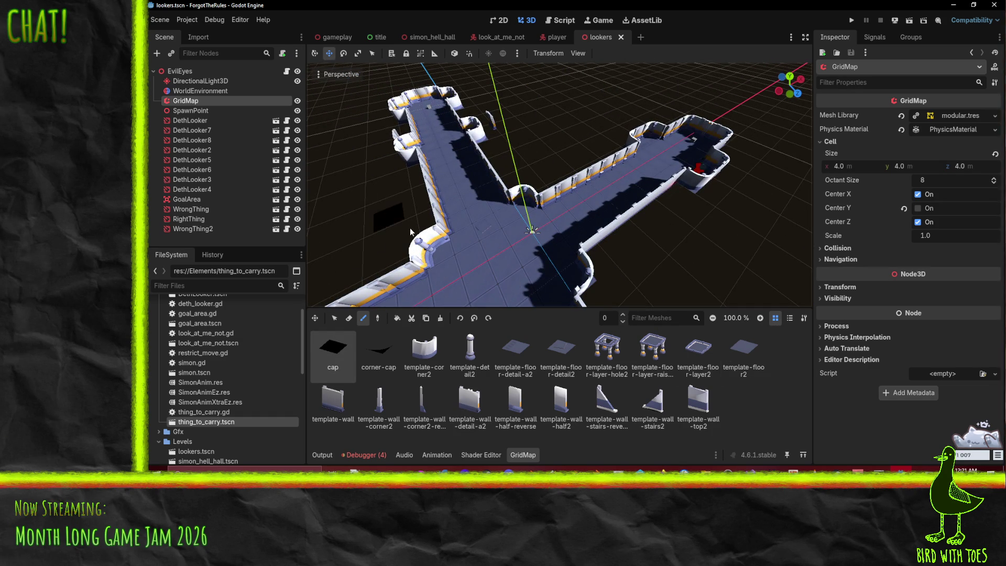
mouse_move(431, 239)
mouse_down()
mouse_move(432, 265)
mouse_move(420, 262)
mouse_move(530, 243)
mouse_up()
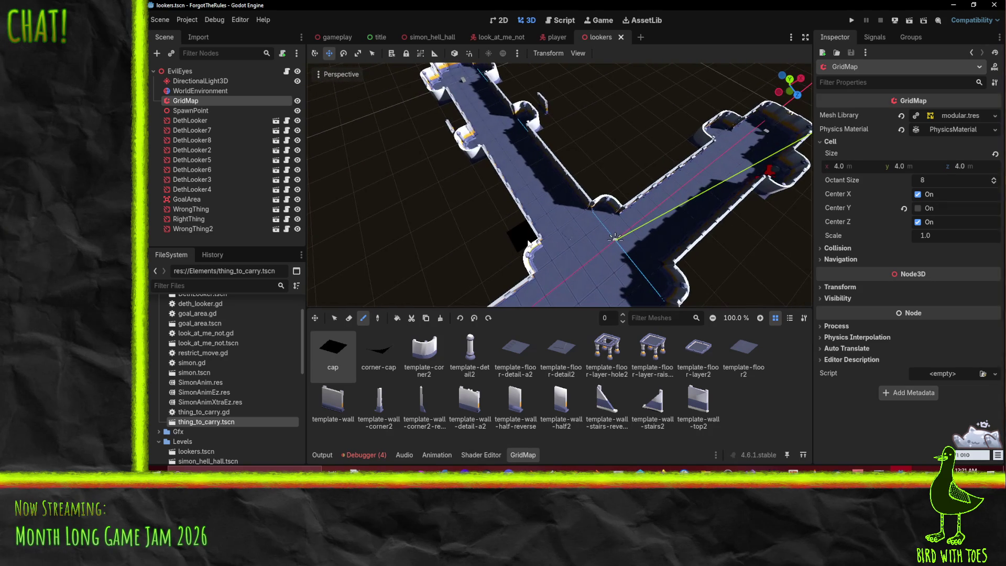
mouse_move(478, 171)
mouse_down()
mouse_move(488, 256)
mouse_move(499, 248)
mouse_move(390, 293)
mouse_move(453, 282)
mouse_move(387, 297)
mouse_move(456, 200)
mouse_move(336, 243)
mouse_up()
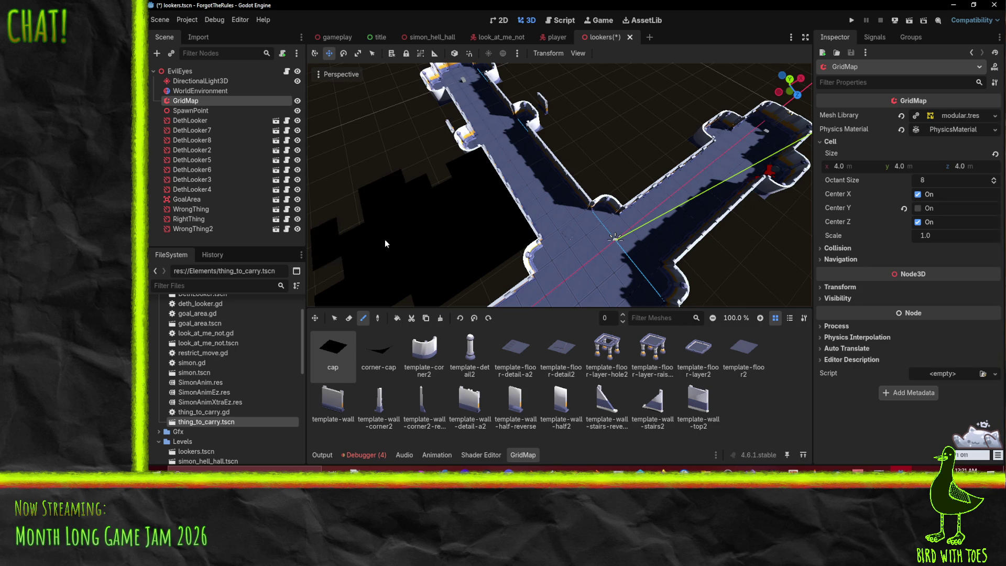
- Paint cap tiles below-left of the level and in a loop across unfilled ground beside it
scroll(413, 228, down, 8)
mouse_move(463, 221)
mouse_down()
mouse_move(400, 250)
mouse_move(424, 266)
mouse_move(417, 249)
mouse_move(455, 257)
mouse_move(518, 183)
mouse_move(471, 153)
mouse_move(348, 165)
mouse_move(335, 187)
mouse_move(411, 96)
mouse_move(450, 121)
mouse_move(464, 193)
mouse_move(500, 96)
mouse_up()
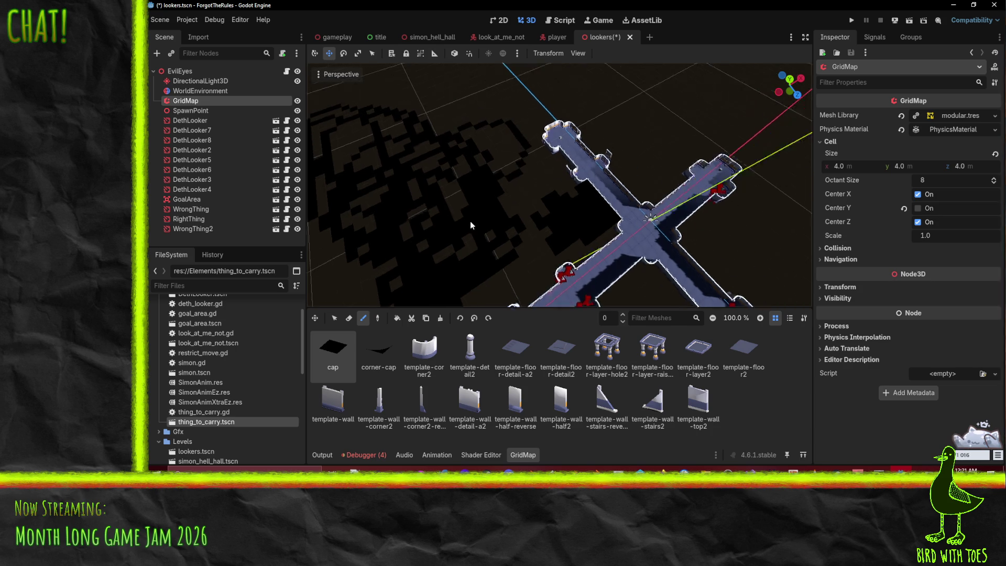
mouse_move(602, 167)
mouse_down()
mouse_move(651, 128)
mouse_move(533, 83)
mouse_move(440, 126)
mouse_move(426, 191)
mouse_move(397, 124)
mouse_move(521, 125)
mouse_move(601, 185)
mouse_move(656, 208)
mouse_move(513, 174)
mouse_up()
mouse_move(559, 116)
mouse_down()
mouse_move(584, 140)
mouse_move(585, 111)
mouse_up()
mouse_move(668, 213)
mouse_down()
mouse_move(516, 220)
mouse_move(502, 112)
mouse_up()
mouse_move(576, 215)
mouse_down()
mouse_move(546, 179)
mouse_move(523, 96)
mouse_move(550, 199)
mouse_move(561, 162)
mouse_move(645, 217)
mouse_up()
scroll(645, 218, down, 5)
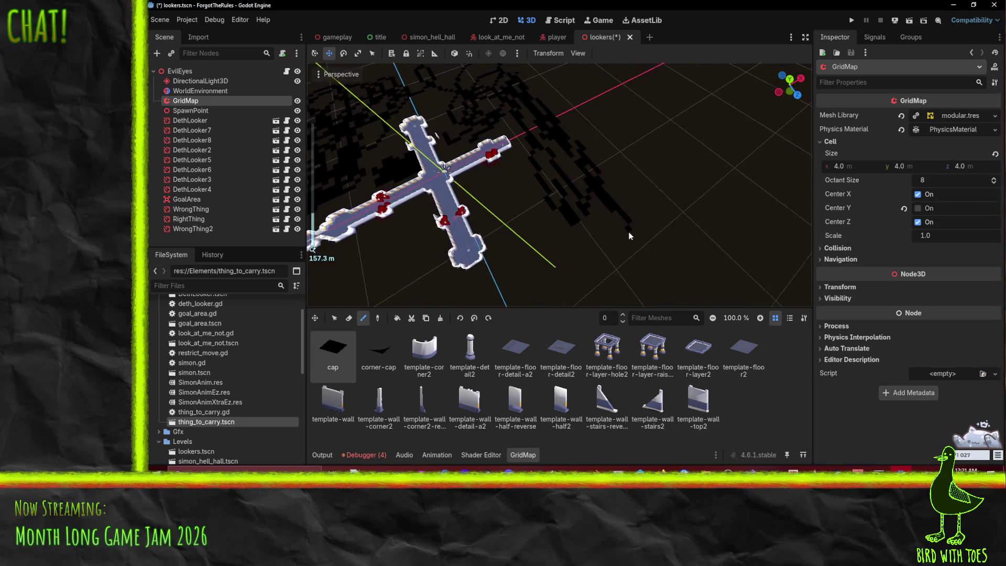
- Draw a cap tile outline along the left side around the level and fill remaining patches
mouse_move(664, 184)
mouse_down()
mouse_move(584, 252)
mouse_move(517, 283)
mouse_up()
mouse_move(454, 298)
mouse_down()
mouse_move(387, 312)
mouse_move(356, 251)
mouse_up()
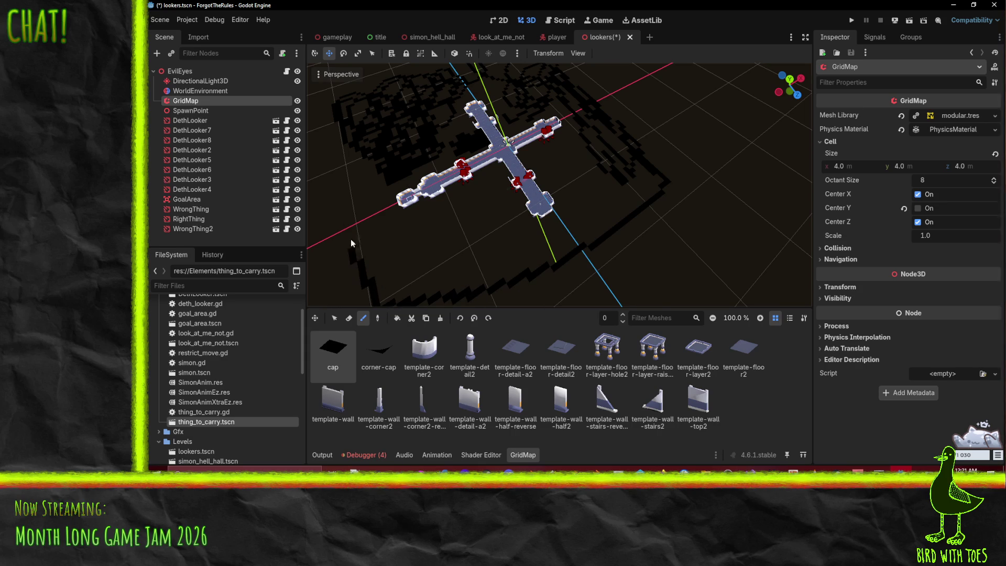
drag(331, 176, 337, 112)
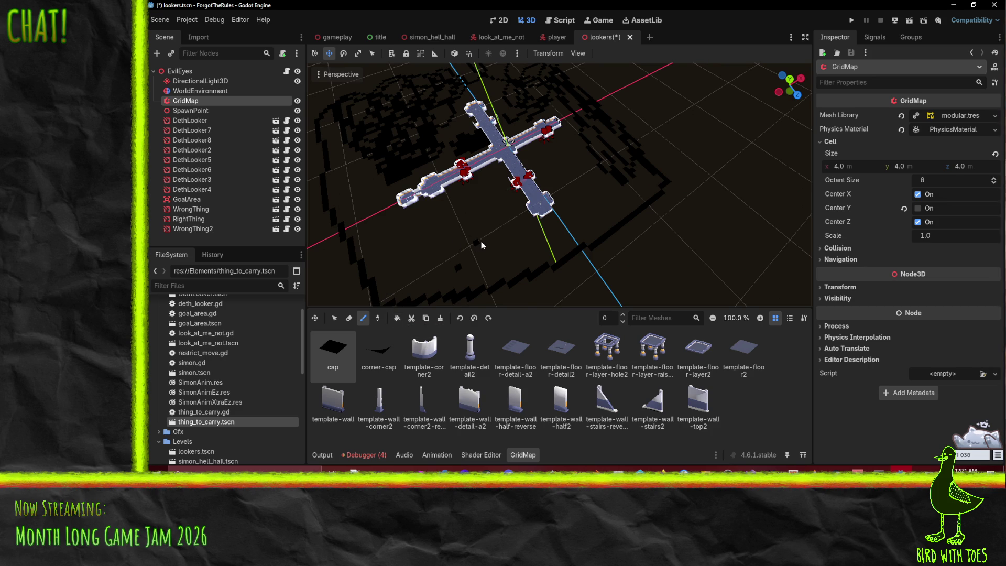
mouse_move(441, 247)
mouse_down()
mouse_move(408, 252)
mouse_move(399, 272)
mouse_move(398, 257)
mouse_move(424, 262)
mouse_move(376, 281)
mouse_up()
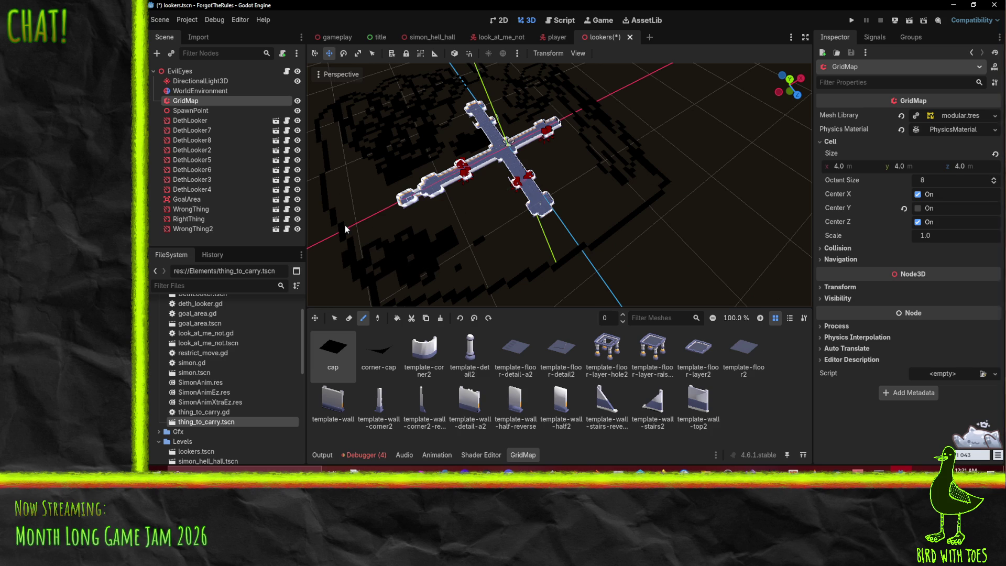
mouse_move(357, 240)
mouse_down()
mouse_move(356, 188)
mouse_move(378, 252)
mouse_move(350, 199)
mouse_up()
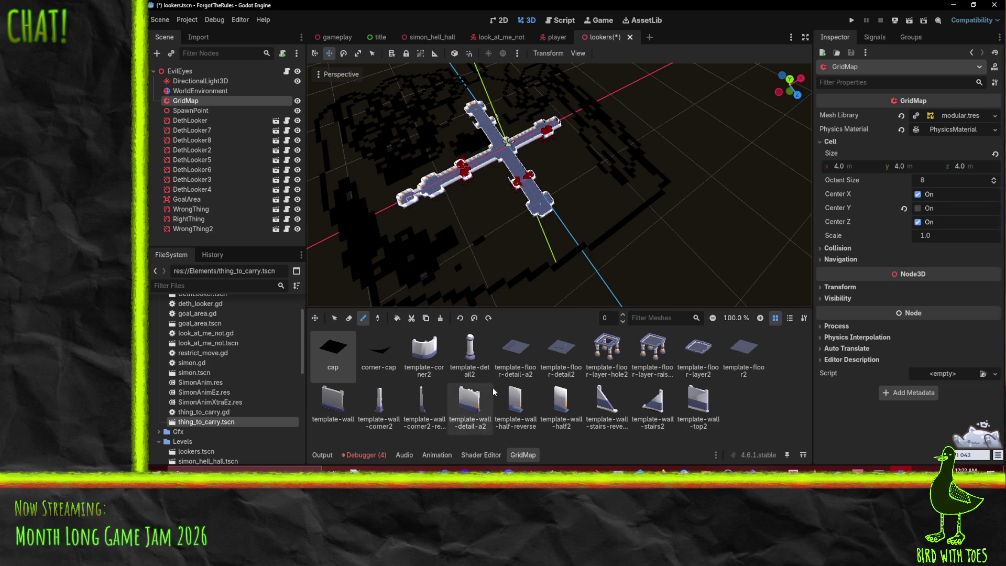
scroll(545, 190, up, 5)
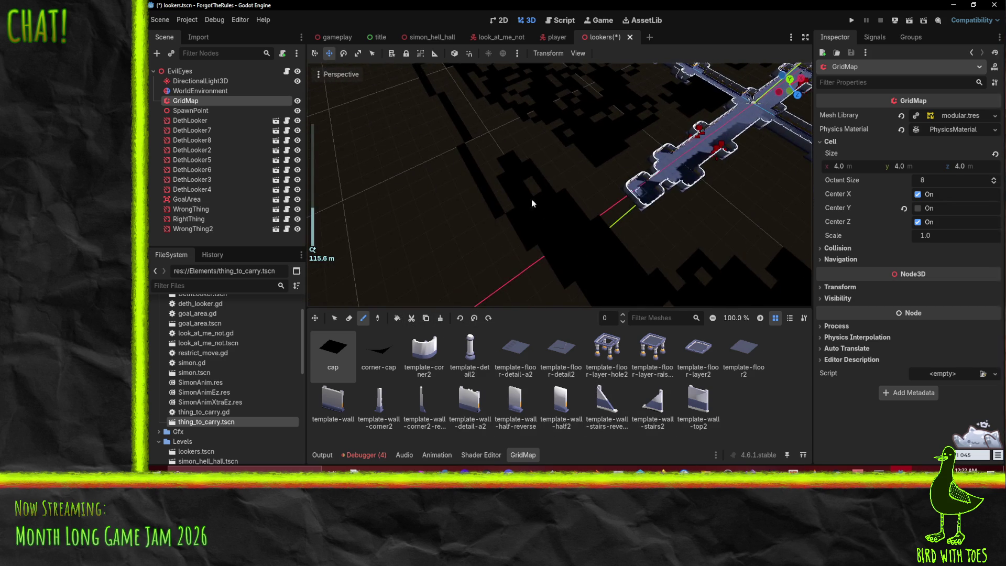
- Paint cap tiles diagonally over the light wall line and exposed ground beside the corridor
scroll(531, 199, up, 3)
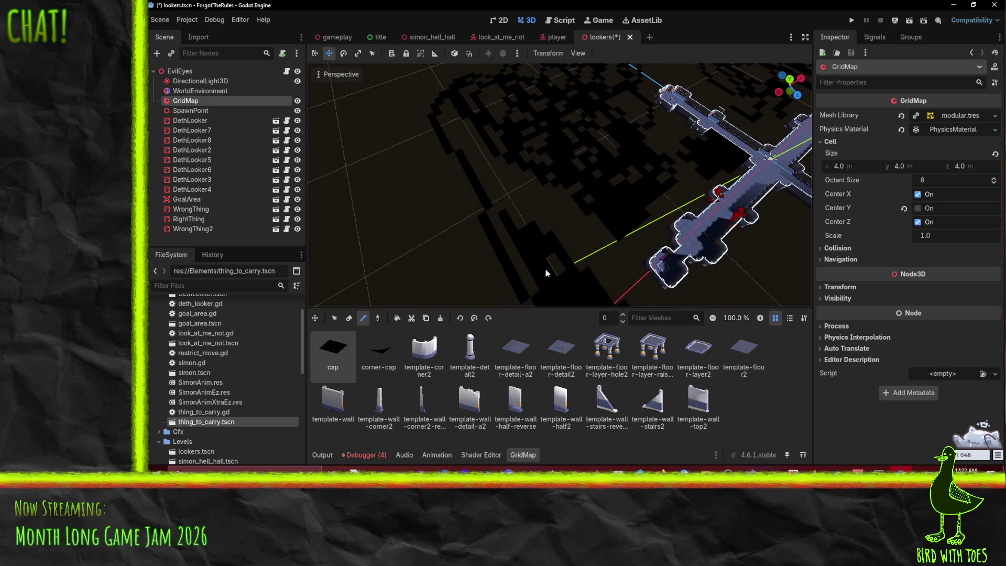
mouse_move(517, 225)
mouse_down()
mouse_move(509, 183)
mouse_move(454, 144)
mouse_up()
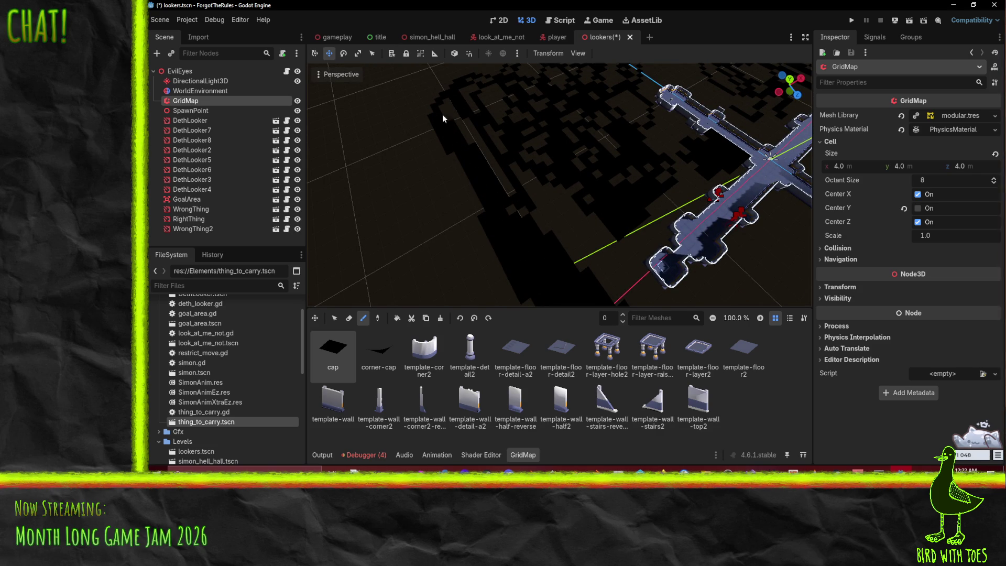
drag(450, 113, 510, 193)
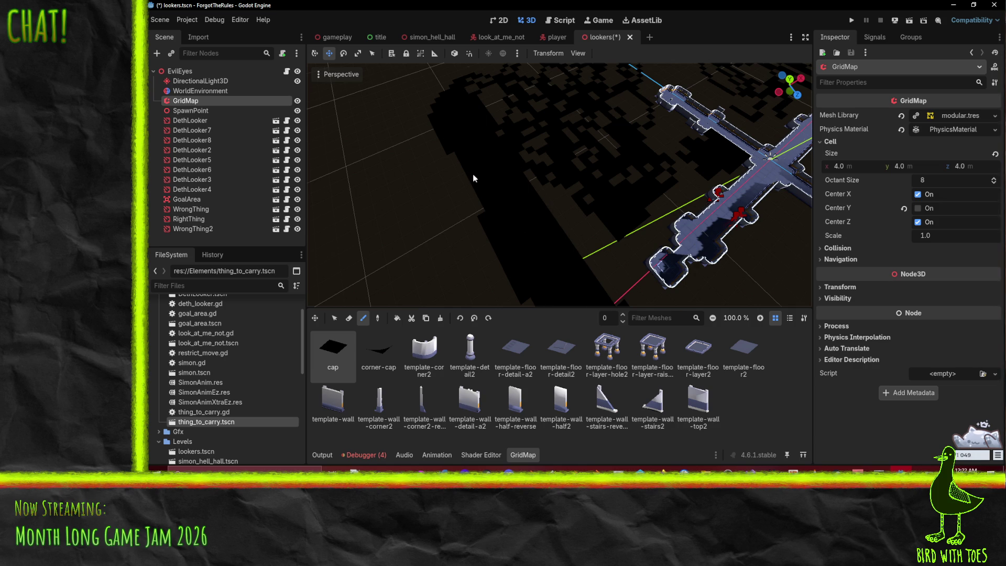
drag(476, 146, 438, 287)
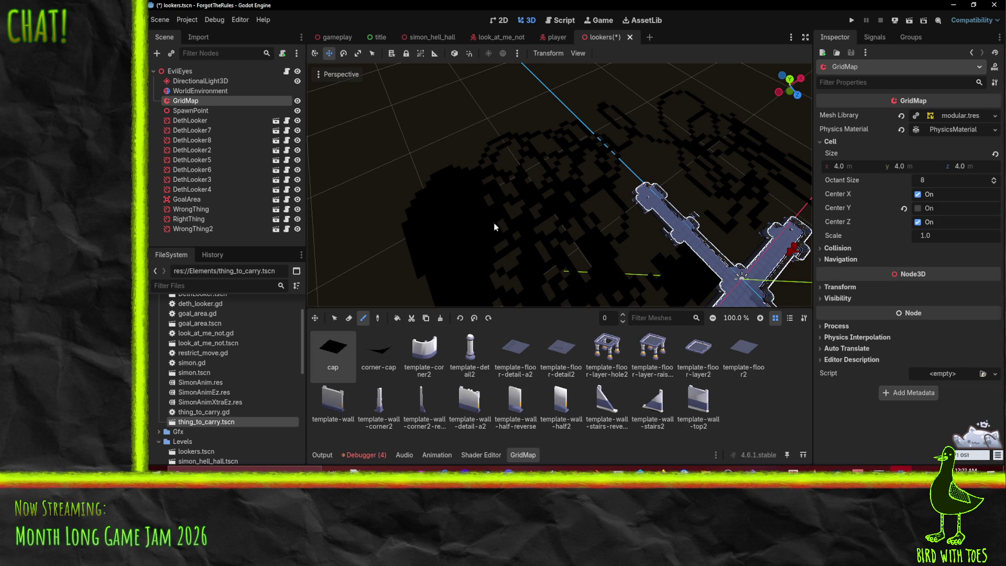
mouse_move(528, 278)
mouse_down()
mouse_move(469, 225)
mouse_move(470, 183)
mouse_move(604, 246)
mouse_move(561, 211)
mouse_up()
scroll(558, 212, up, 3)
mouse_move(473, 119)
mouse_down()
mouse_move(518, 237)
mouse_move(580, 278)
mouse_up()
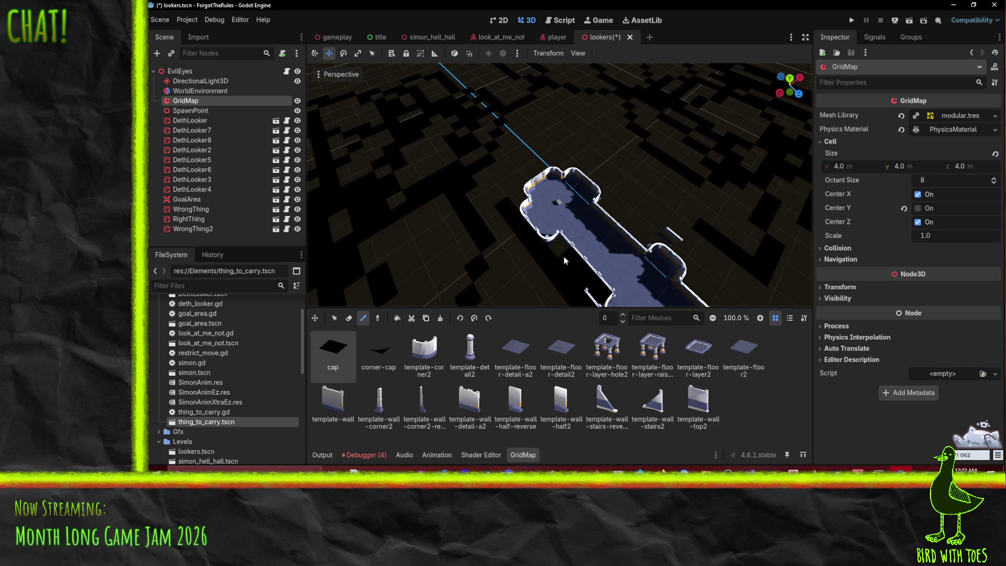
mouse_move(518, 209)
mouse_down()
mouse_move(495, 239)
mouse_move(502, 225)
mouse_move(492, 224)
mouse_move(543, 175)
mouse_move(534, 125)
mouse_move(485, 131)
mouse_move(515, 169)
mouse_up()
click(485, 131)
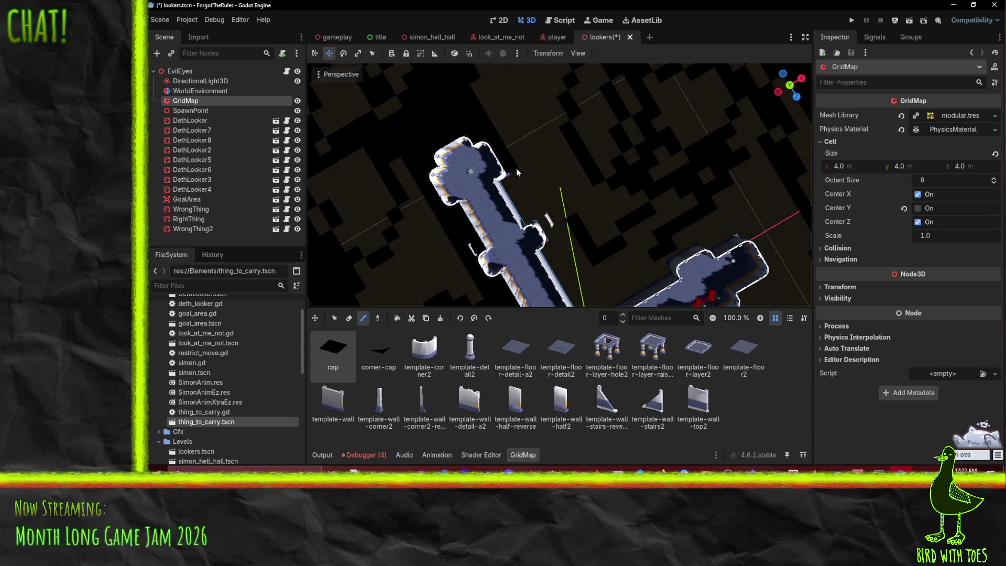
- Fill the gap from the corridor junction to the right corner with cap cells
drag(582, 269, 520, 157)
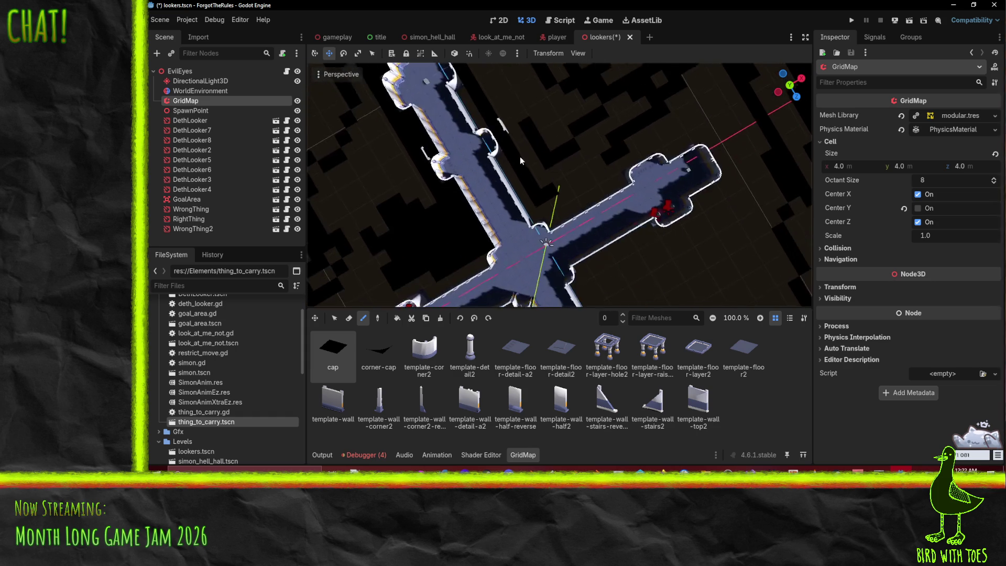
scroll(520, 166, up, 3)
mouse_move(599, 202)
mouse_down()
mouse_move(655, 178)
mouse_move(521, 217)
mouse_move(665, 153)
mouse_move(693, 124)
mouse_move(583, 175)
mouse_up()
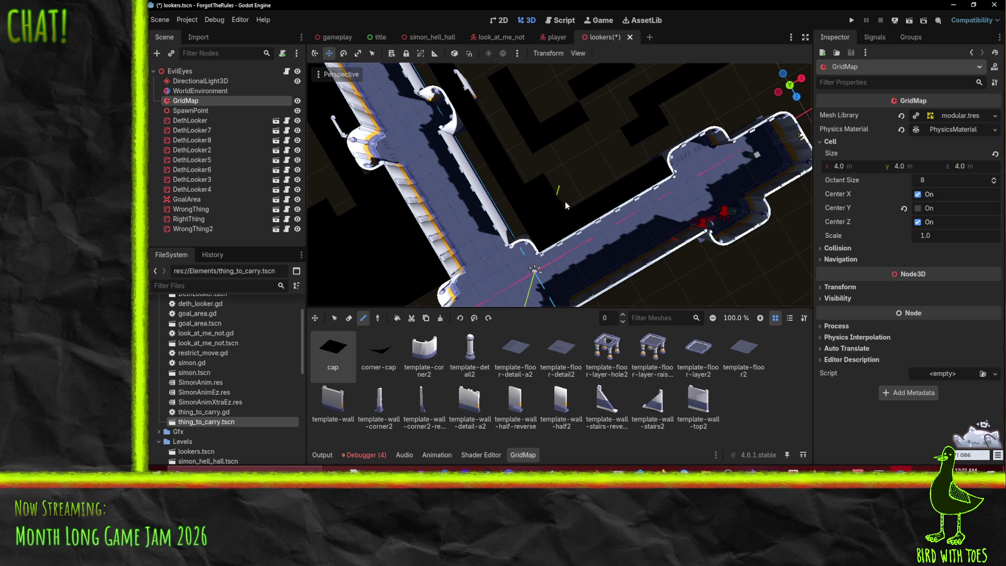
mouse_move(541, 215)
mouse_down()
mouse_move(521, 220)
mouse_move(702, 111)
mouse_move(722, 124)
mouse_up()
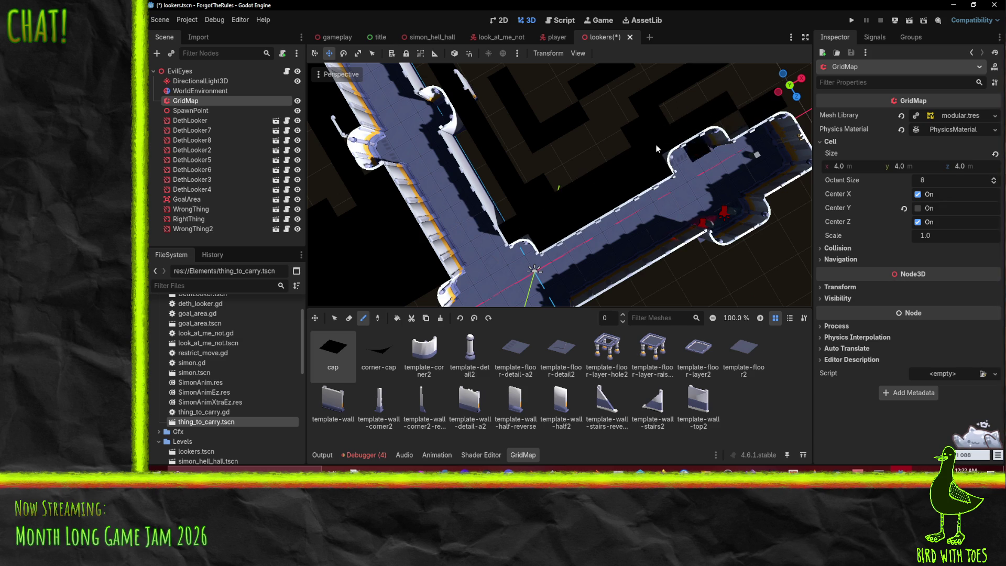
mouse_move(467, 143)
mouse_down()
mouse_move(513, 154)
mouse_move(507, 181)
mouse_move(528, 187)
mouse_up()
mouse_move(473, 169)
mouse_down()
mouse_move(684, 236)
mouse_move(708, 179)
mouse_move(693, 118)
mouse_move(696, 208)
mouse_move(511, 197)
mouse_move(665, 216)
mouse_up()
drag(400, 186, 450, 187)
mouse_move(400, 153)
mouse_down()
mouse_move(589, 157)
mouse_move(588, 197)
mouse_move(694, 170)
mouse_move(750, 188)
mouse_move(646, 156)
mouse_move(554, 222)
mouse_up()
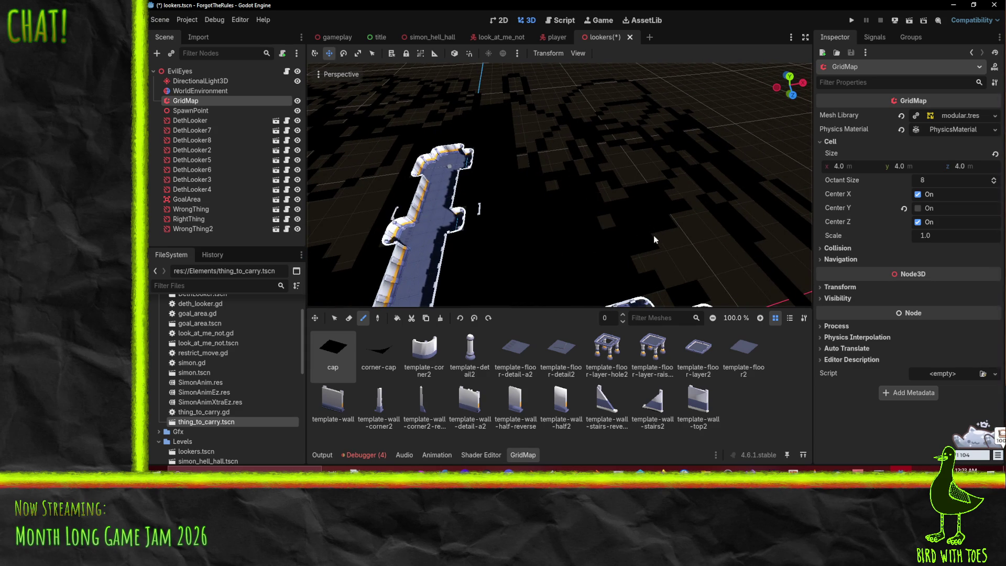
- Cover the bare strip left of the wall and near the corridor end with cap
mouse_move(540, 194)
mouse_down()
mouse_move(521, 149)
mouse_move(549, 126)
mouse_move(520, 105)
mouse_move(583, 193)
mouse_move(581, 153)
mouse_move(546, 112)
mouse_move(533, 123)
mouse_up()
mouse_move(595, 187)
mouse_down()
mouse_move(626, 196)
mouse_move(606, 165)
mouse_up()
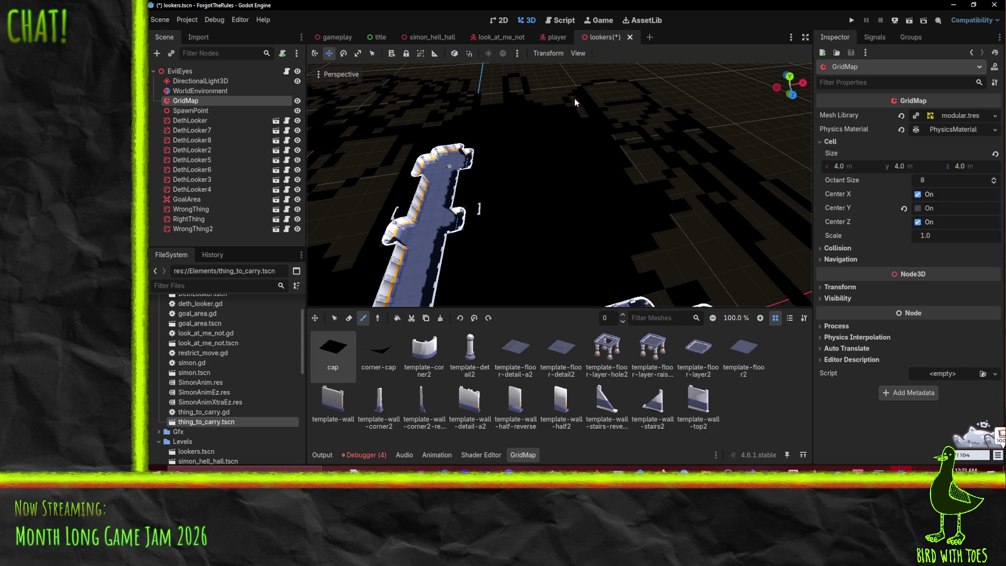
drag(620, 234, 608, 222)
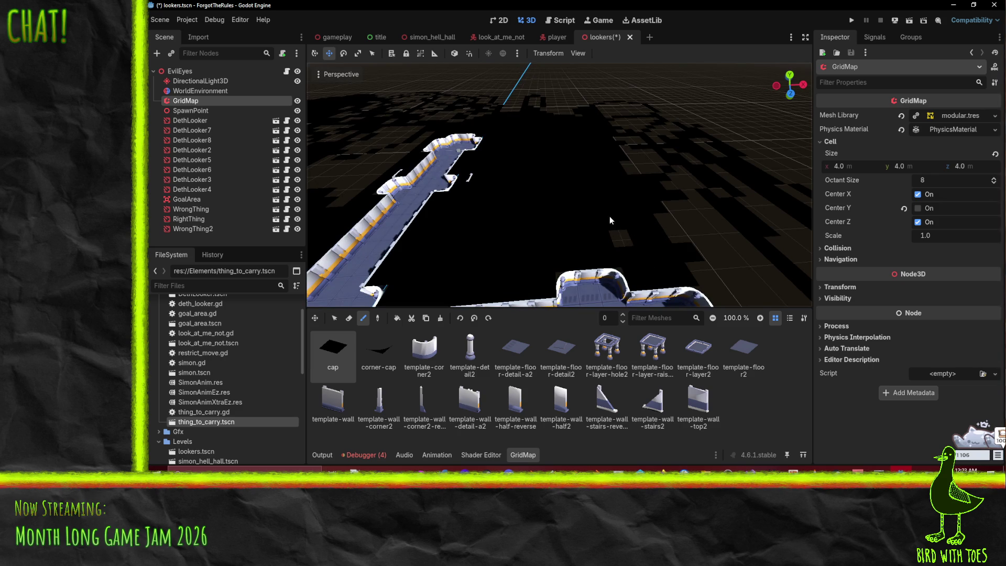
mouse_move(629, 247)
mouse_down()
mouse_move(666, 278)
mouse_move(607, 112)
mouse_move(701, 210)
mouse_move(646, 175)
mouse_move(473, 218)
mouse_move(479, 211)
mouse_move(505, 285)
mouse_up()
drag(475, 138, 500, 243)
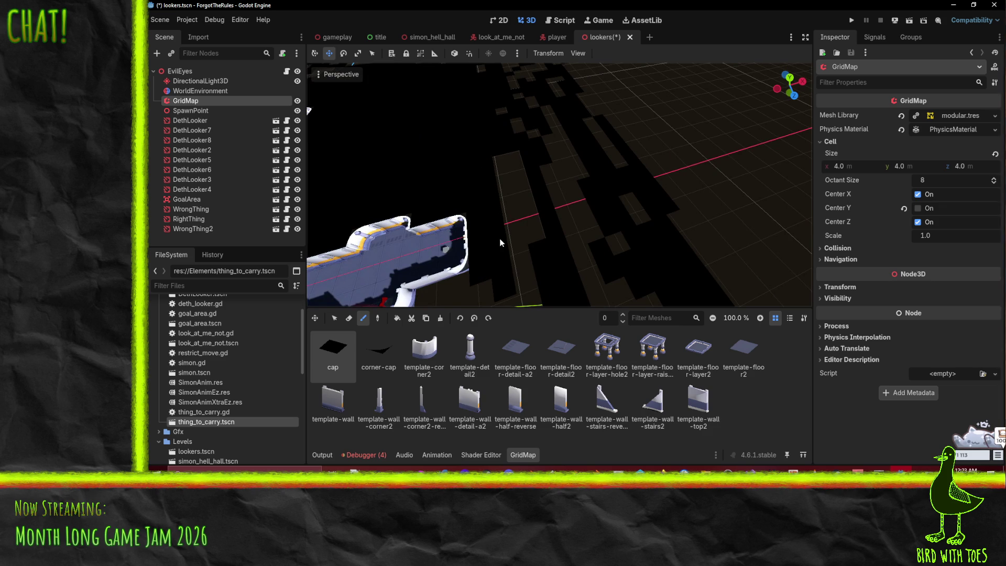
mouse_move(486, 160)
mouse_down()
mouse_move(529, 291)
mouse_move(538, 252)
mouse_up()
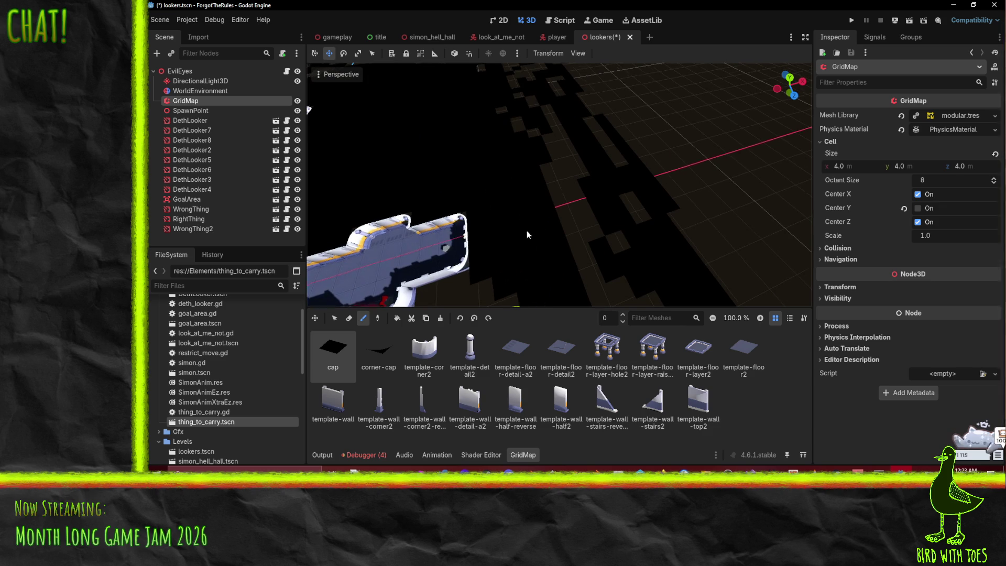
scroll(526, 242, down, 3)
mouse_move(602, 165)
mouse_down()
mouse_move(423, 218)
mouse_move(557, 196)
mouse_move(623, 235)
mouse_move(768, 217)
mouse_up()
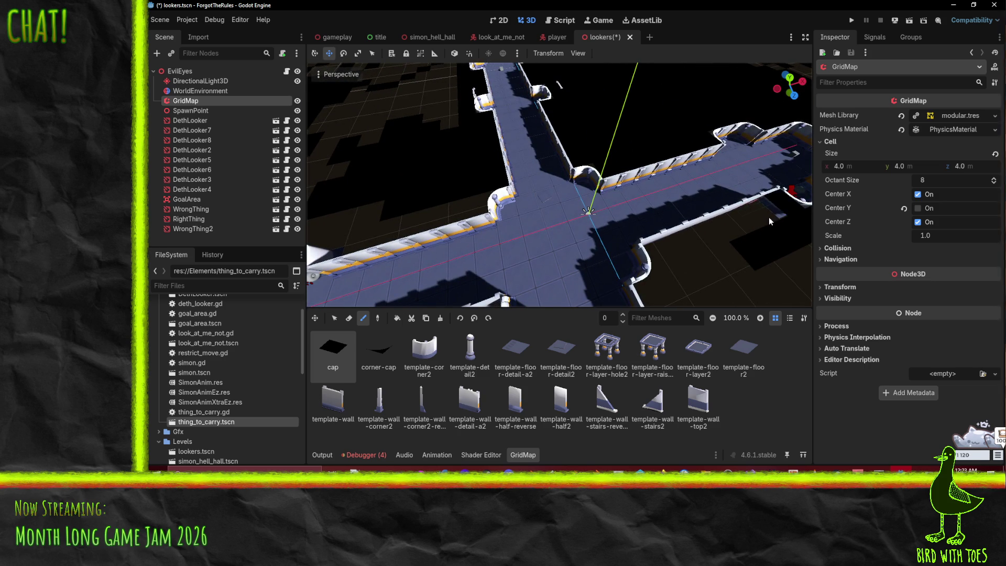
- Paint cap tiles over the bare floor to the right of the level
scroll(628, 267, down, 5)
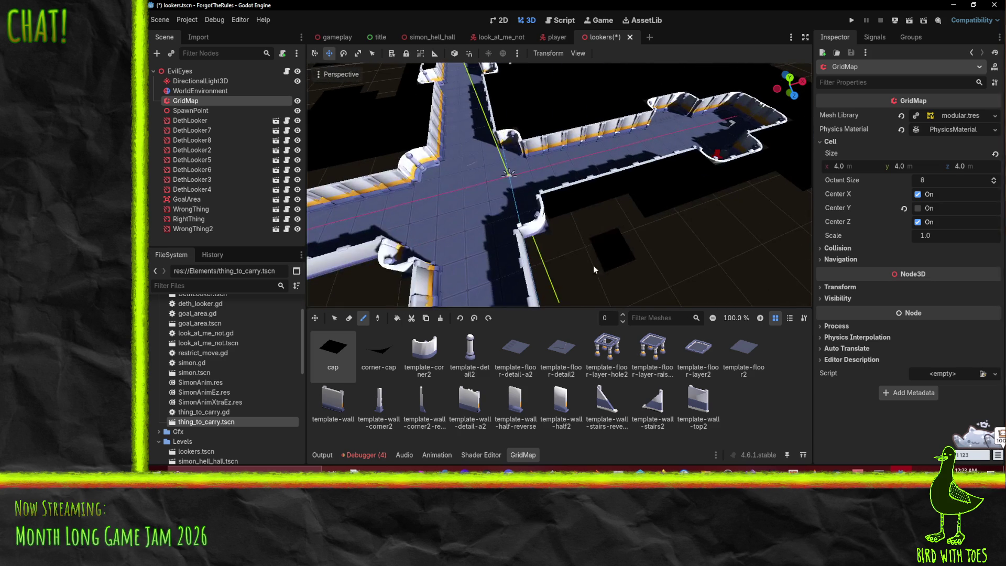
scroll(646, 241, down, 2)
mouse_move(640, 247)
mouse_down()
mouse_move(584, 263)
mouse_move(535, 247)
mouse_move(616, 215)
mouse_up()
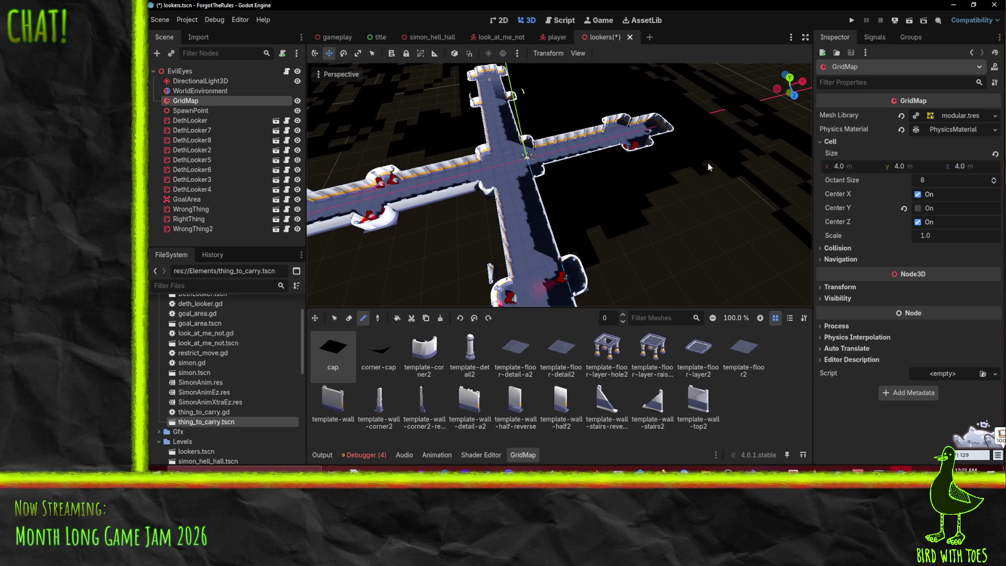
mouse_move(739, 174)
mouse_down()
mouse_move(632, 231)
mouse_move(688, 221)
mouse_move(717, 203)
mouse_up()
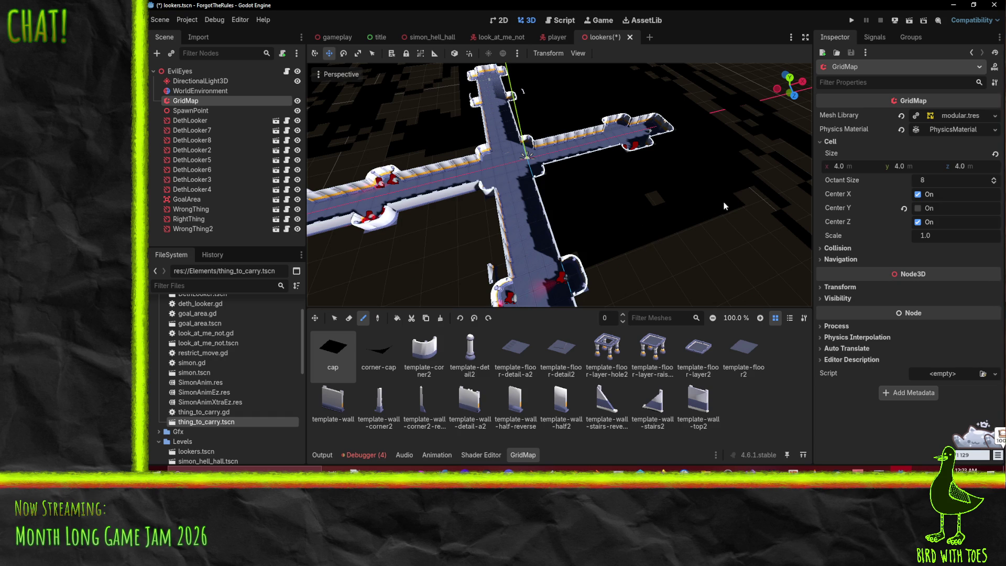
mouse_move(650, 207)
mouse_down()
mouse_move(461, 217)
mouse_move(636, 174)
mouse_up()
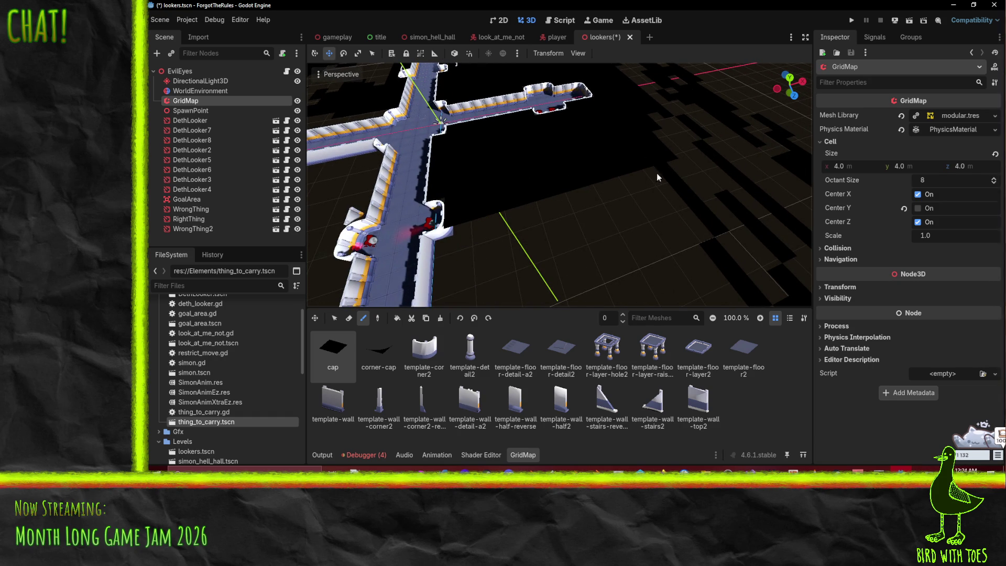
drag(455, 246, 615, 198)
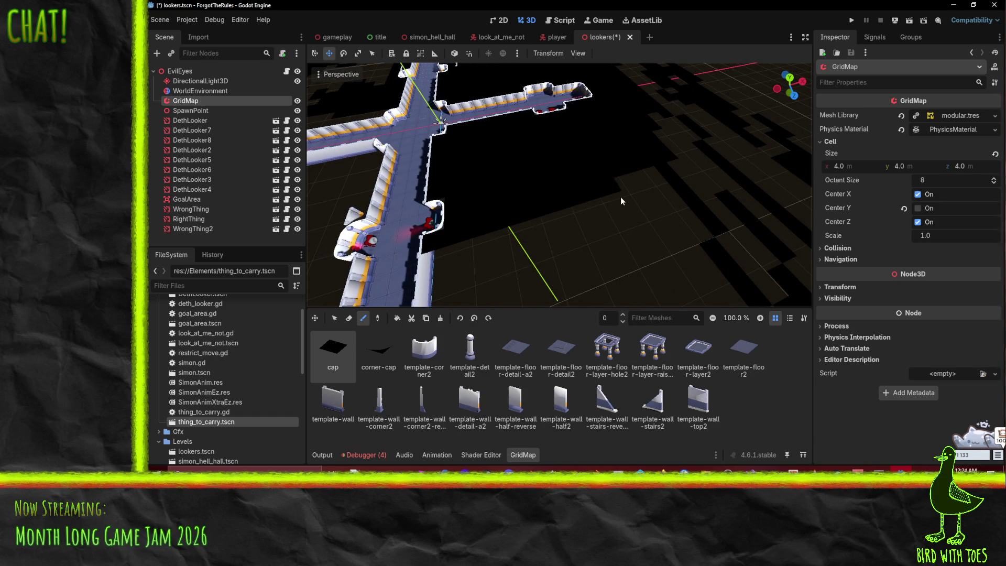
mouse_move(451, 265)
mouse_down()
mouse_move(629, 215)
mouse_move(582, 228)
mouse_up()
drag(465, 273, 673, 218)
- Fill cells beside the corridor cross and right of the corridor end with cap
scroll(661, 230, down, 5)
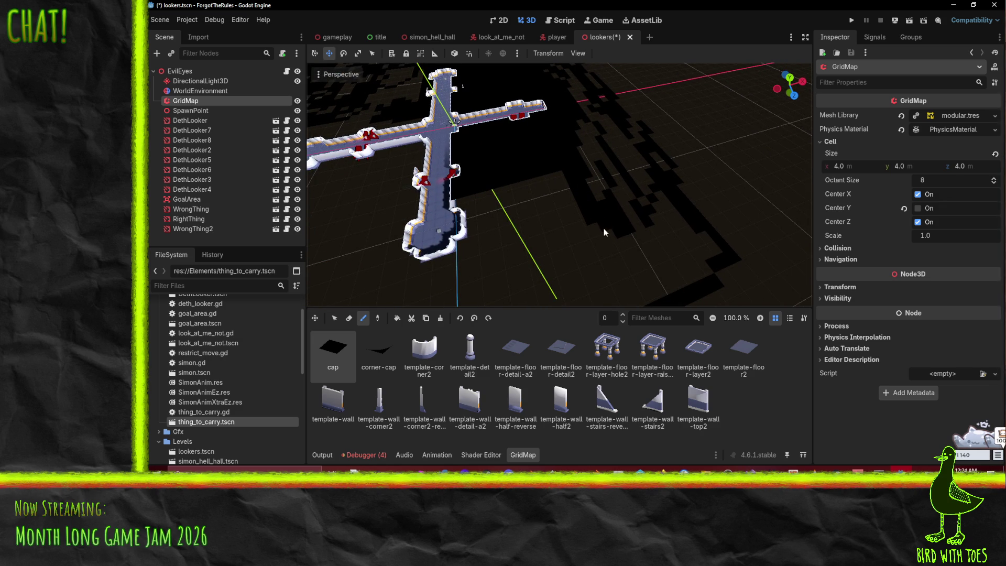
drag(587, 220, 553, 176)
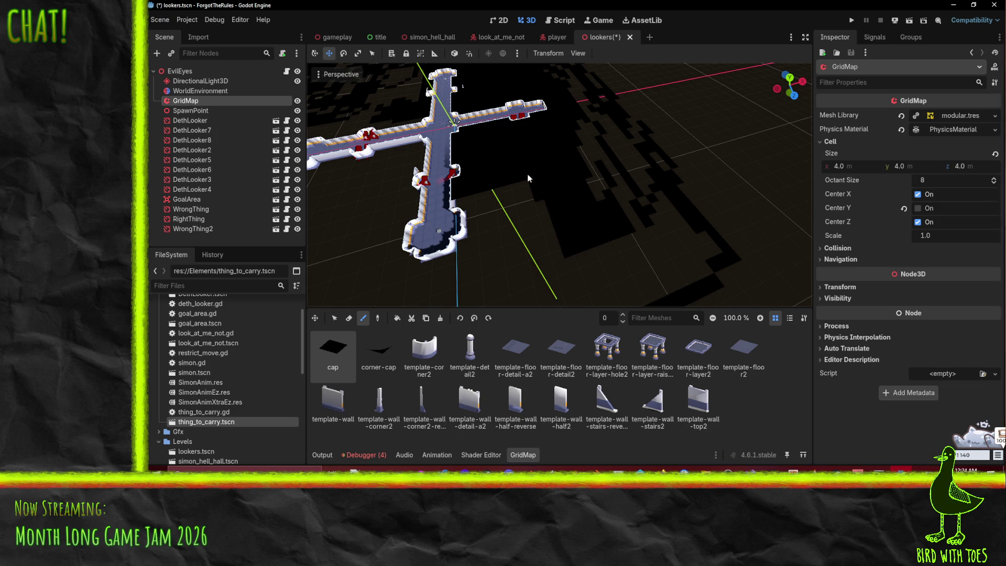
drag(462, 197, 490, 216)
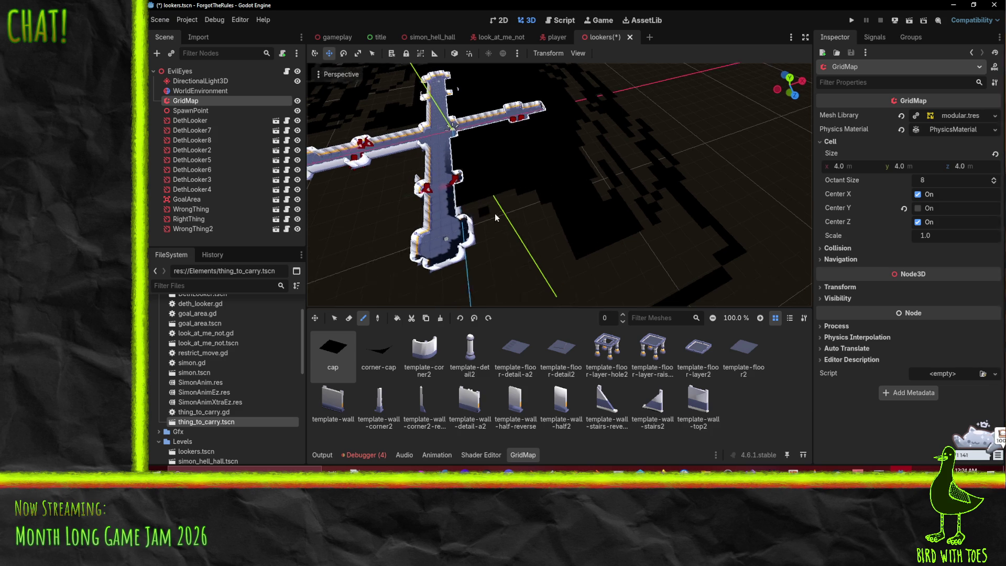
scroll(593, 253, up, 2)
drag(580, 245, 604, 186)
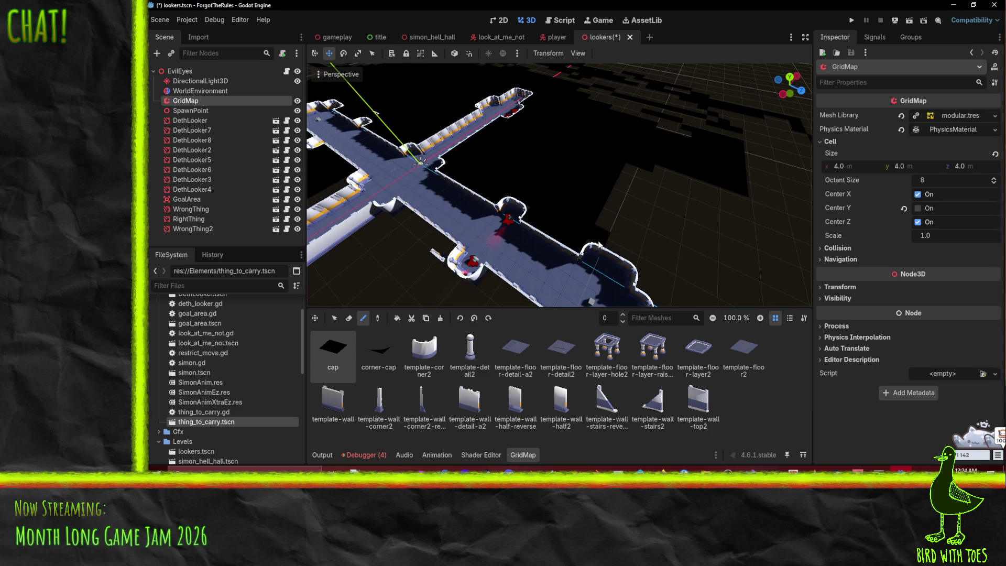
drag(597, 242, 637, 169)
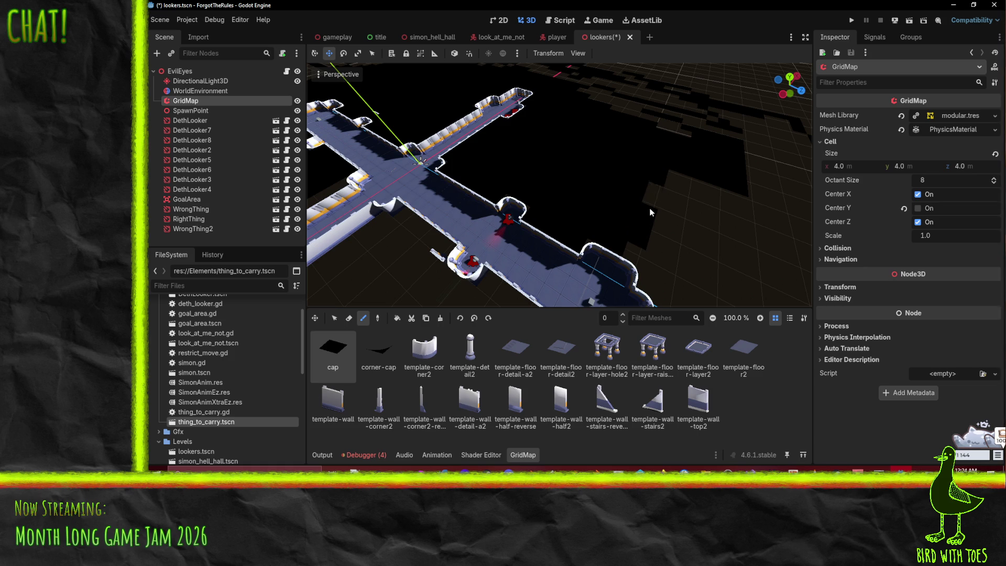
- Paint cap tiles below and around the end room
mouse_move(637, 249)
mouse_down()
mouse_move(624, 249)
mouse_move(618, 269)
mouse_move(684, 180)
mouse_move(674, 279)
mouse_move(618, 236)
mouse_move(620, 177)
mouse_up()
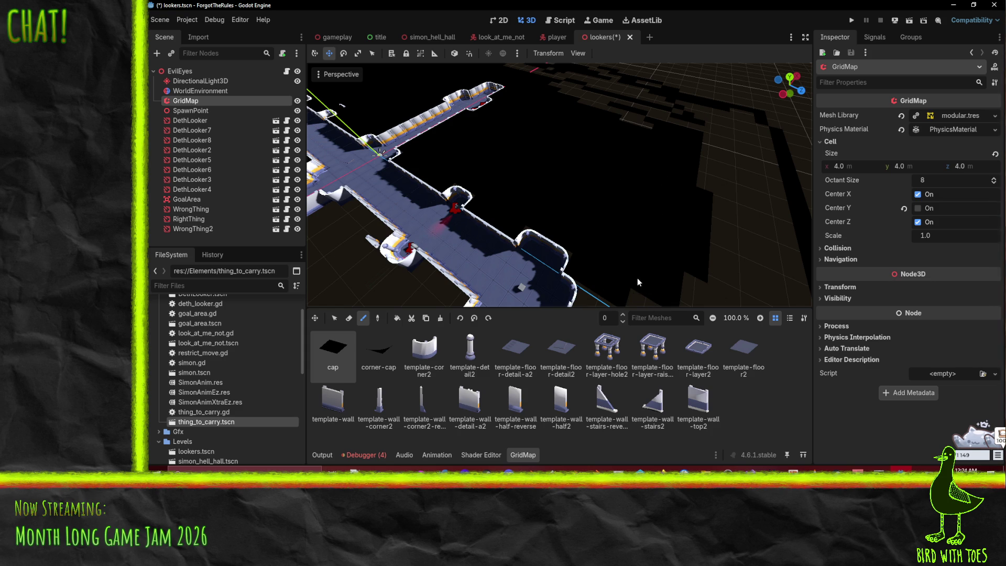
drag(634, 274, 641, 201)
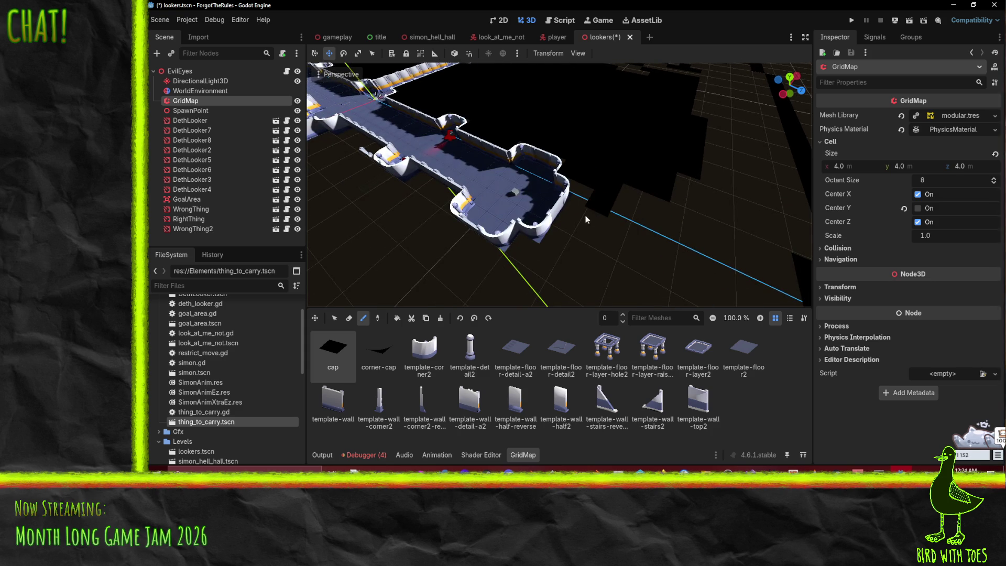
mouse_move(568, 242)
mouse_down()
mouse_move(625, 206)
mouse_move(648, 239)
mouse_move(643, 262)
mouse_up()
drag(539, 262, 581, 275)
scroll(583, 277, down, 5)
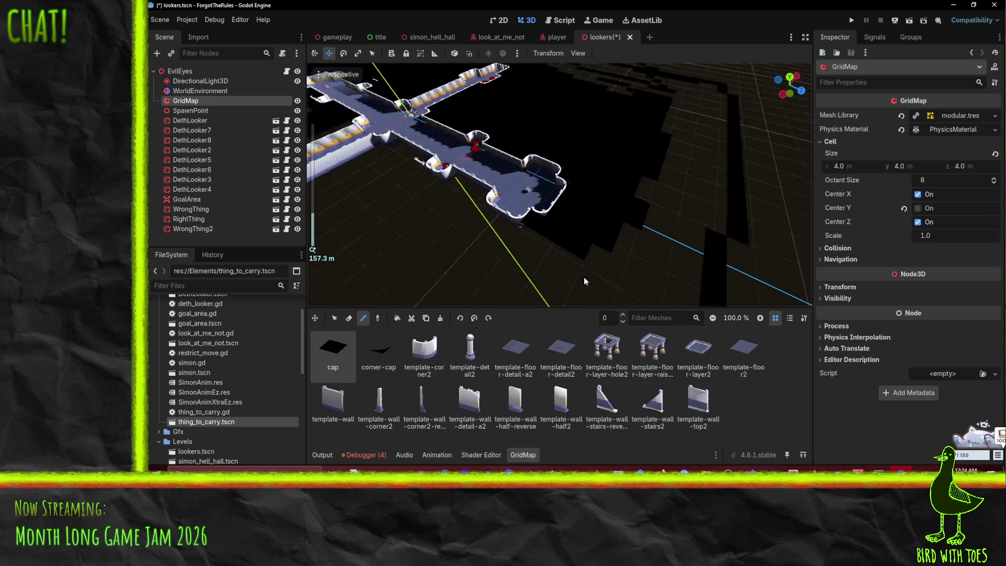
scroll(602, 252, up, 2)
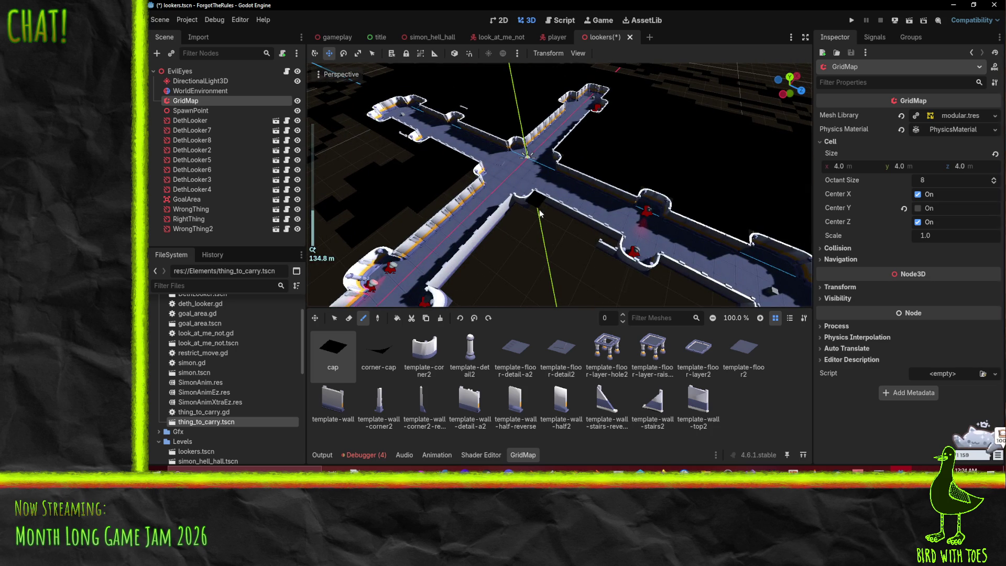
- Paint cap tiles beside the corridor dead-end, plus a single extra tile
drag(596, 232, 502, 204)
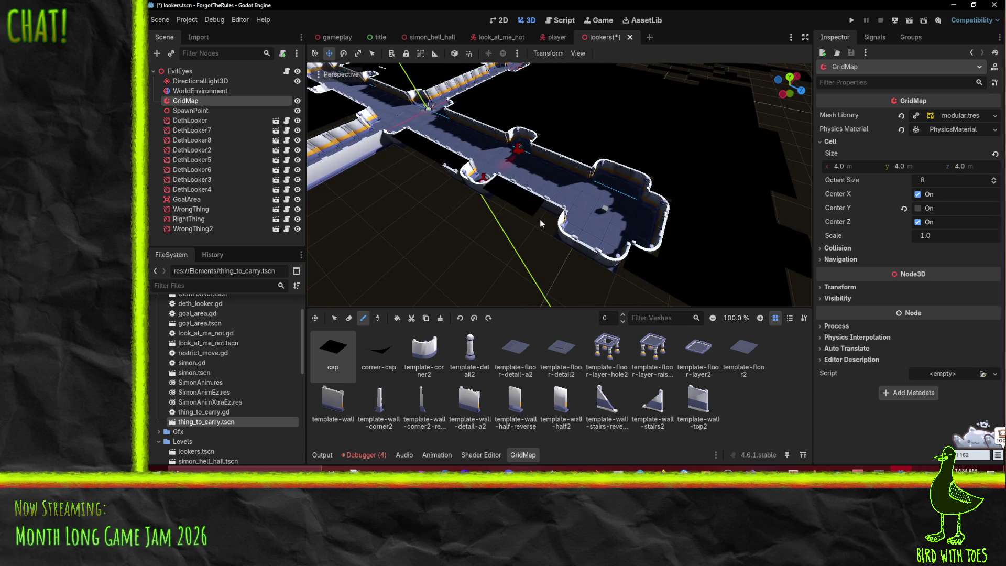
drag(550, 246, 469, 209)
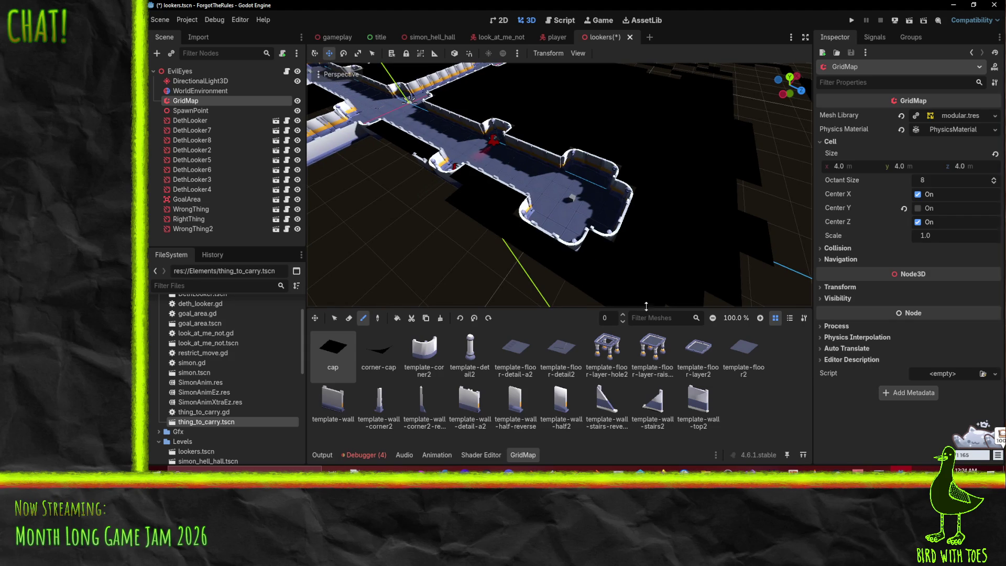
scroll(580, 258, up, 1)
drag(580, 257, 535, 262)
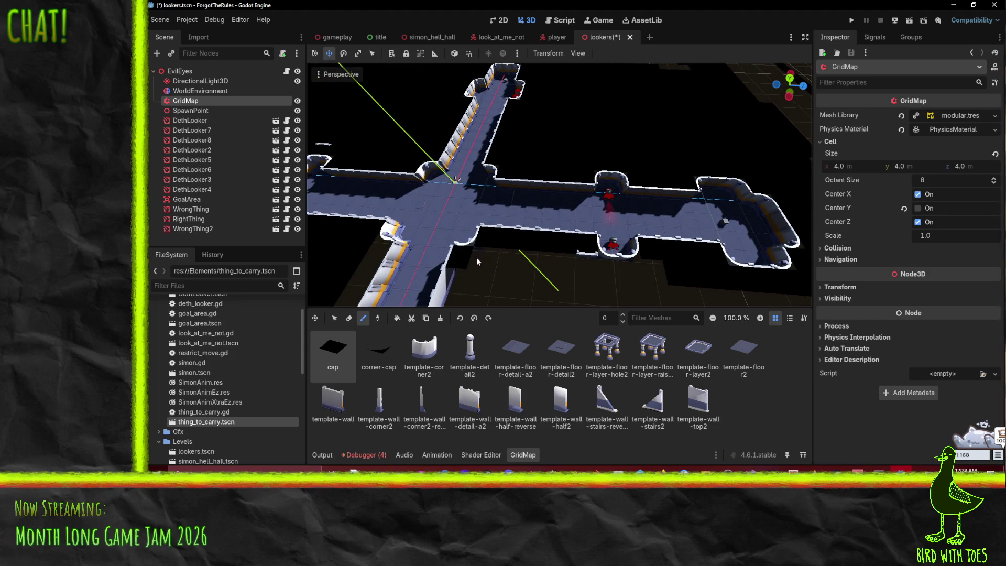
drag(680, 274, 651, 237)
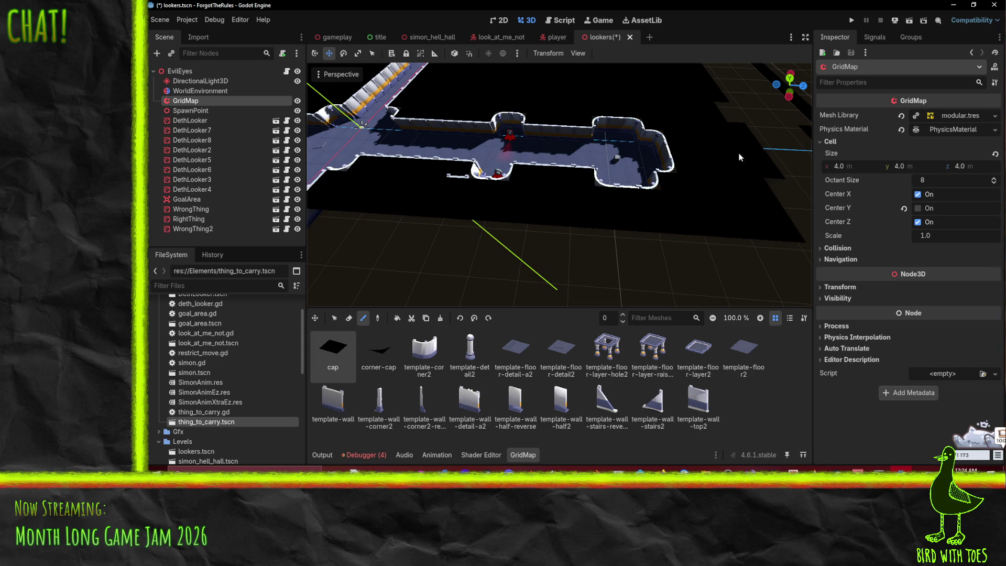
mouse_move(765, 209)
mouse_down()
mouse_move(560, 222)
mouse_move(574, 220)
mouse_up()
scroll(632, 219, up, 5)
scroll(617, 223, down, 5)
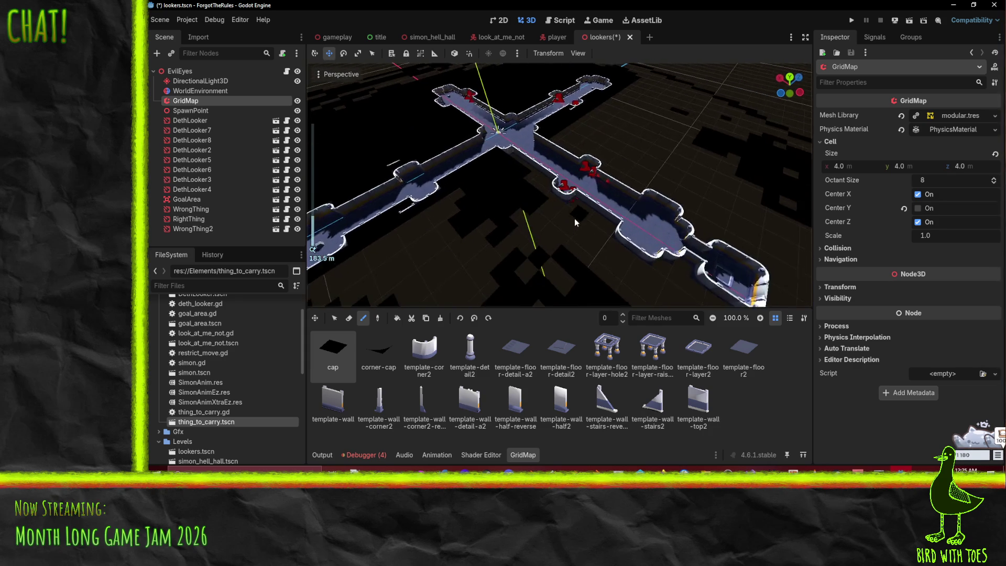
scroll(574, 220, up, 4)
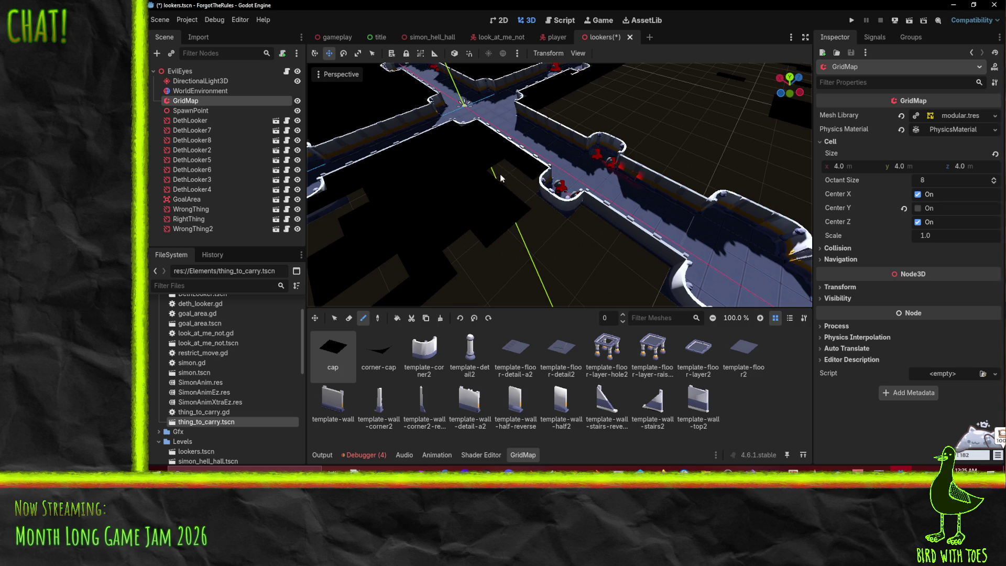
mouse_move(588, 249)
mouse_down()
mouse_move(614, 225)
mouse_move(586, 227)
mouse_move(483, 174)
mouse_up()
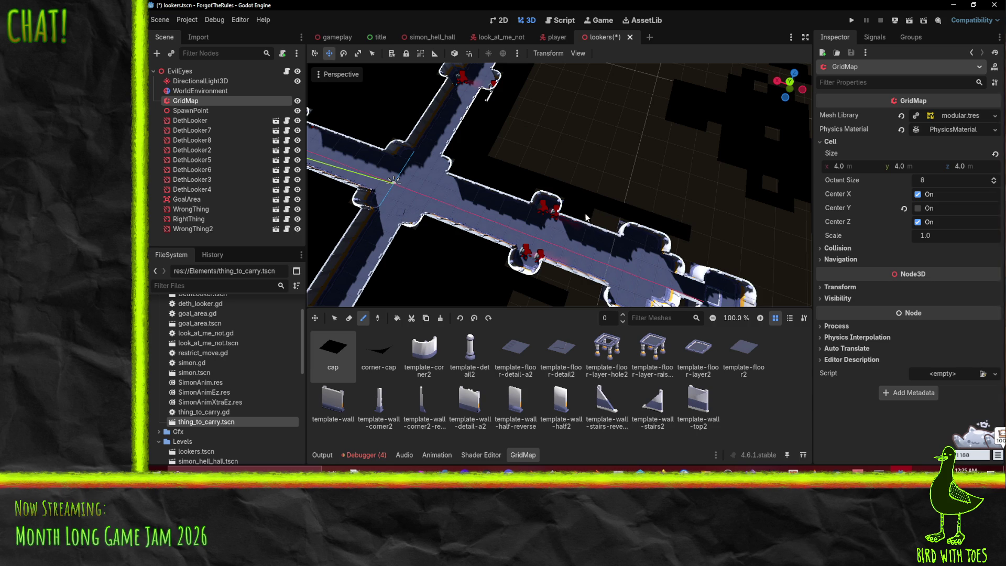
drag(610, 229, 481, 186)
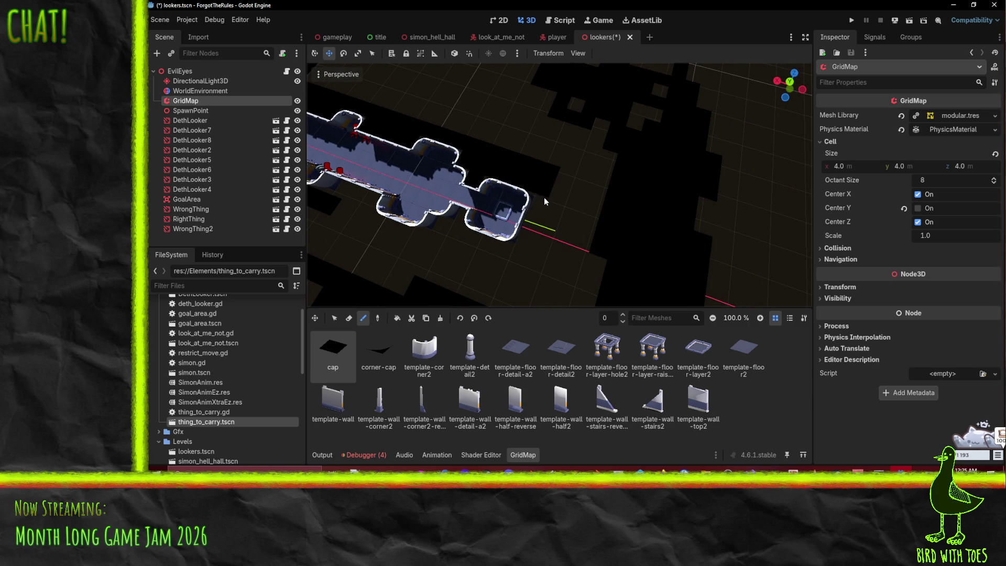
mouse_move(565, 200)
mouse_down()
mouse_move(581, 210)
mouse_move(592, 256)
mouse_up()
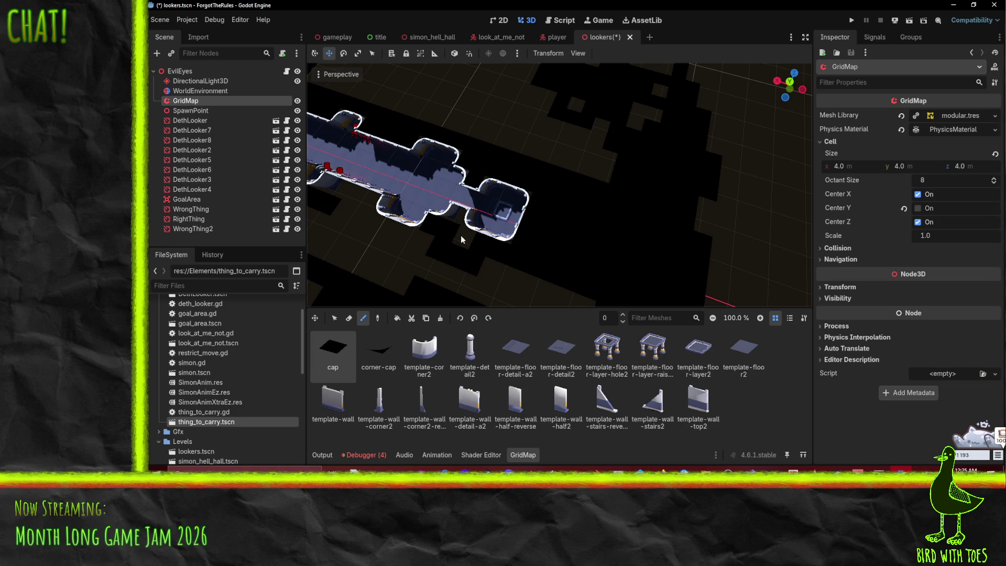
mouse_move(460, 241)
mouse_down()
mouse_move(480, 263)
mouse_move(553, 250)
mouse_move(528, 208)
mouse_up()
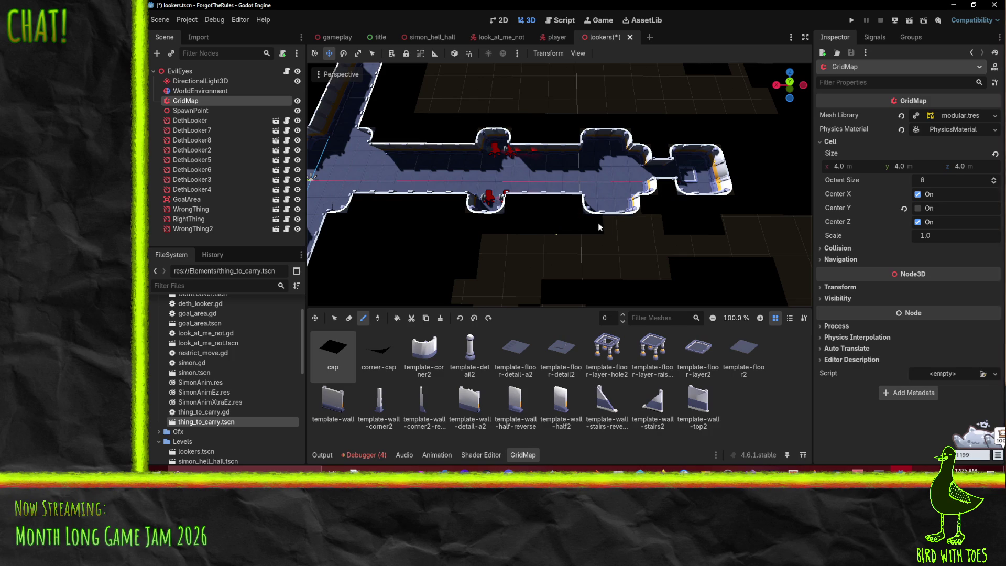
click(518, 246)
- Paint a strip of cap tiles into the empty cells below the corridor
mouse_move(502, 277)
mouse_down()
mouse_move(520, 263)
mouse_move(495, 233)
mouse_up()
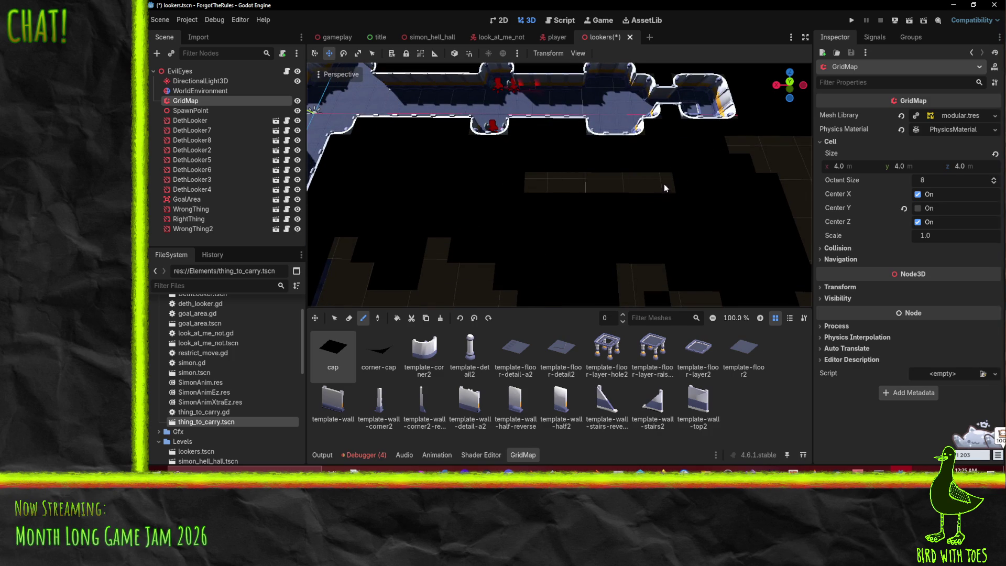
mouse_move(537, 180)
mouse_down()
mouse_move(573, 231)
mouse_move(508, 262)
mouse_up()
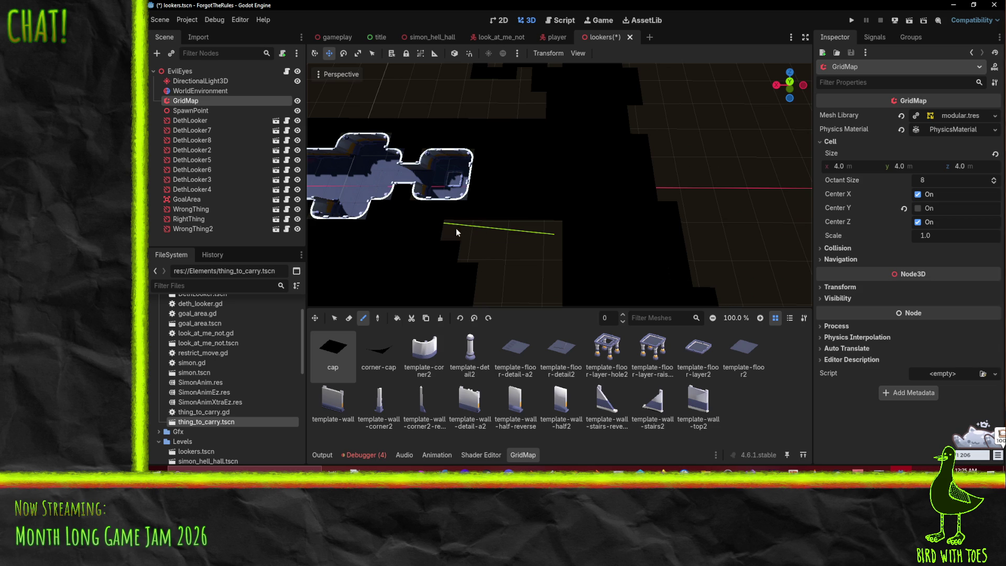
scroll(547, 268, down, 3)
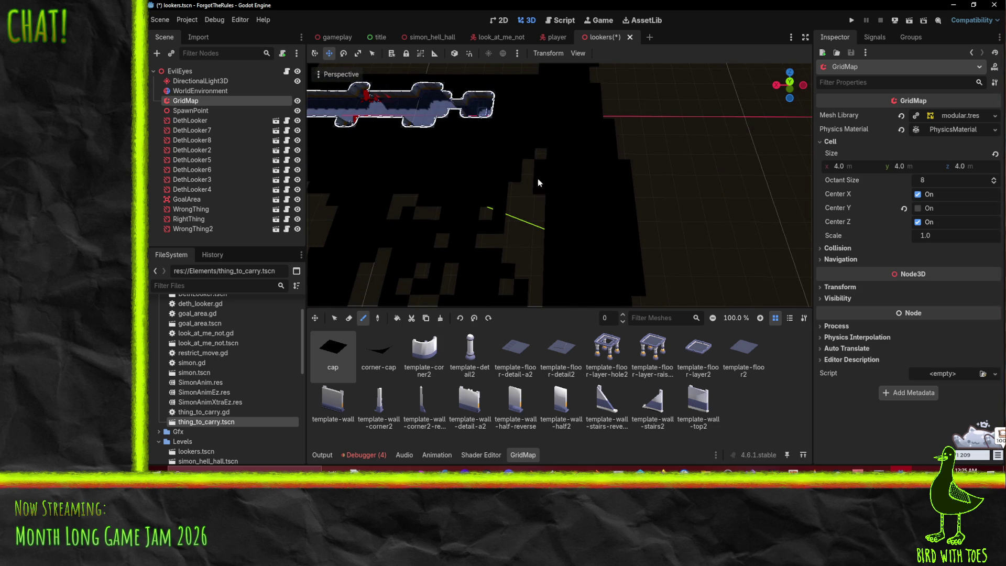
click(528, 197)
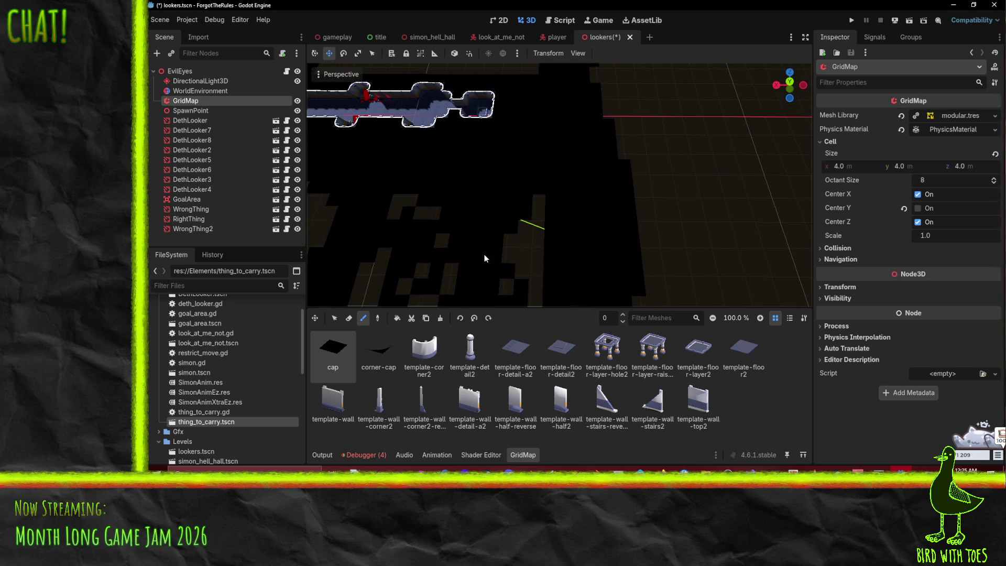
mouse_move(534, 230)
mouse_down()
mouse_move(534, 293)
mouse_move(547, 274)
mouse_move(593, 256)
mouse_move(666, 274)
mouse_move(690, 295)
mouse_move(658, 258)
mouse_move(601, 266)
mouse_up()
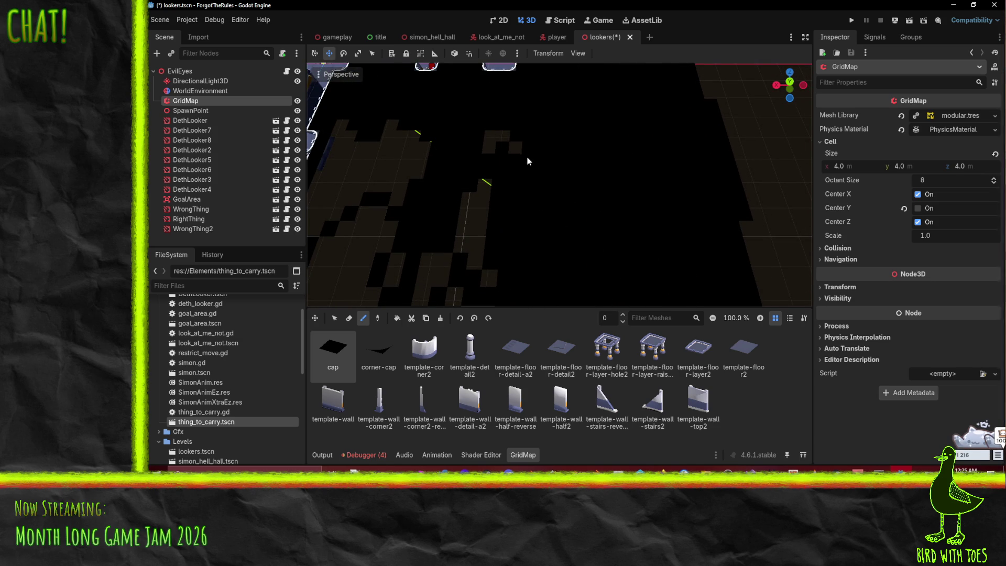
- Orbit over the unfilled floor cells from above and toward the diagonal corridor
scroll(559, 189, up, 3)
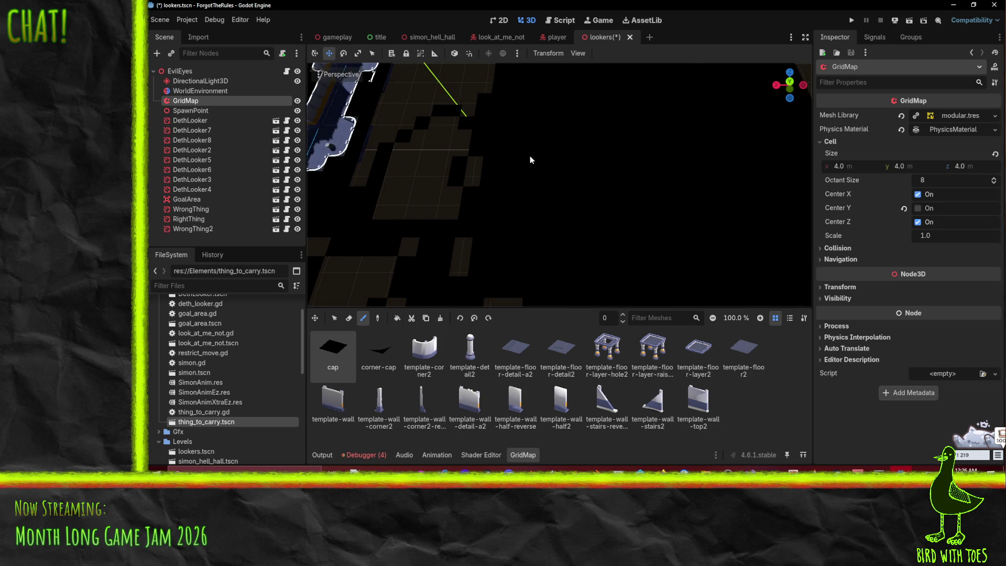
mouse_move(532, 218)
mouse_down()
mouse_move(602, 244)
mouse_move(544, 221)
mouse_up()
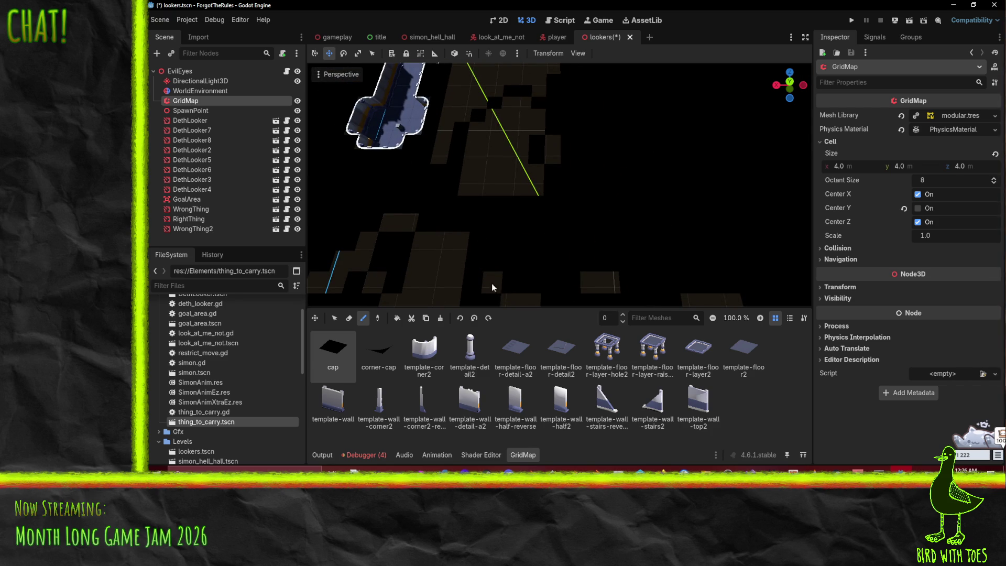
mouse_move(604, 278)
mouse_down()
mouse_move(630, 269)
mouse_move(617, 242)
mouse_up()
scroll(566, 183, down, 10)
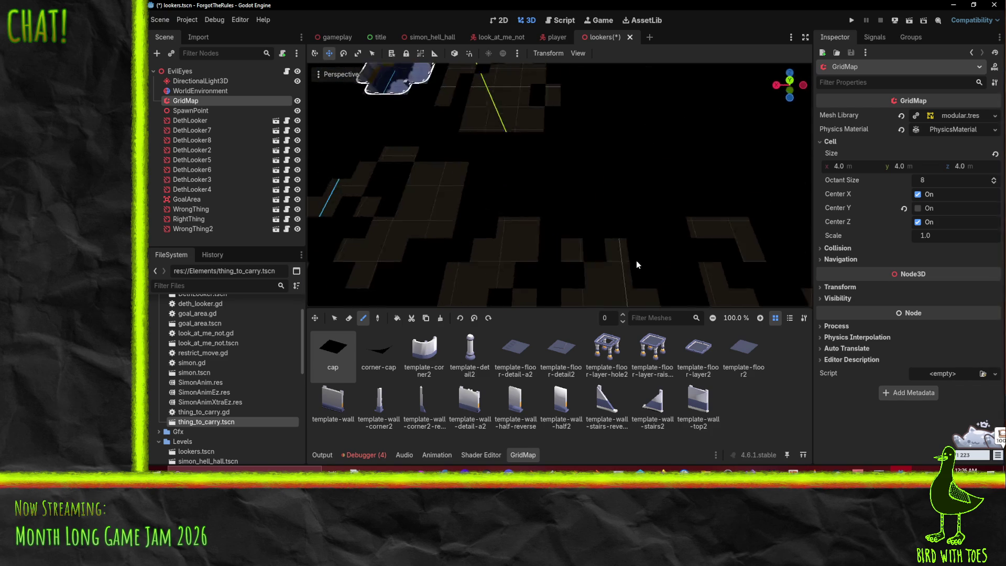
mouse_move(572, 195)
mouse_down()
mouse_move(577, 207)
mouse_move(558, 215)
mouse_up()
scroll(684, 180, up, 5)
mouse_move(560, 173)
mouse_down()
mouse_move(493, 300)
mouse_move(572, 269)
mouse_move(409, 184)
mouse_move(478, 164)
mouse_up()
scroll(536, 281, up, 3)
mouse_move(536, 282)
mouse_down()
mouse_move(519, 244)
mouse_move(491, 247)
mouse_move(426, 287)
mouse_up()
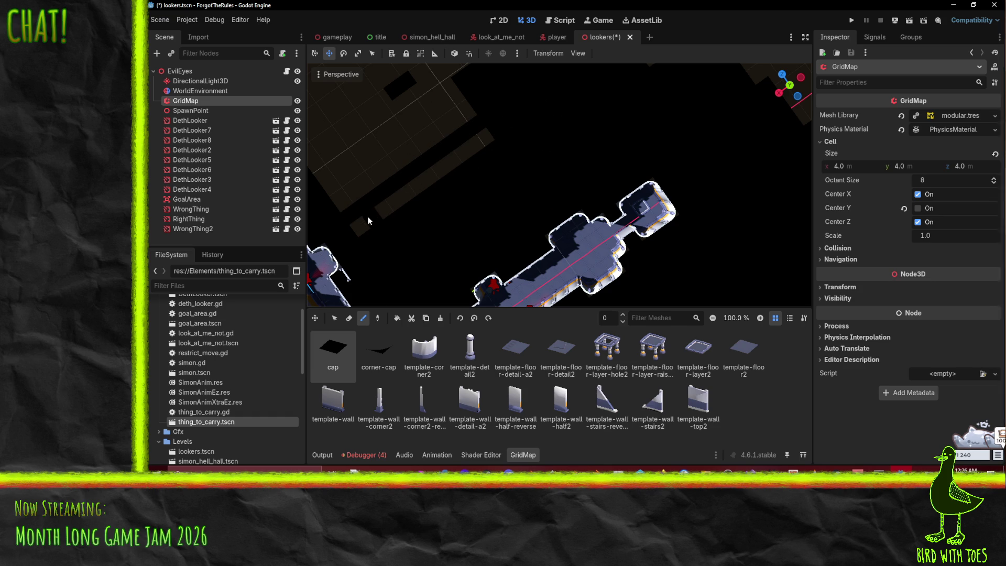
- Paint cap tiles into the empty grid cells and the floor strip's corner cells
drag(421, 196, 519, 234)
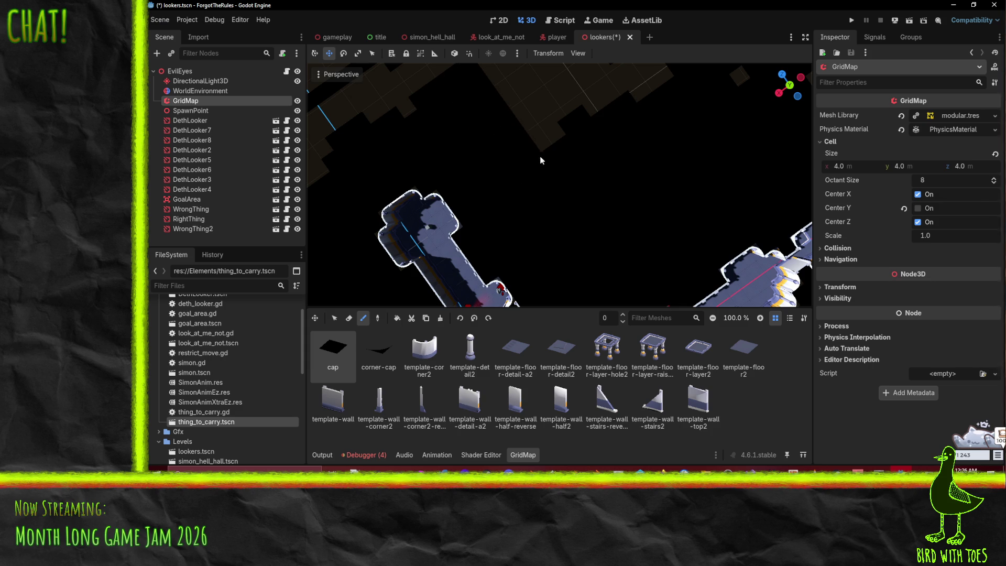
scroll(524, 178, up, 3)
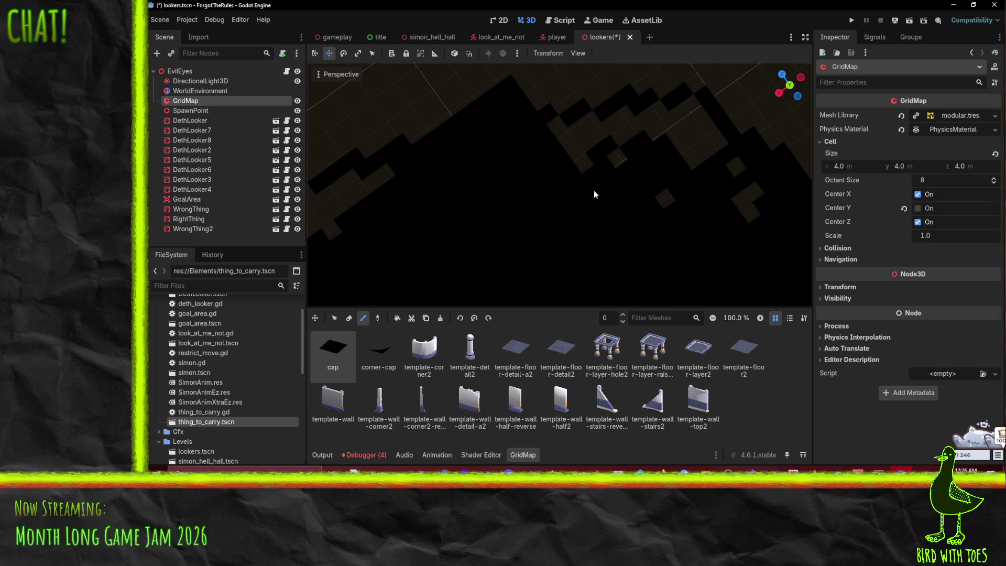
drag(537, 84, 662, 200)
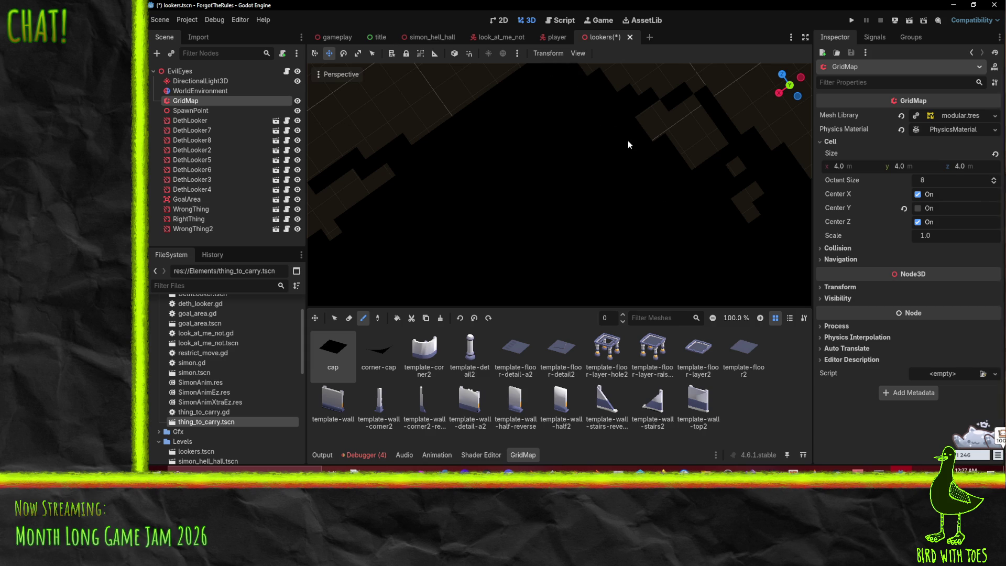
drag(637, 142, 548, 124)
mouse_move(583, 174)
mouse_down()
mouse_move(566, 131)
mouse_move(532, 90)
mouse_up()
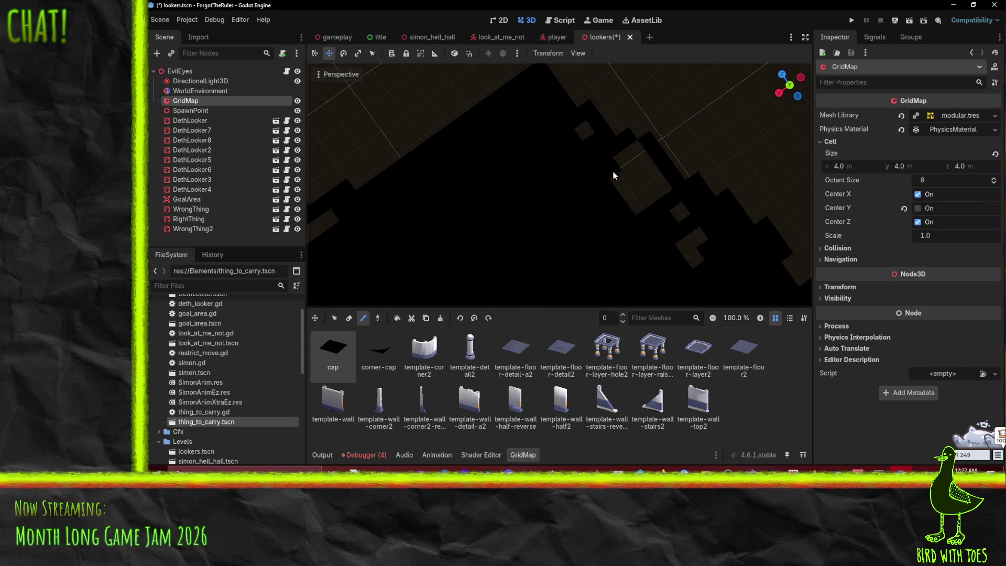
drag(634, 190, 679, 245)
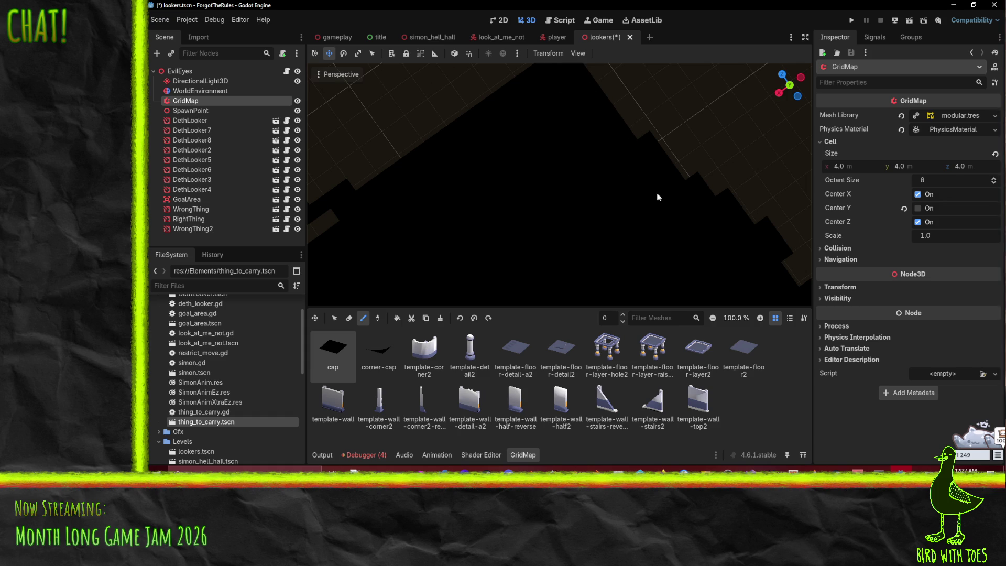
scroll(690, 224, down, 5)
mouse_move(570, 227)
mouse_down()
mouse_move(730, 162)
mouse_move(668, 202)
mouse_move(581, 215)
mouse_up()
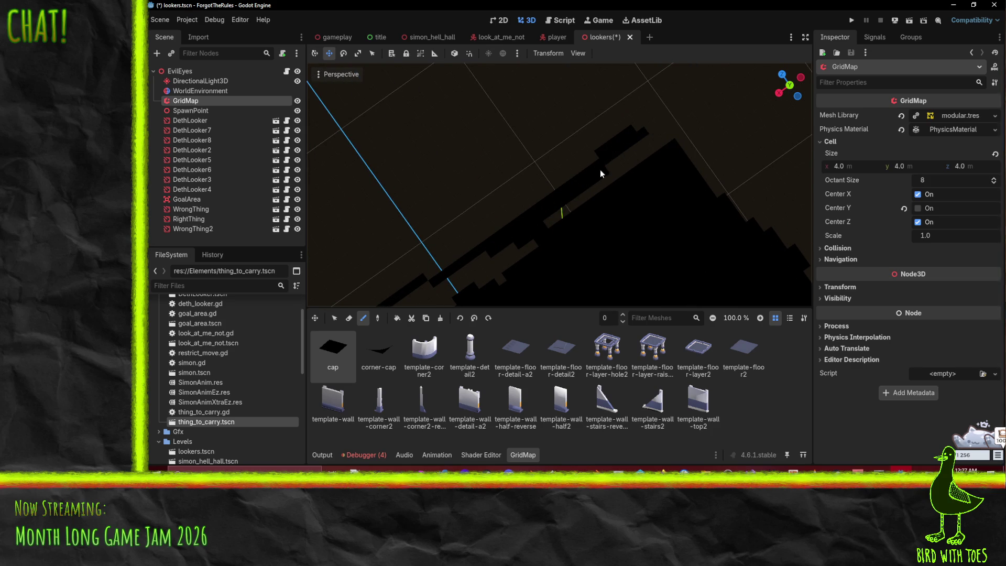
click(658, 140)
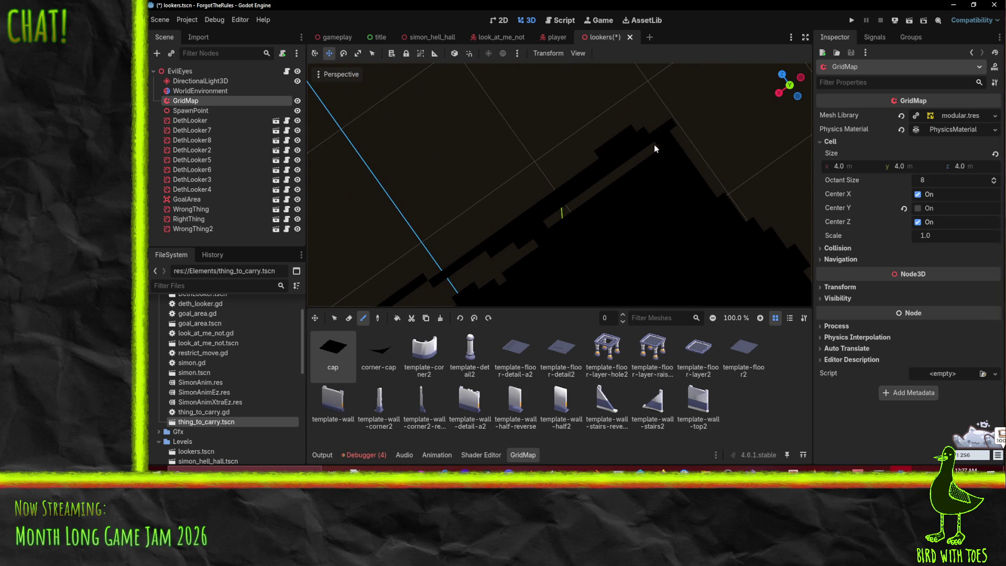
mouse_move(632, 164)
mouse_down()
mouse_move(681, 143)
mouse_move(645, 150)
mouse_up()
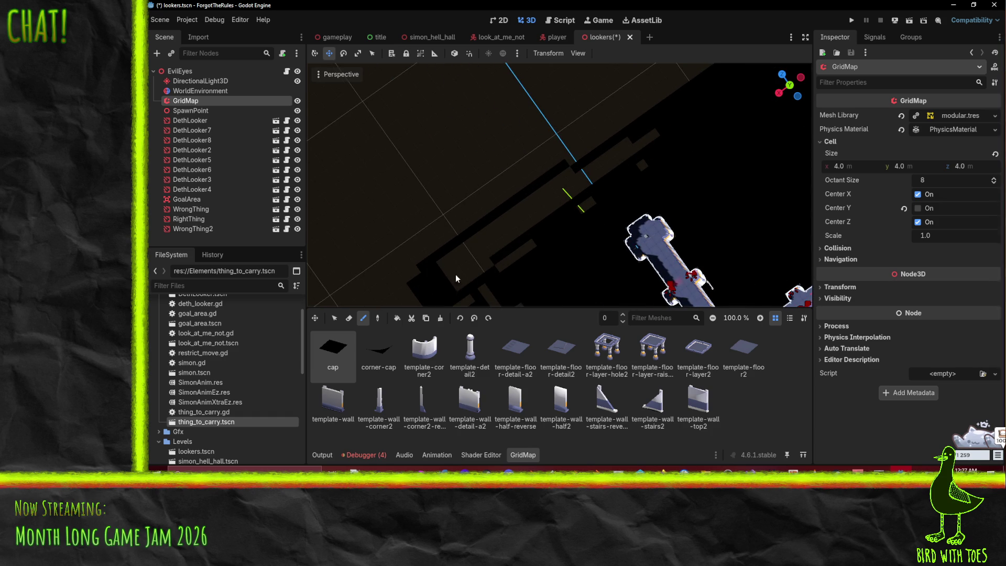
- Erase the two stray cells from the GridMap
scroll(455, 272, up, 5)
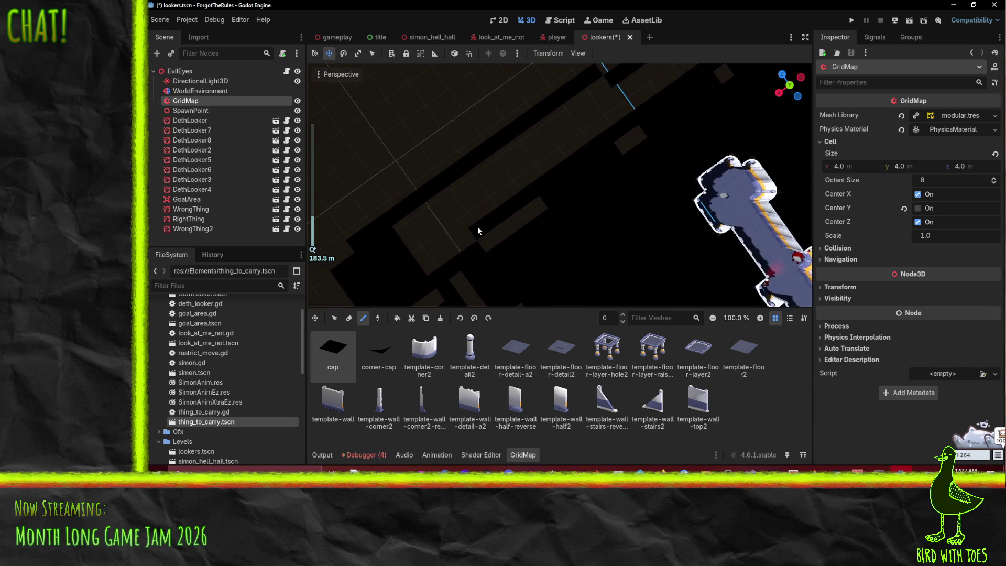
right_click(623, 139)
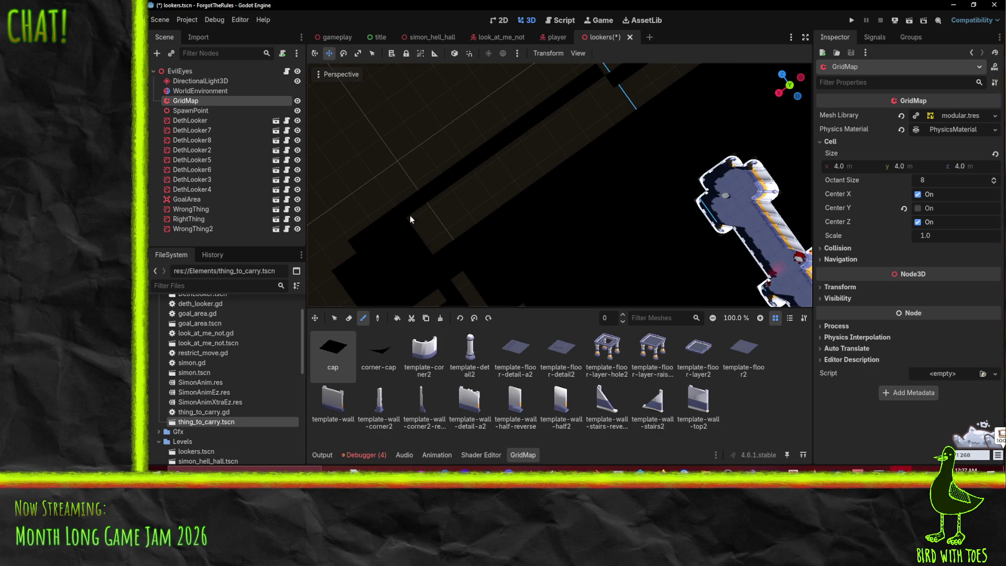
scroll(492, 228, up, 2)
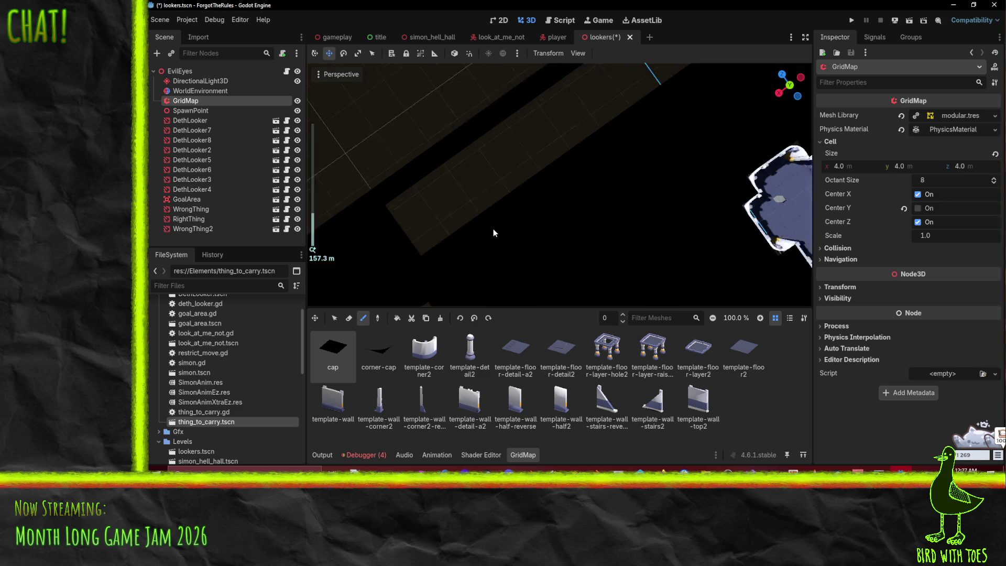
scroll(535, 233, down, 2)
mouse_move(533, 235)
mouse_down()
mouse_move(616, 223)
mouse_move(457, 259)
mouse_move(500, 210)
mouse_move(517, 228)
mouse_move(504, 185)
mouse_move(556, 166)
mouse_move(538, 216)
mouse_move(478, 247)
mouse_up()
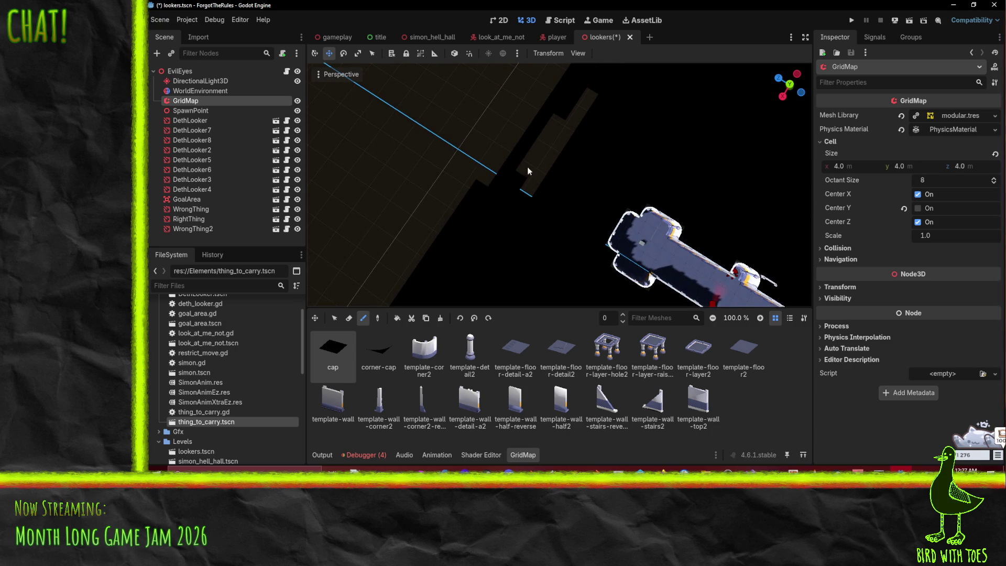
- Paint black cap tiles over the dark gap strips along the diagonal corridor
drag(525, 180, 585, 98)
drag(561, 140, 526, 182)
mouse_move(498, 256)
mouse_down()
mouse_move(522, 262)
mouse_move(524, 238)
mouse_move(558, 272)
mouse_move(538, 199)
mouse_up()
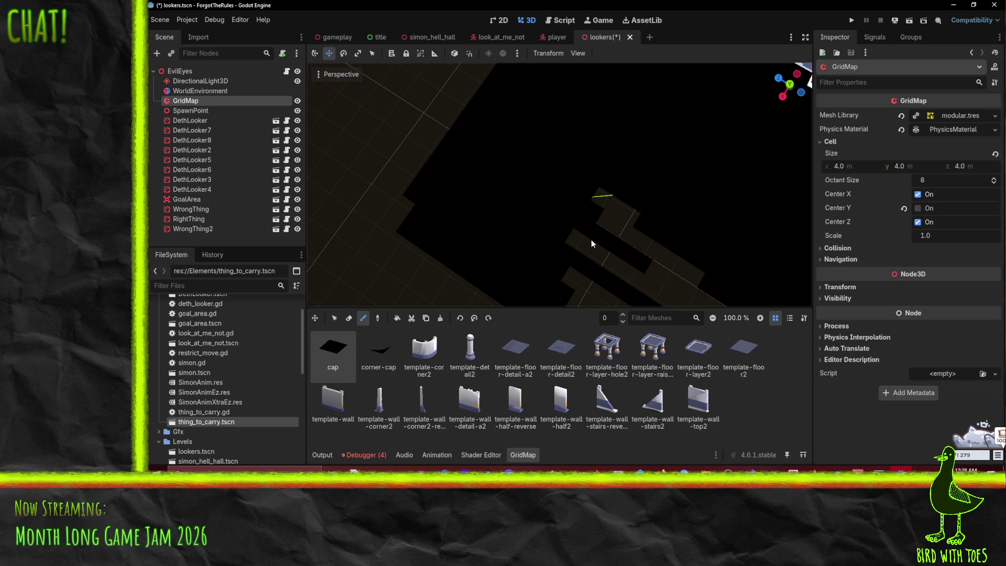
mouse_move(627, 224)
mouse_down()
mouse_move(604, 225)
mouse_move(523, 164)
mouse_move(484, 115)
mouse_move(555, 163)
mouse_move(512, 174)
mouse_move(548, 200)
mouse_move(560, 189)
mouse_move(429, 157)
mouse_move(506, 218)
mouse_up()
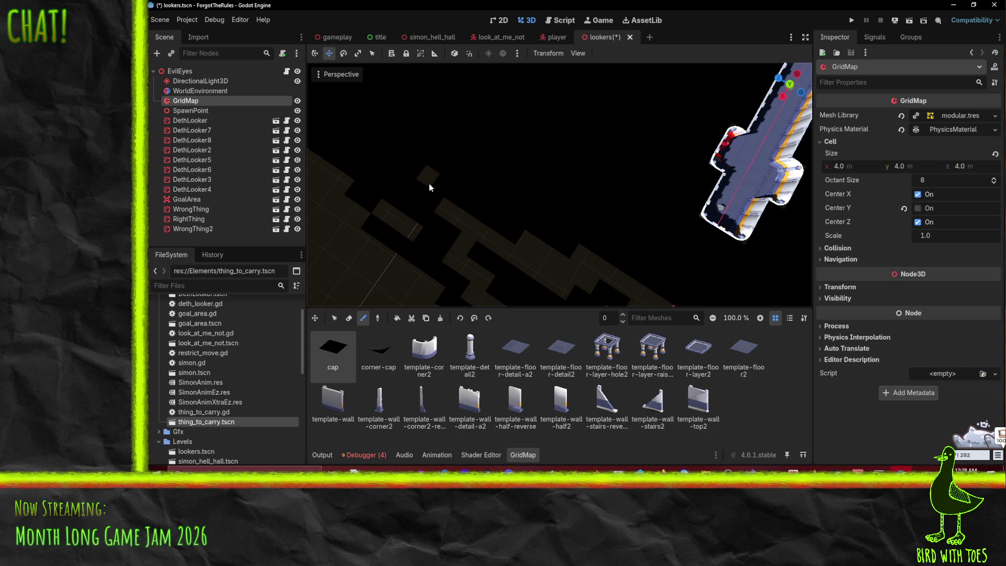
mouse_move(406, 227)
mouse_down()
mouse_move(456, 218)
mouse_move(349, 165)
mouse_up()
scroll(447, 155, down, 3)
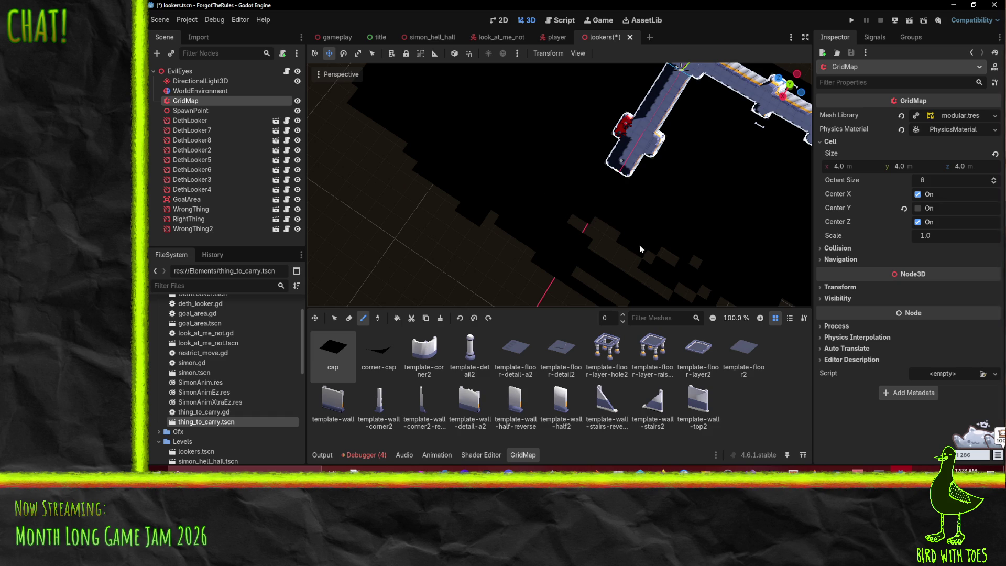
mouse_move(609, 228)
mouse_down()
mouse_move(572, 208)
mouse_move(575, 158)
mouse_up()
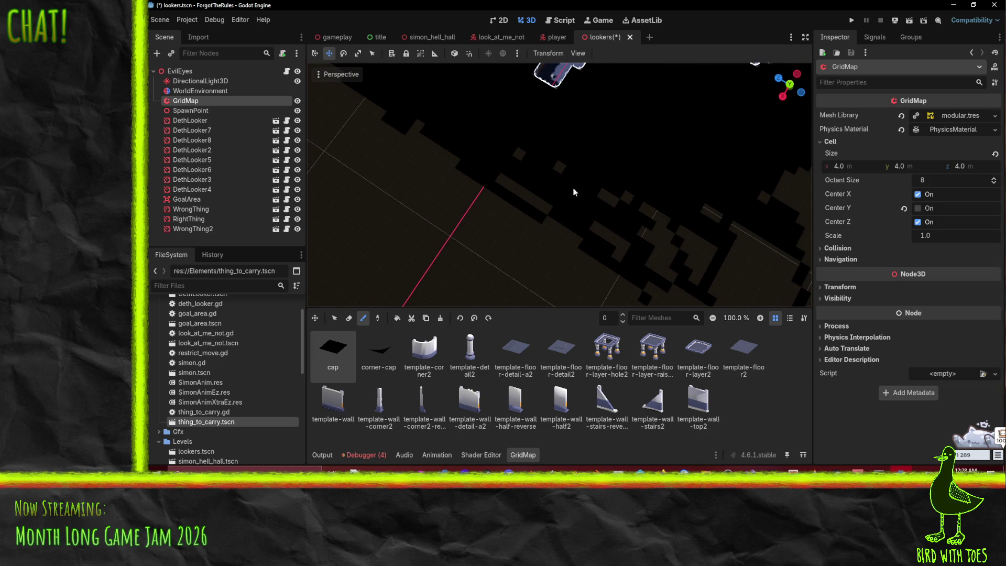
drag(646, 215, 539, 184)
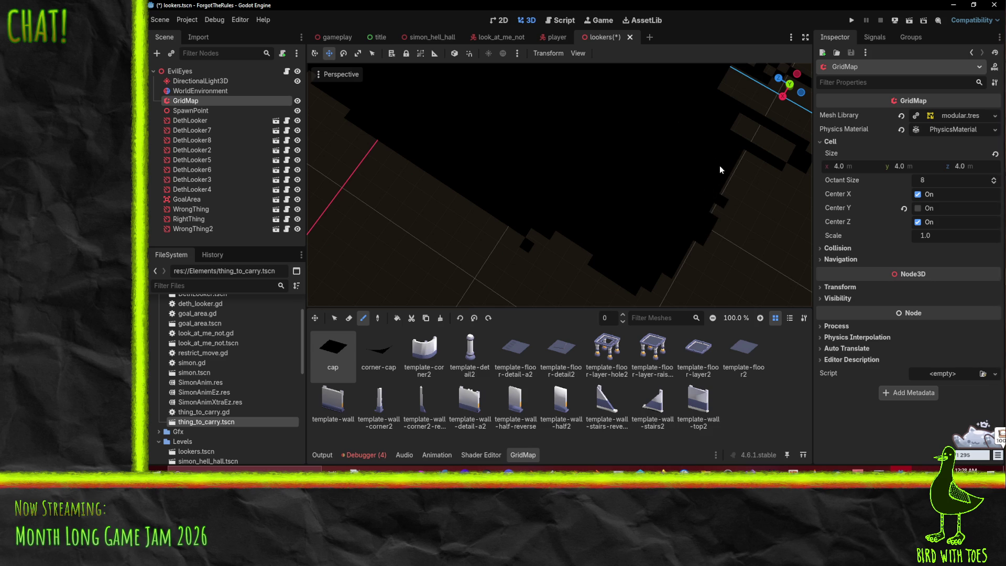
- Paint cap tiles into the floor gaps near the wall
scroll(746, 216, down, 5)
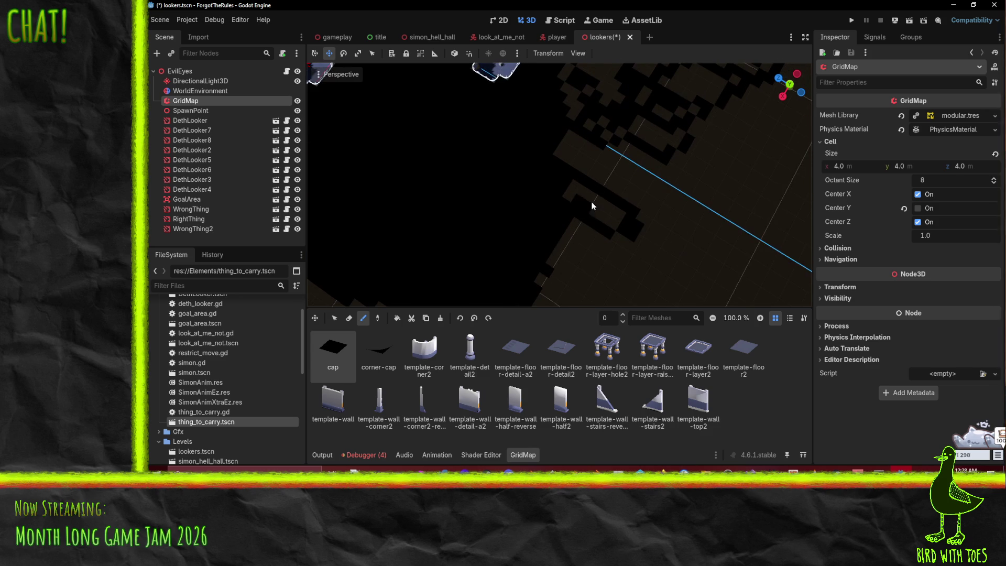
mouse_move(608, 225)
mouse_down()
mouse_move(583, 218)
mouse_move(548, 175)
mouse_up()
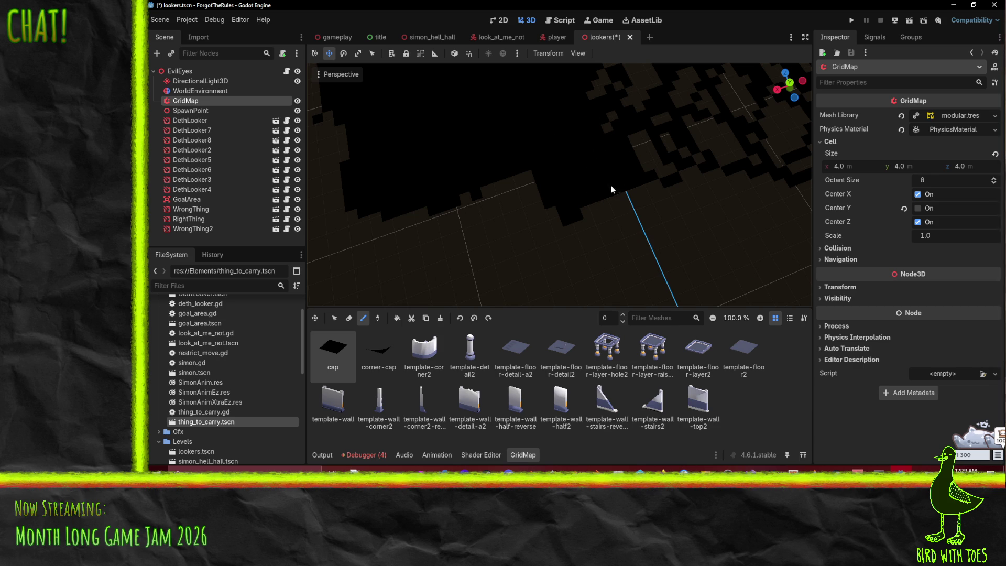
drag(615, 190, 578, 270)
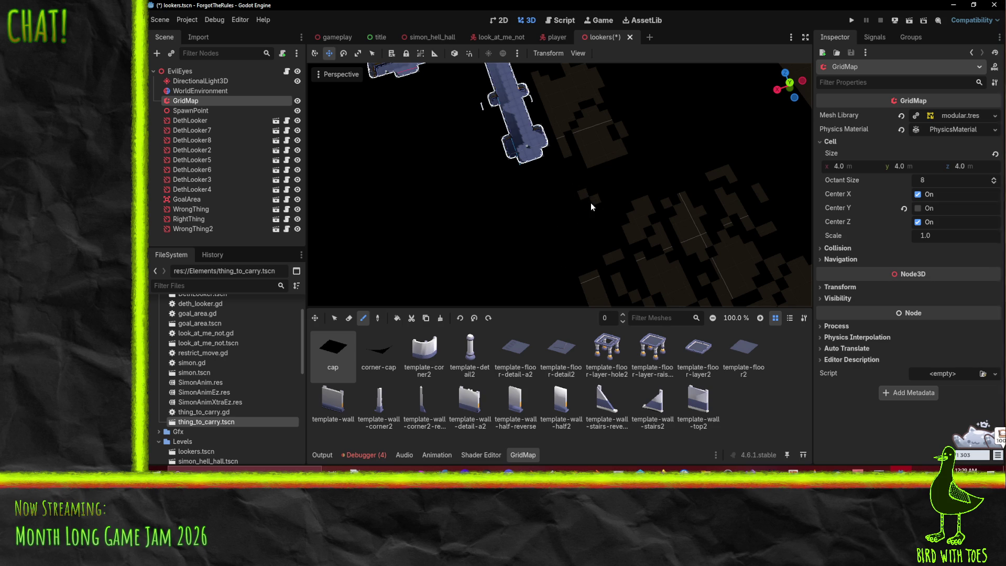
scroll(581, 192, up, 3)
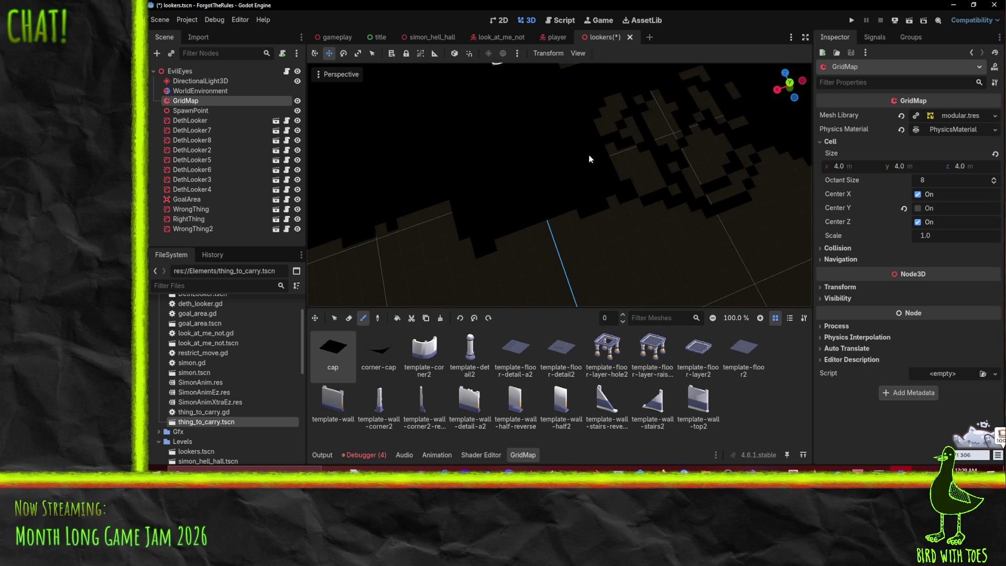
scroll(561, 189, down, 3)
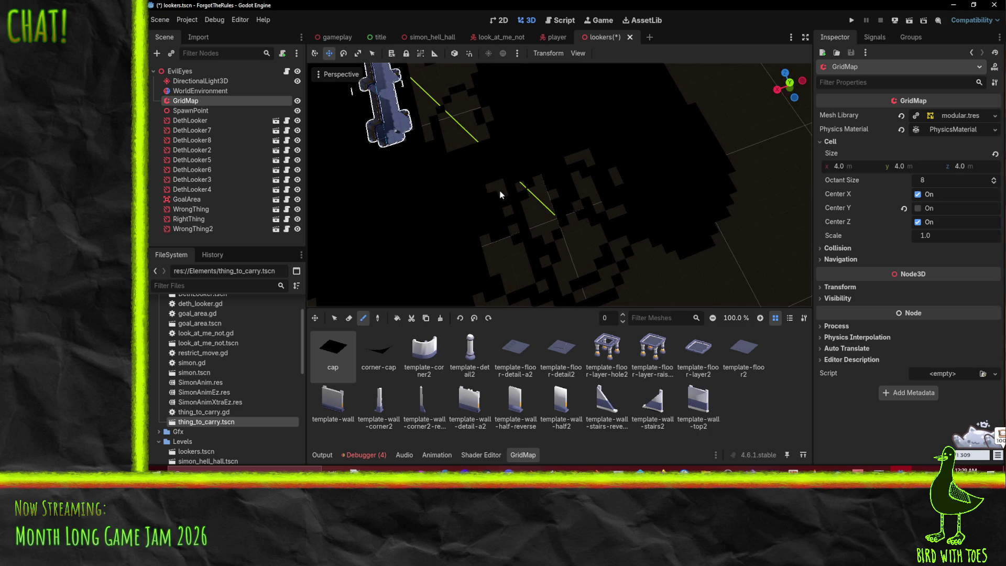
drag(492, 229, 494, 257)
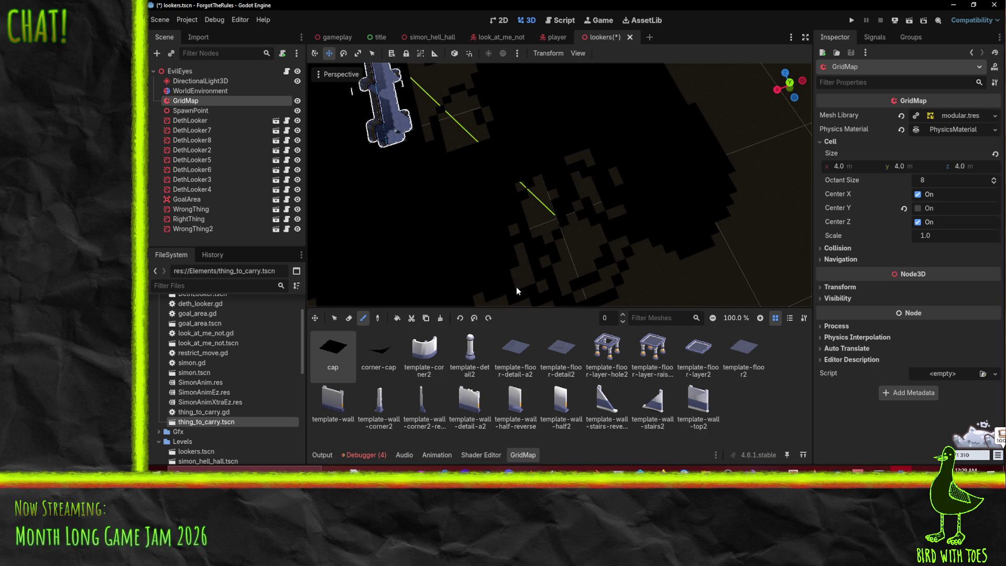
mouse_move(546, 288)
mouse_down()
mouse_move(508, 219)
mouse_move(478, 199)
mouse_move(383, 236)
mouse_move(540, 162)
mouse_up()
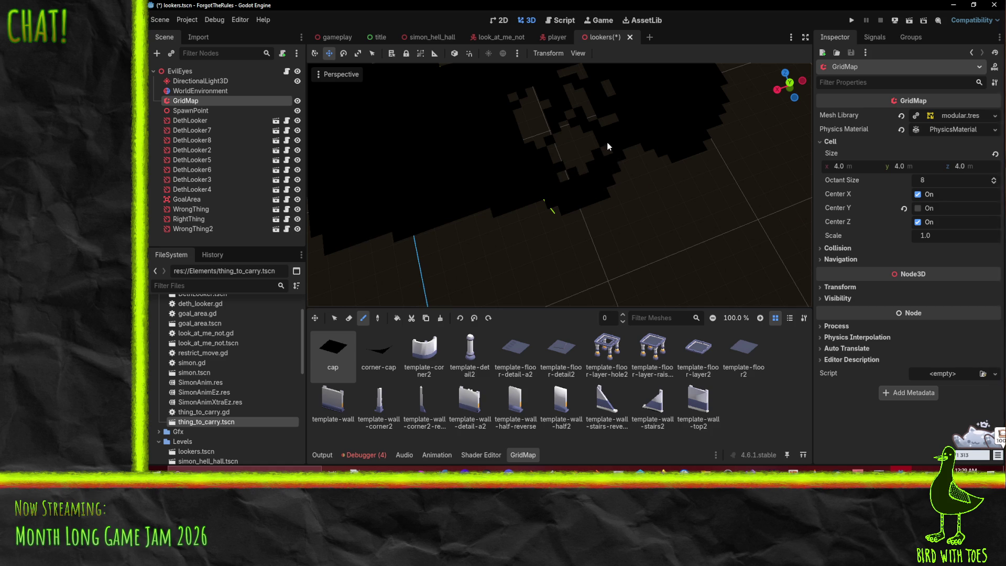
drag(601, 168, 570, 232)
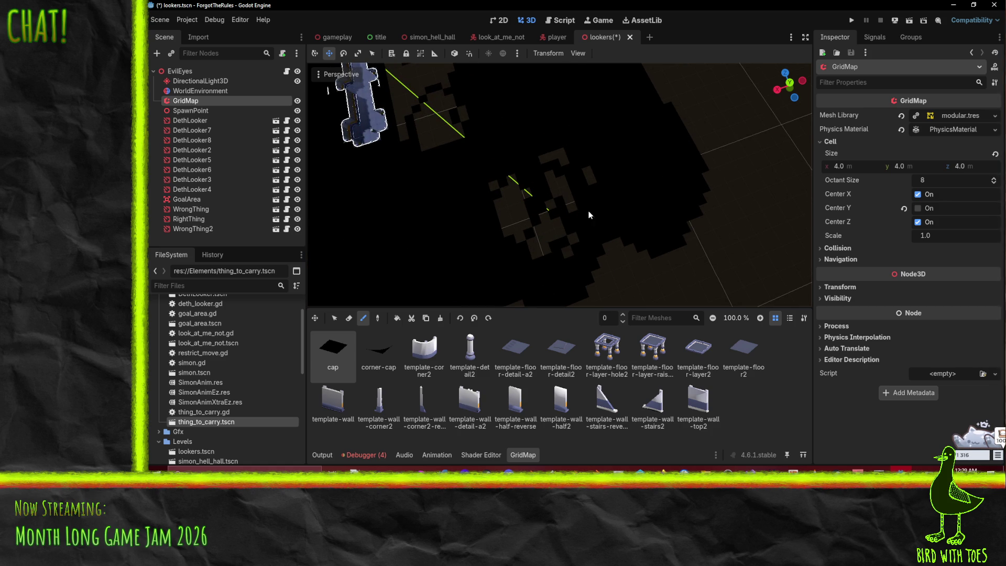
mouse_move(529, 257)
mouse_down()
mouse_move(532, 247)
mouse_move(512, 240)
mouse_move(511, 180)
mouse_up()
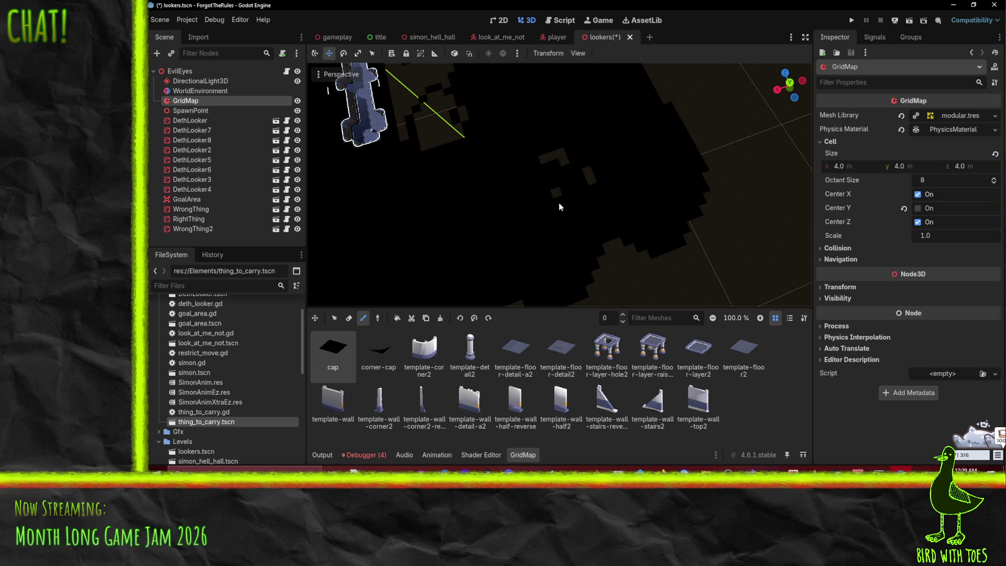
- Extend the black fill around the corridor cross and along its upper-left edge
mouse_move(533, 171)
mouse_down()
mouse_move(590, 240)
mouse_move(522, 234)
mouse_up()
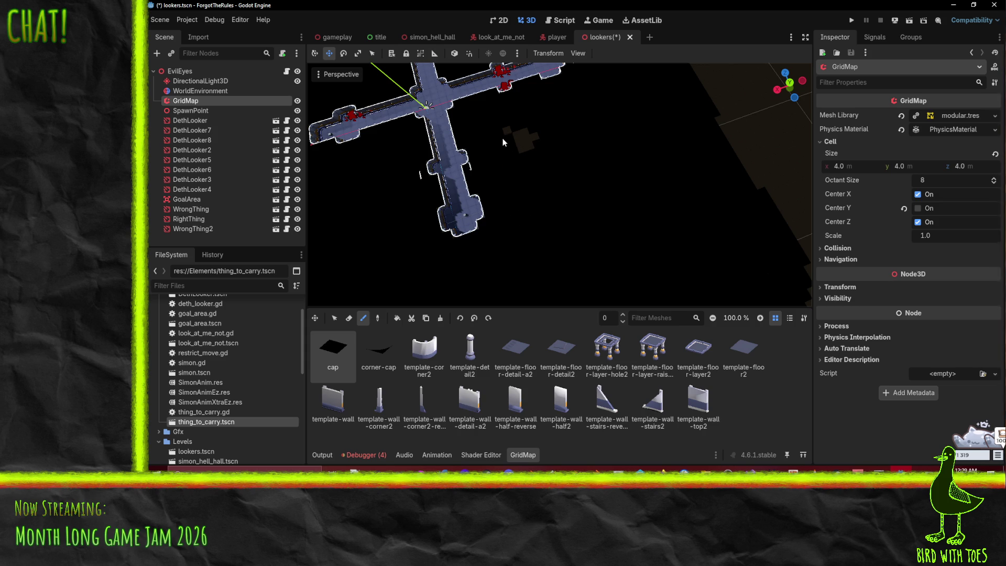
mouse_move(519, 152)
mouse_down()
mouse_move(555, 199)
mouse_move(655, 276)
mouse_move(707, 236)
mouse_move(733, 177)
mouse_move(649, 165)
mouse_move(658, 149)
mouse_move(673, 219)
mouse_up()
scroll(733, 177, down, 3)
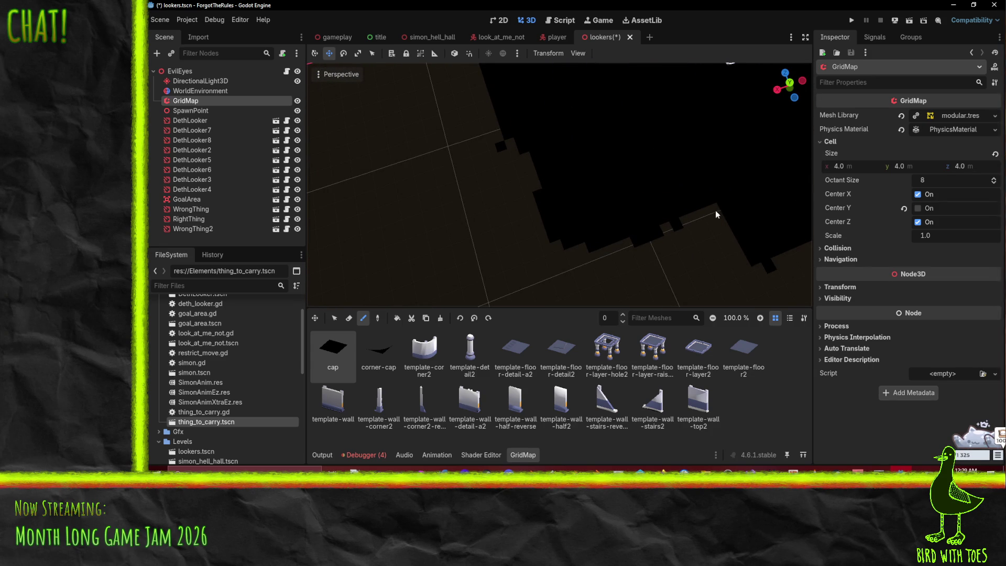
mouse_move(707, 210)
mouse_down()
mouse_move(730, 250)
mouse_move(677, 273)
mouse_move(644, 266)
mouse_move(601, 277)
mouse_move(596, 291)
mouse_move(637, 287)
mouse_move(714, 235)
mouse_move(612, 281)
mouse_move(671, 243)
mouse_up()
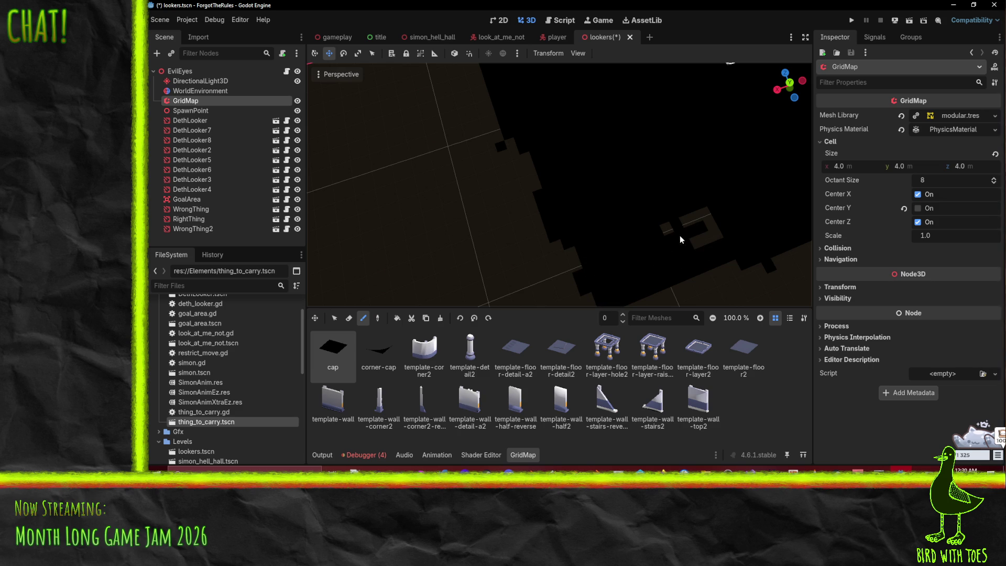
scroll(718, 222, down, 5)
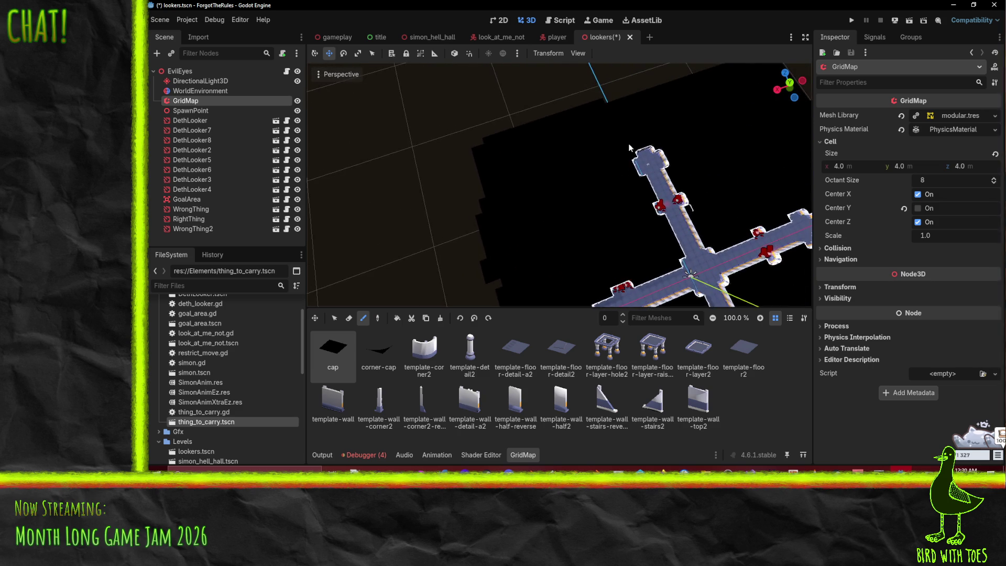
mouse_move(629, 147)
mouse_down()
mouse_move(655, 106)
mouse_move(597, 242)
mouse_move(577, 250)
mouse_up()
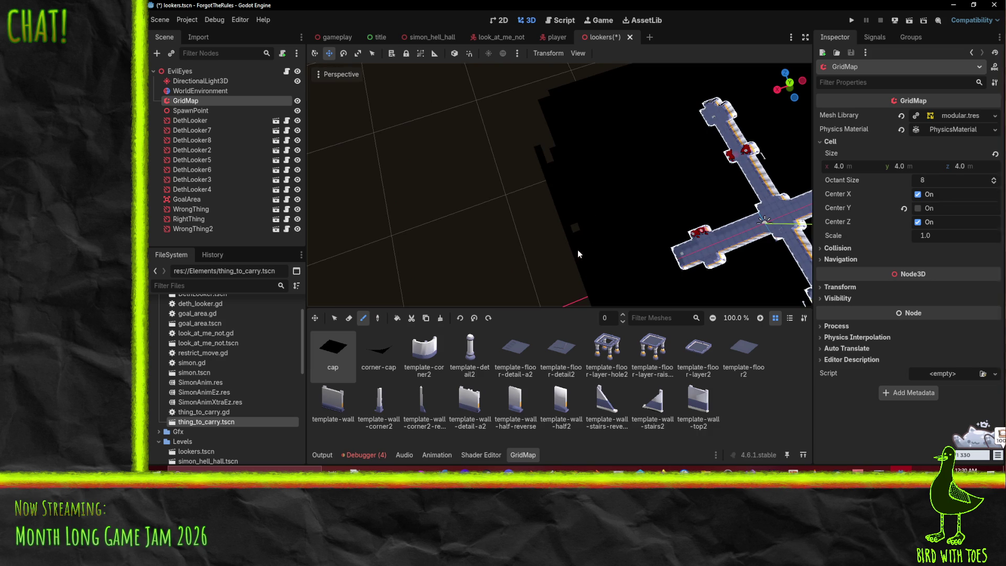
click(549, 147)
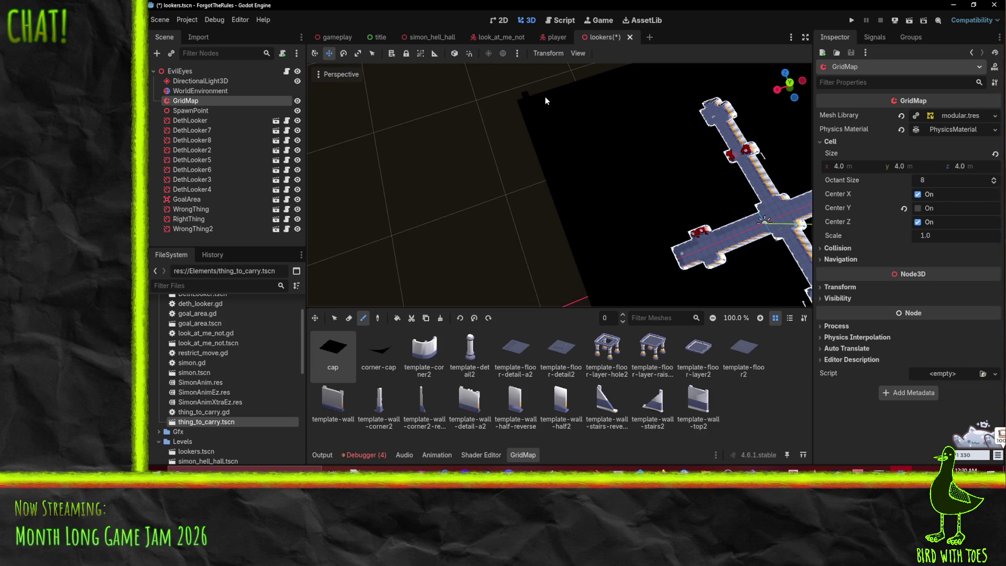
- Save the lookers scene and run the project to playtest
mouse_move(626, 120)
mouse_down()
mouse_move(388, 207)
mouse_move(504, 181)
mouse_move(531, 162)
mouse_up()
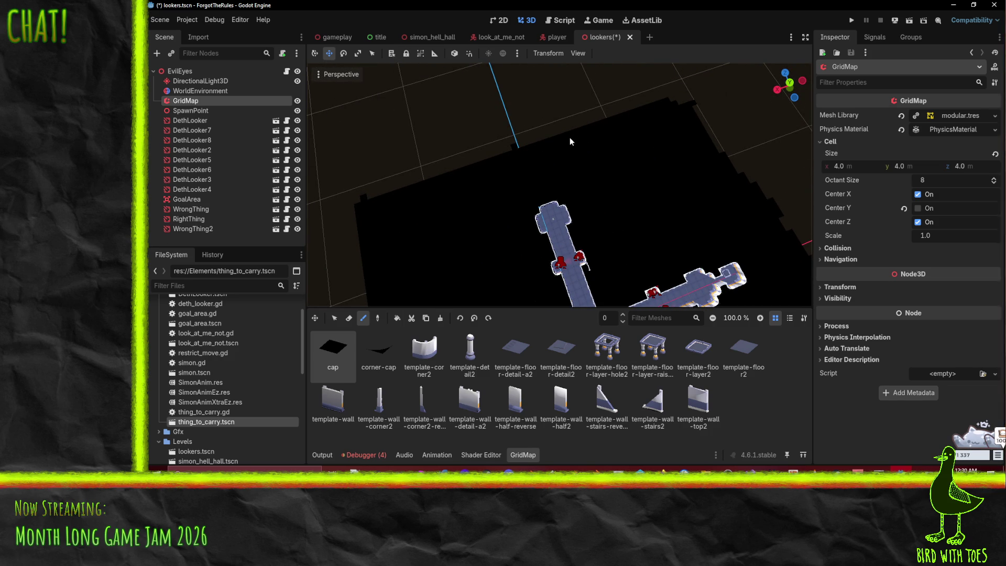
mouse_move(585, 202)
mouse_down()
mouse_move(551, 64)
mouse_move(539, 110)
mouse_move(615, 137)
mouse_move(551, 169)
mouse_up()
key(ctrl+s)
click(852, 21)
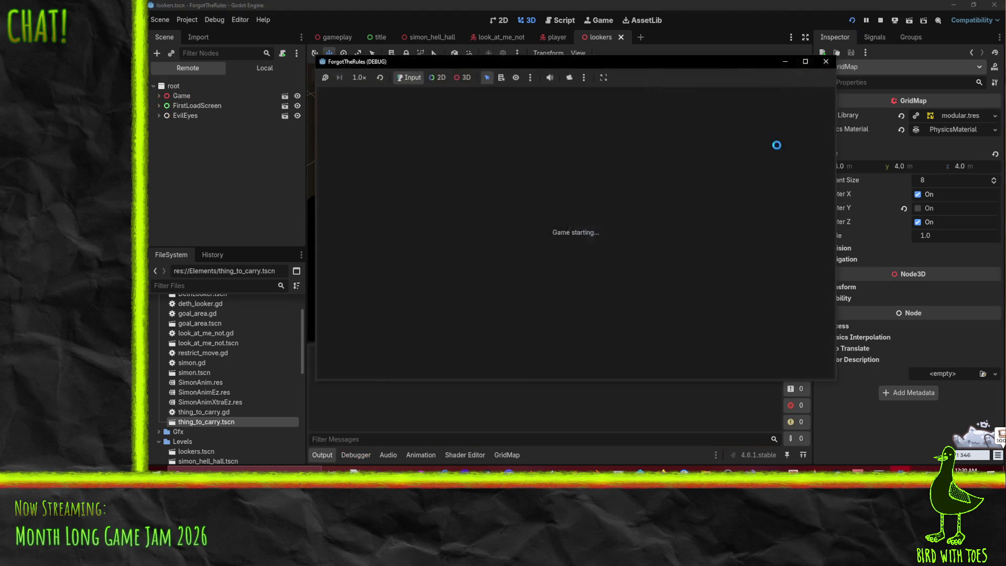
- Start the game with Q, play through the lookers level, then stop the playtest
key(q)
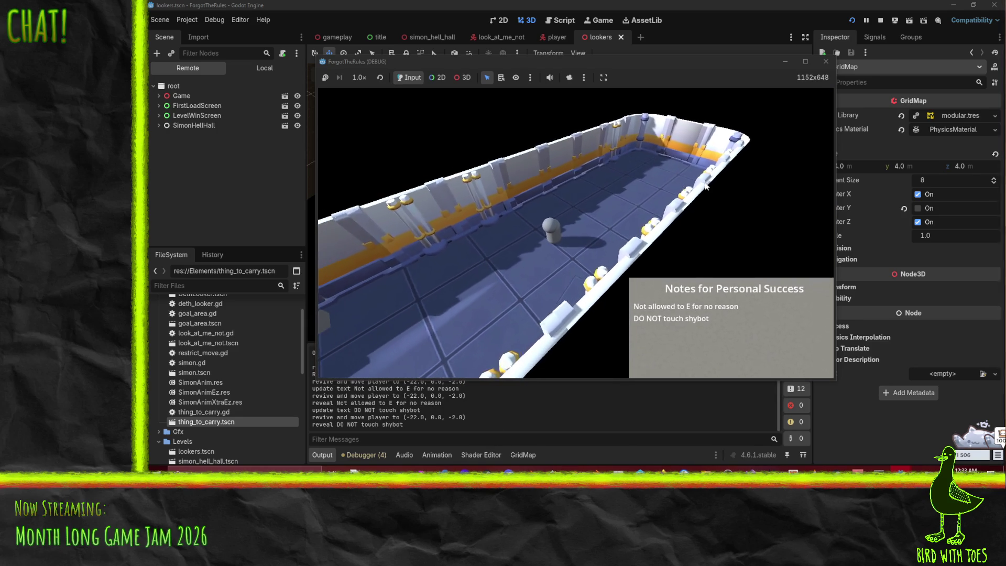
click(825, 61)
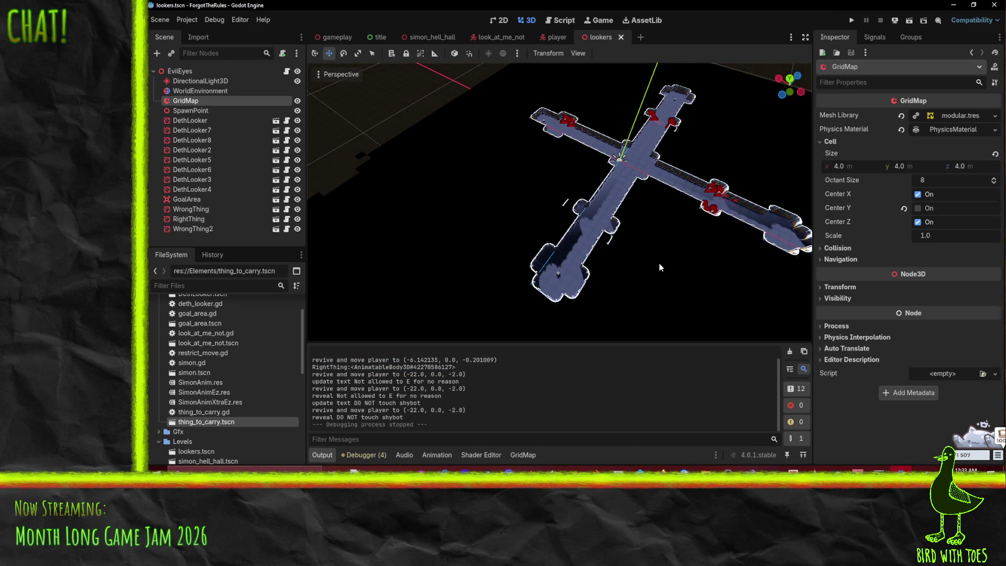
- Inspect the cross-shaped level's long arm up close, then switch to Perforce P4V
mouse_move(668, 251)
mouse_down()
mouse_move(635, 221)
mouse_move(568, 223)
mouse_move(577, 257)
mouse_move(609, 239)
mouse_move(580, 242)
mouse_up()
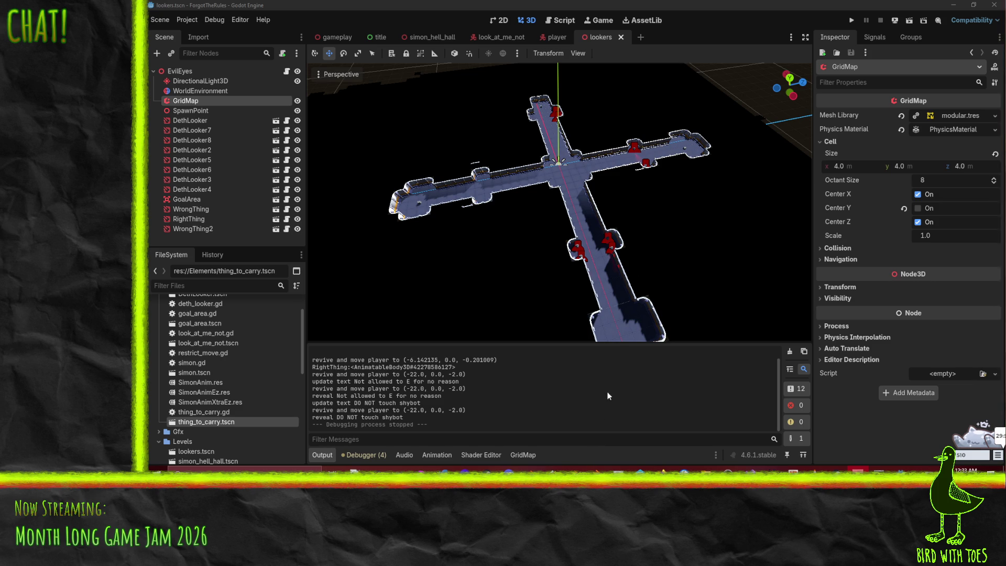
drag(538, 240, 554, 257)
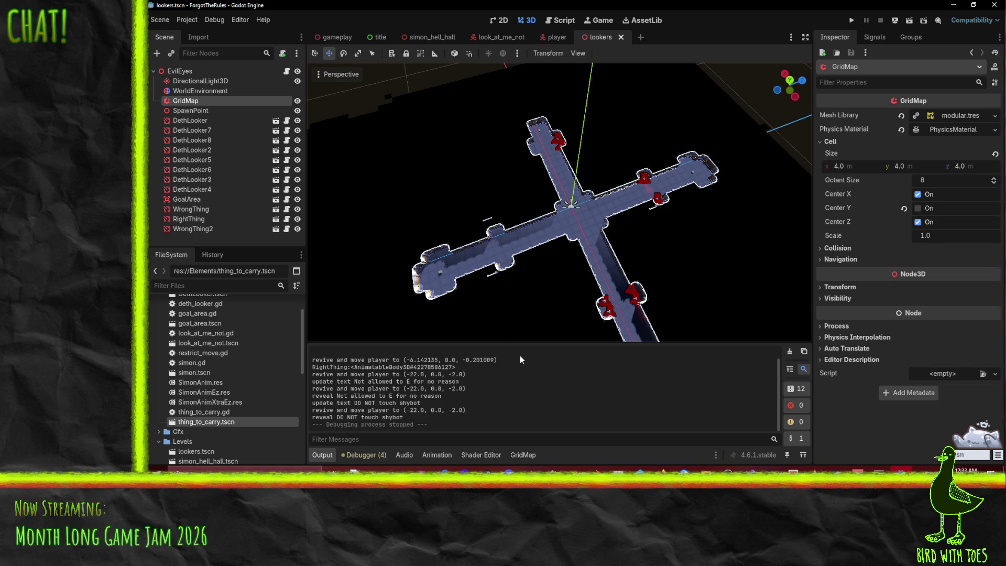
scroll(542, 287, up, 3)
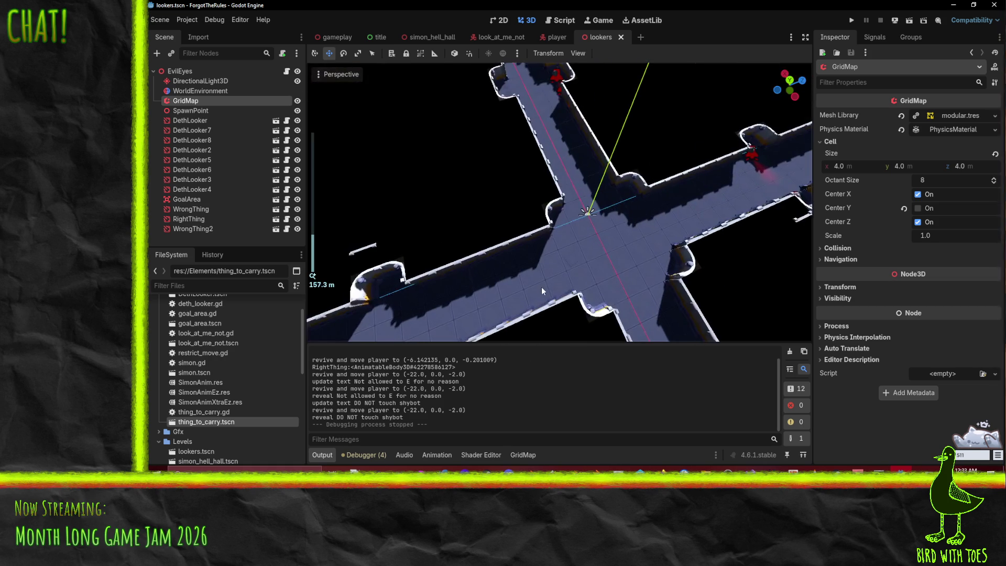
scroll(541, 287, down, 2)
scroll(542, 287, up, 2)
mouse_move(662, 469)
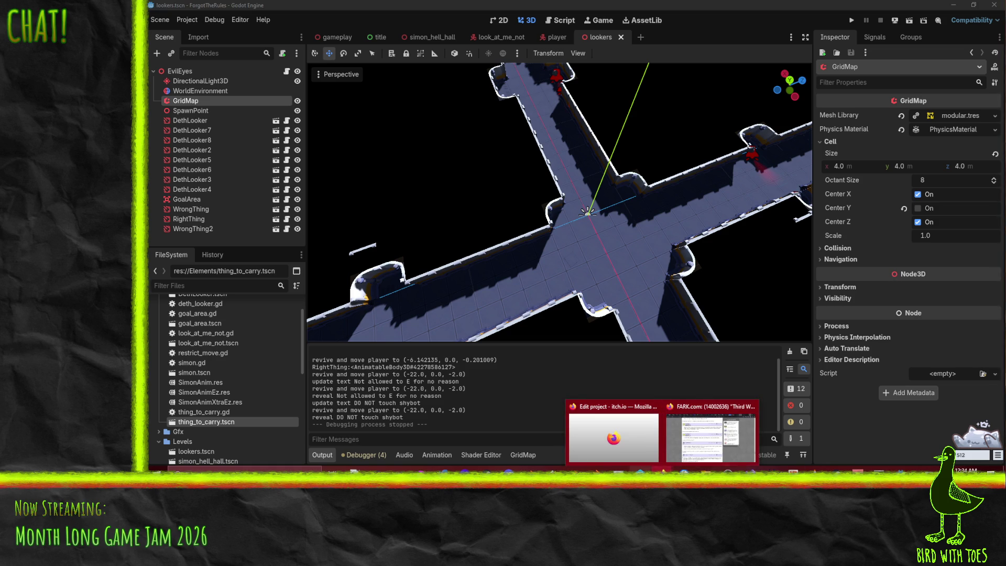
key(alt+Tab)
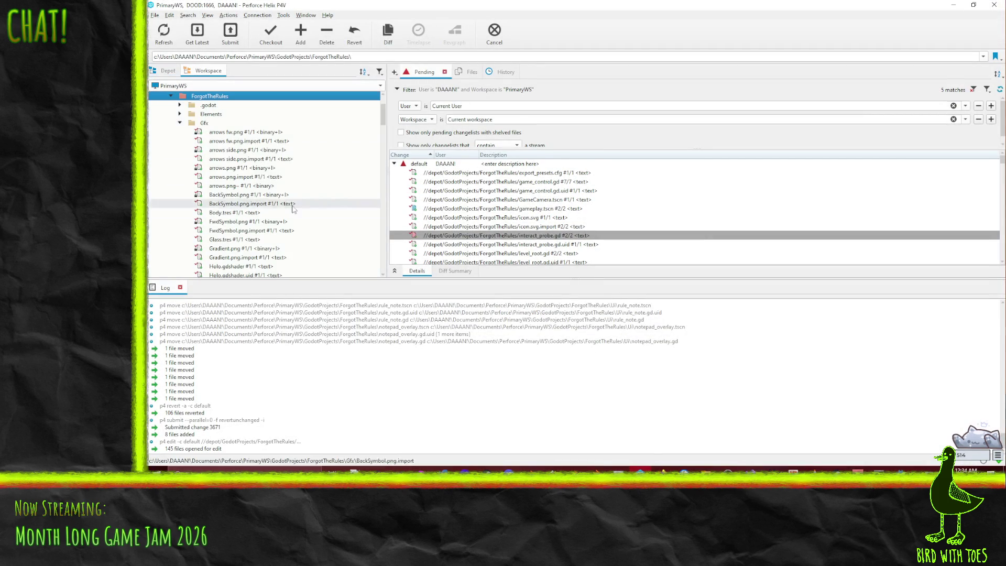
- Add deth_looker.gd through DethLooker.tscn from Elements to the default changelist
click(199, 115)
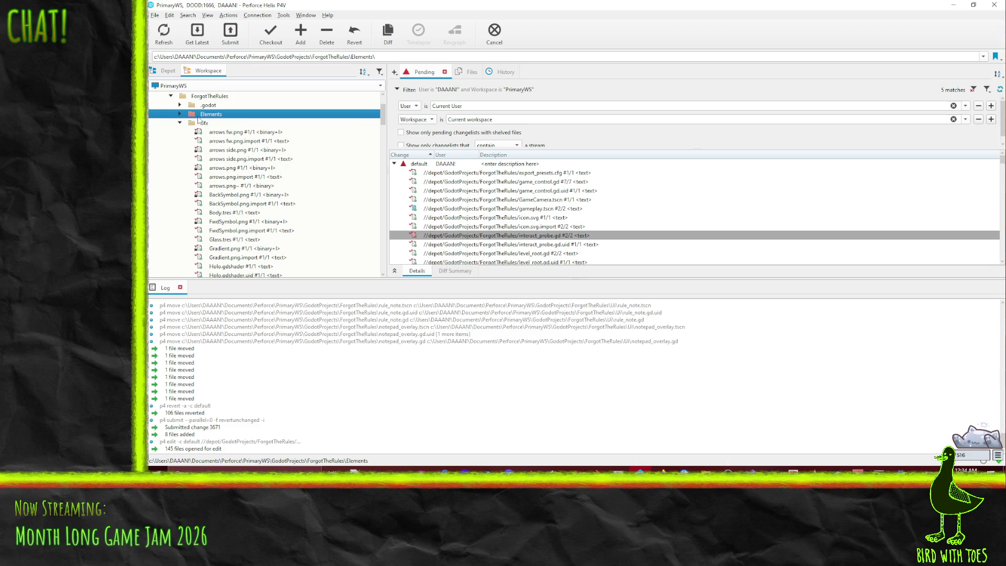
double_click(199, 117)
click(230, 124)
shift+click(229, 141)
drag(228, 141, 435, 166)
- Add Levels/lookers.tscn to the default changelist, then dismiss the crash and reconnect
right_click(434, 166)
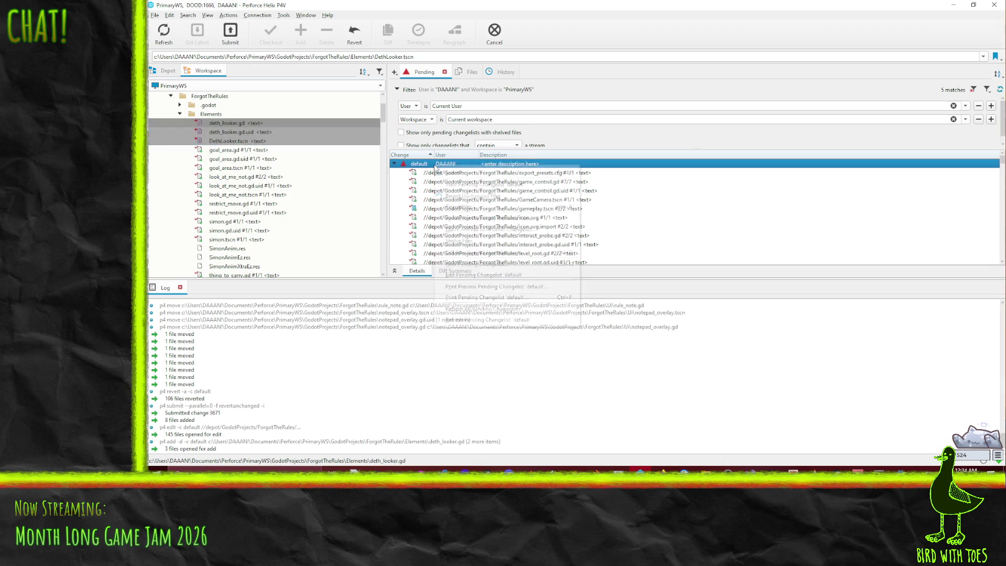
click(180, 114)
click(179, 114)
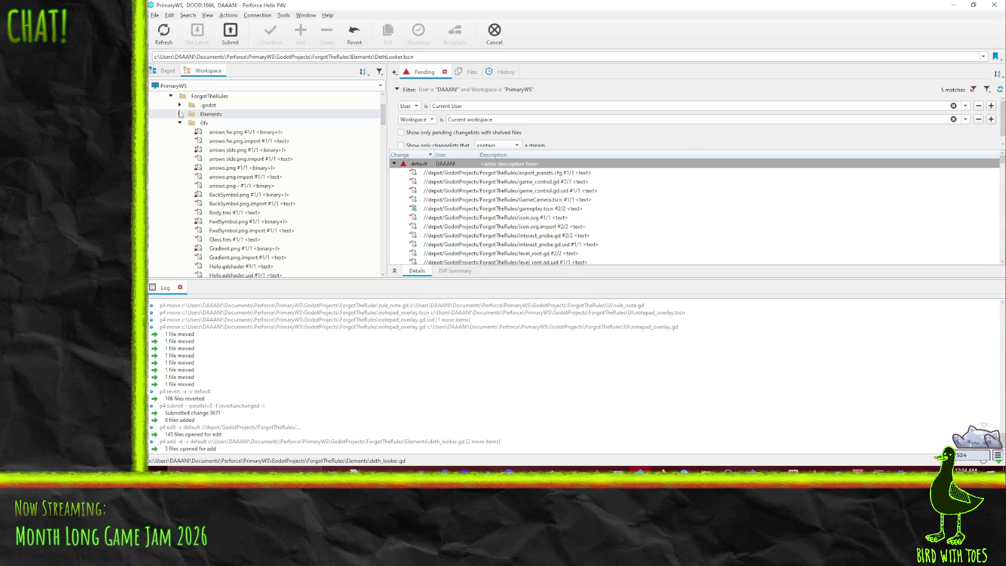
mouse_move(223, 141)
mouse_down()
mouse_move(415, 182)
mouse_move(434, 166)
mouse_up()
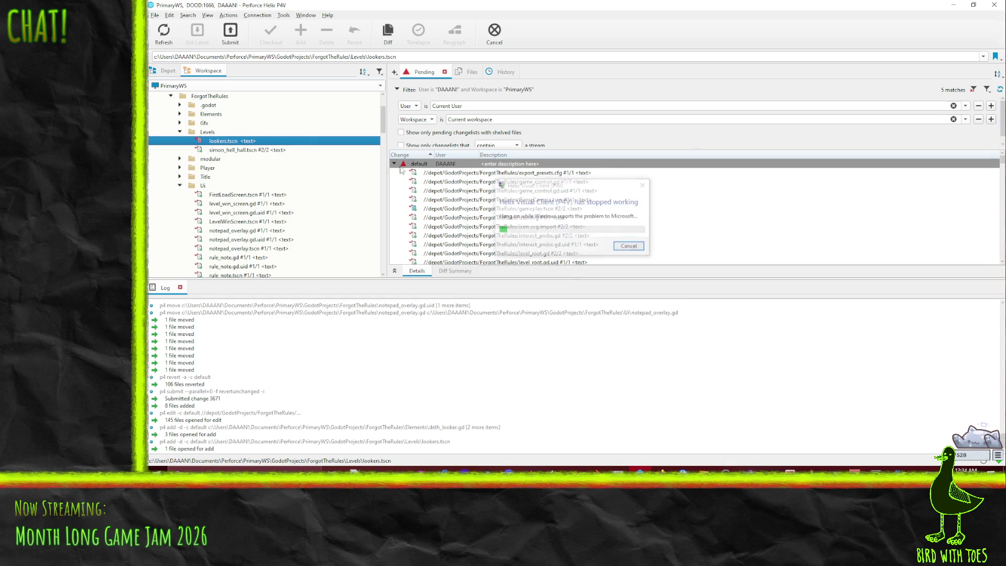
click(632, 246)
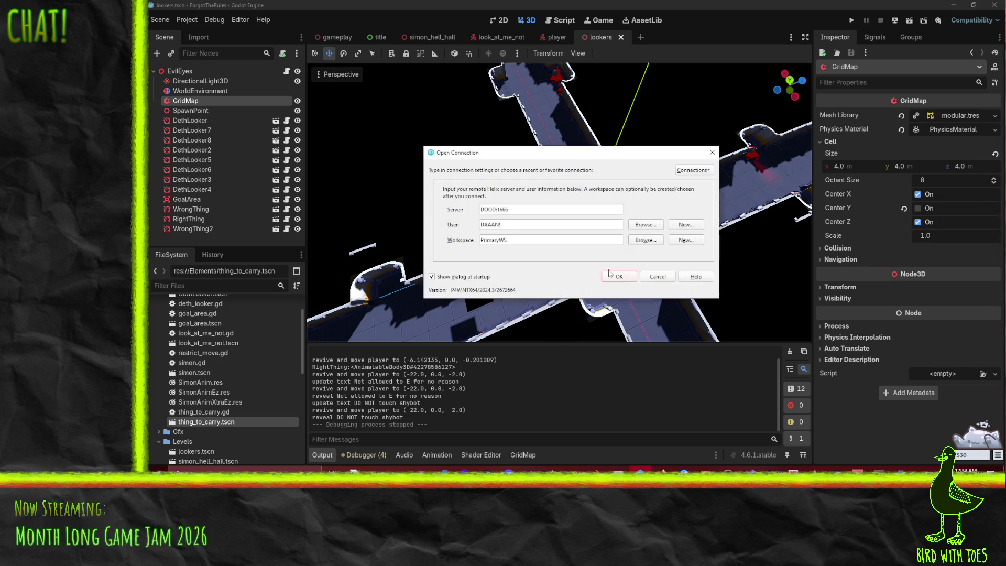
click(601, 276)
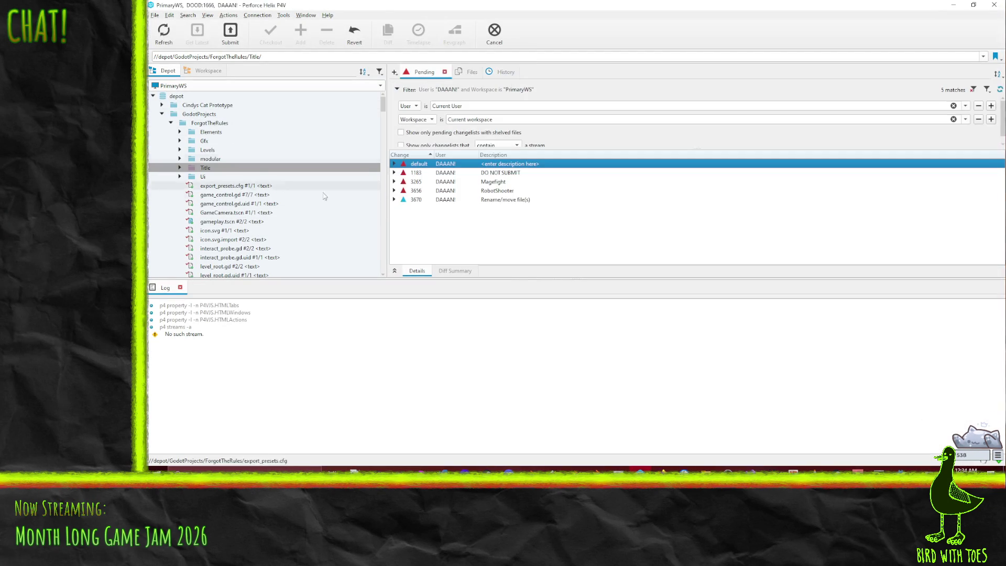
- Submit the default changelist described 'Add evil eye enemies what kill you when they look at you and a level for them'
click(179, 150)
click(461, 163)
right_click(461, 163)
click(479, 170)
click(561, 178)
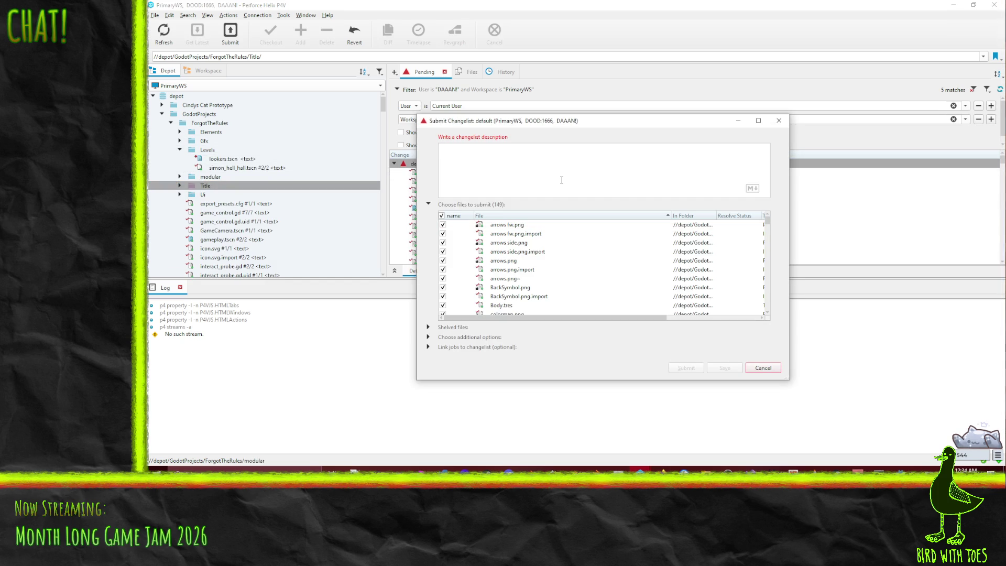
text(Forgot -)
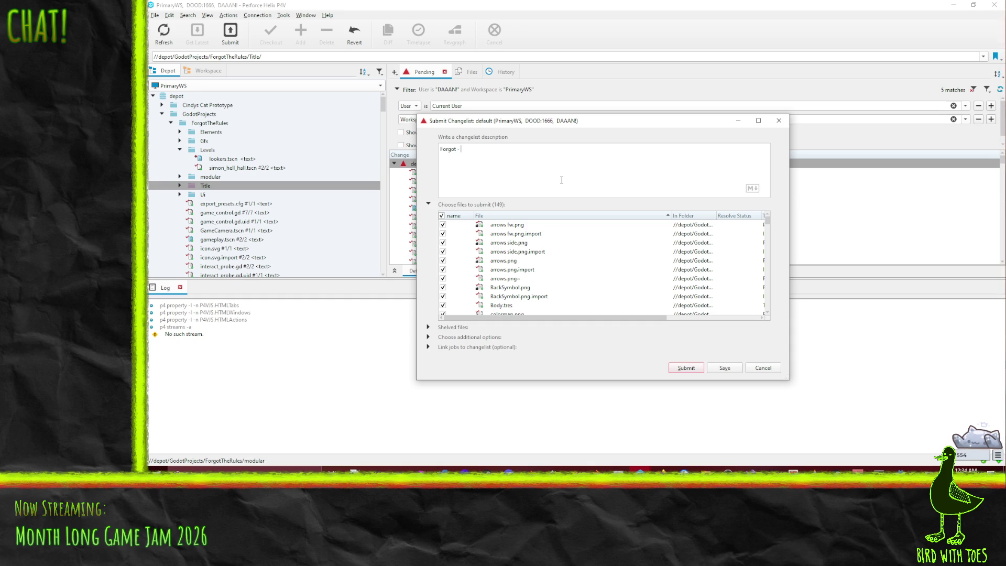
text(Add )
text(evil eye enemies what kil)
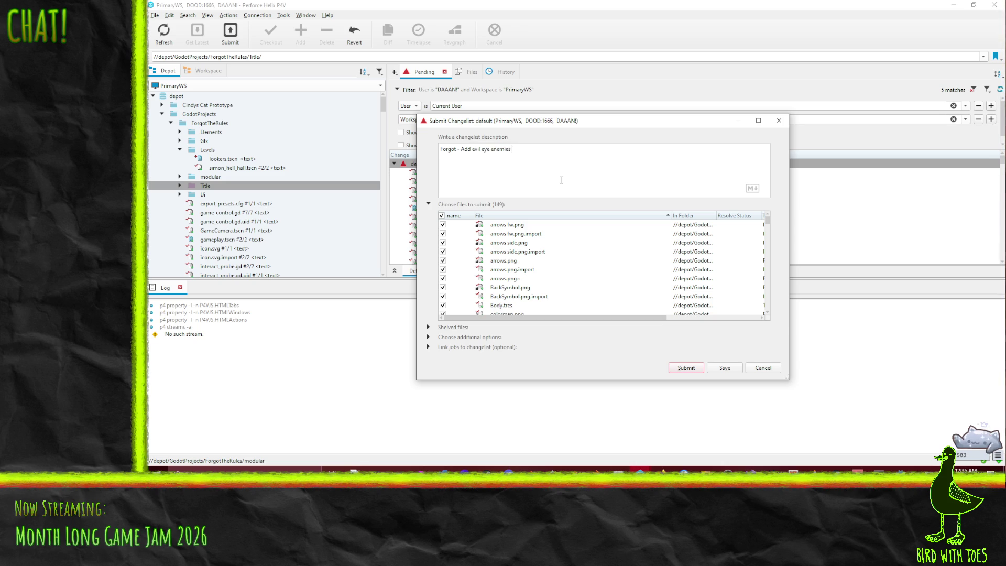
text(l you whe)
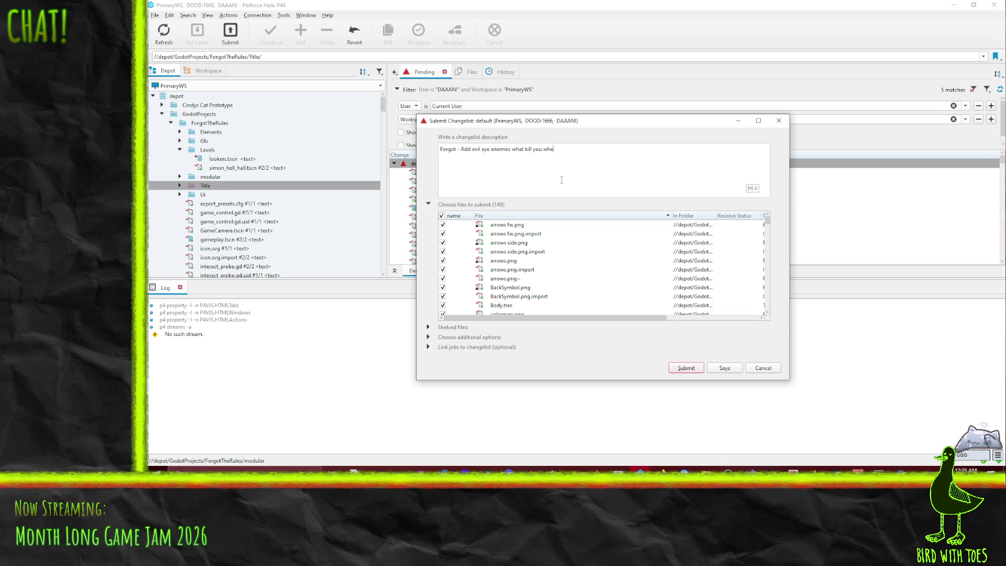
text(n they look at you and )
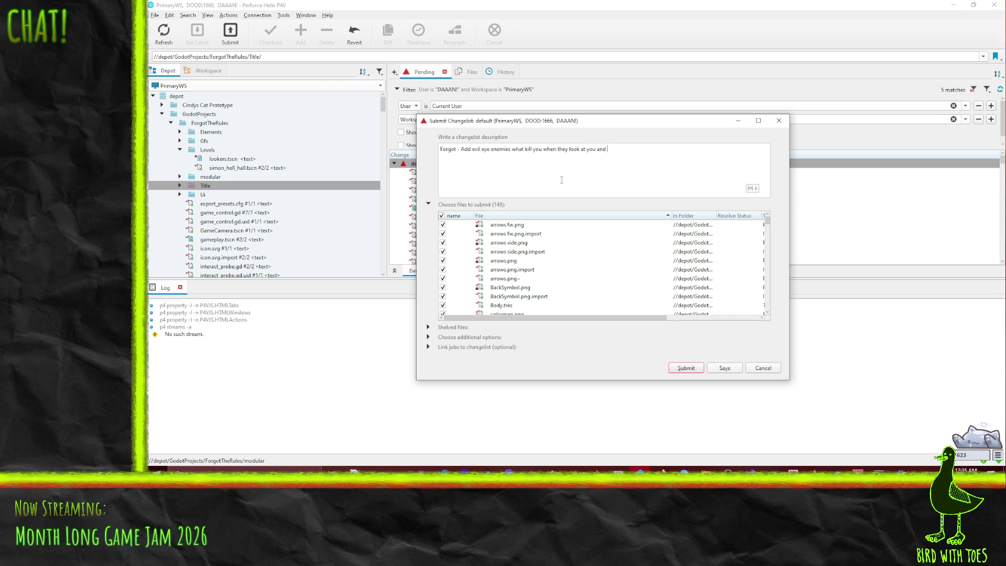
text(a level for them)
click(686, 368)
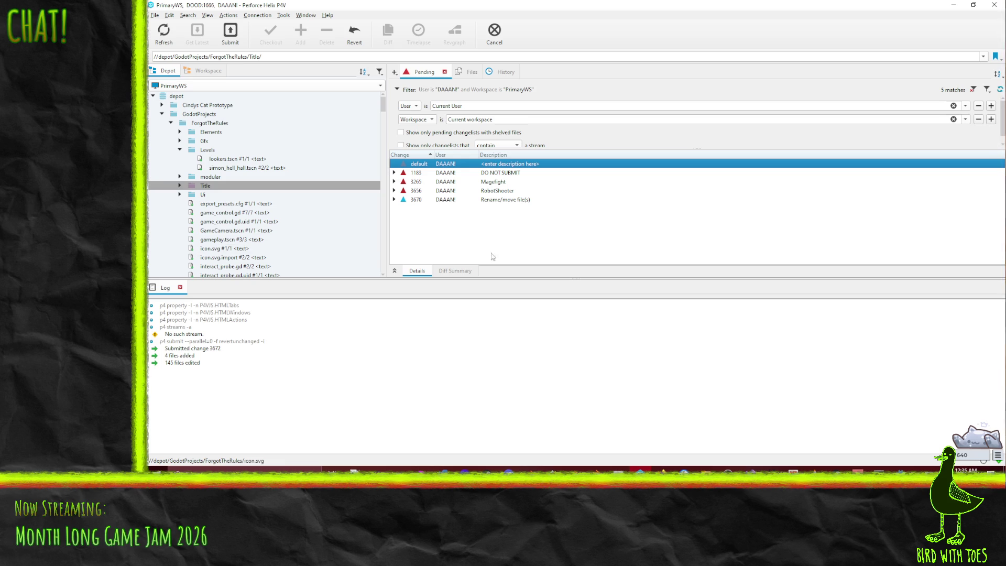
- Reopen the whole ForgotTheRules project for edit and return to the Godot lookers level
mouse_move(194, 124)
mouse_down()
mouse_move(432, 181)
mouse_move(451, 160)
mouse_move(443, 166)
mouse_up()
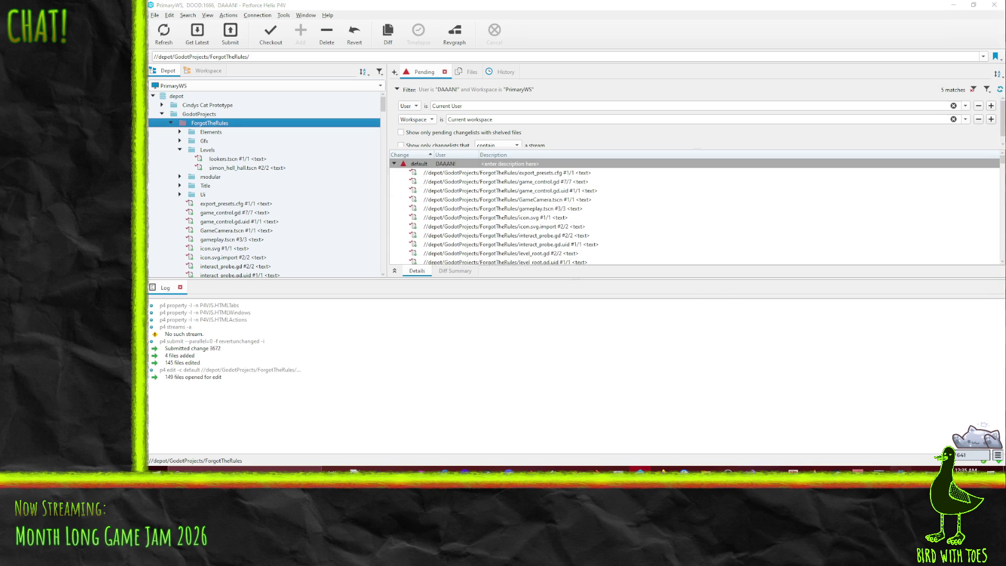
key(alt+Tab)
mouse_move(501, 163)
mouse_down()
mouse_move(533, 167)
mouse_move(448, 152)
mouse_up()
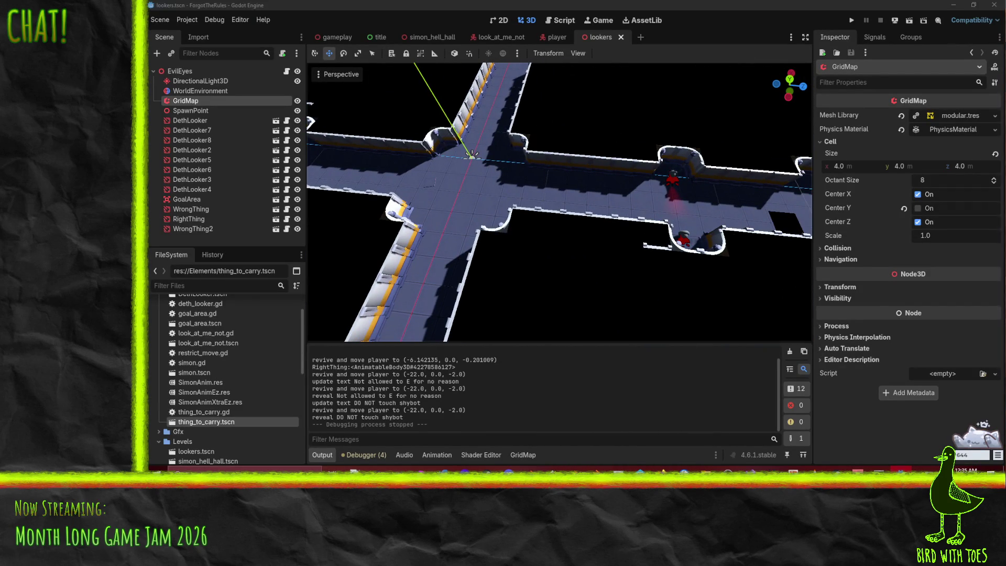
- Erase the GridMap wall cell inside a small side arch at the corridor crossing
key(super+d)
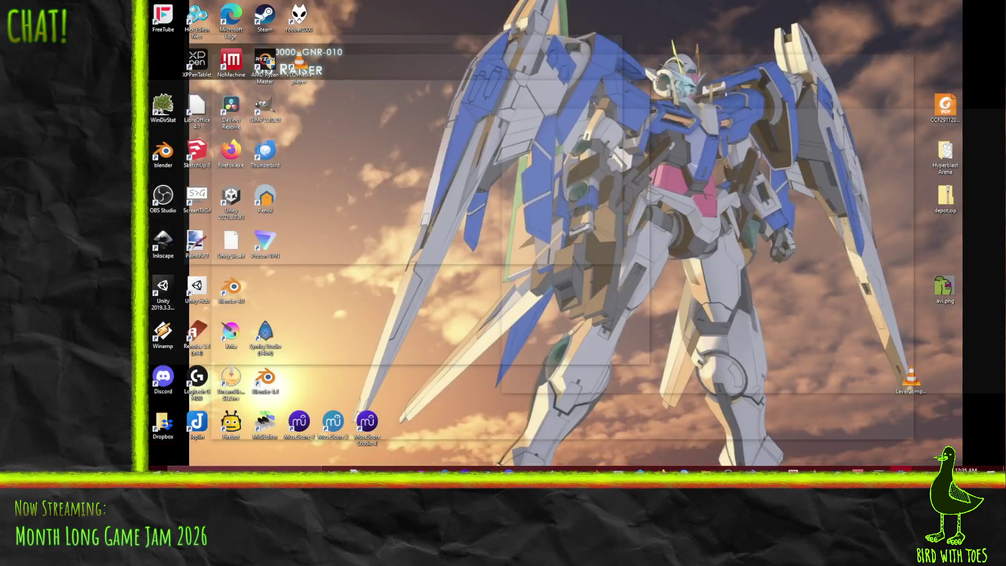
key(super+d)
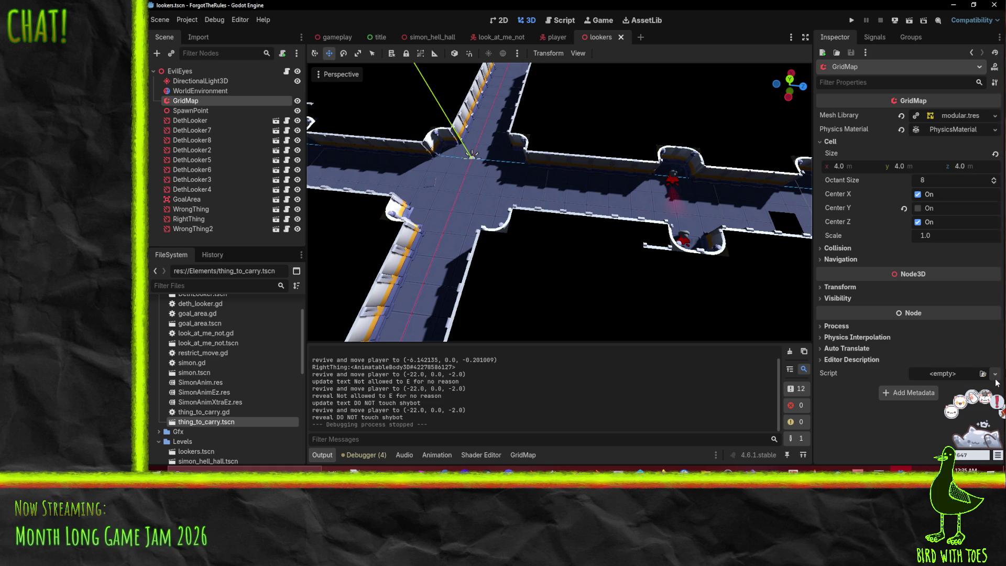
mouse_move(458, 229)
mouse_down()
mouse_move(525, 243)
mouse_move(583, 212)
mouse_move(486, 241)
mouse_move(474, 263)
mouse_up()
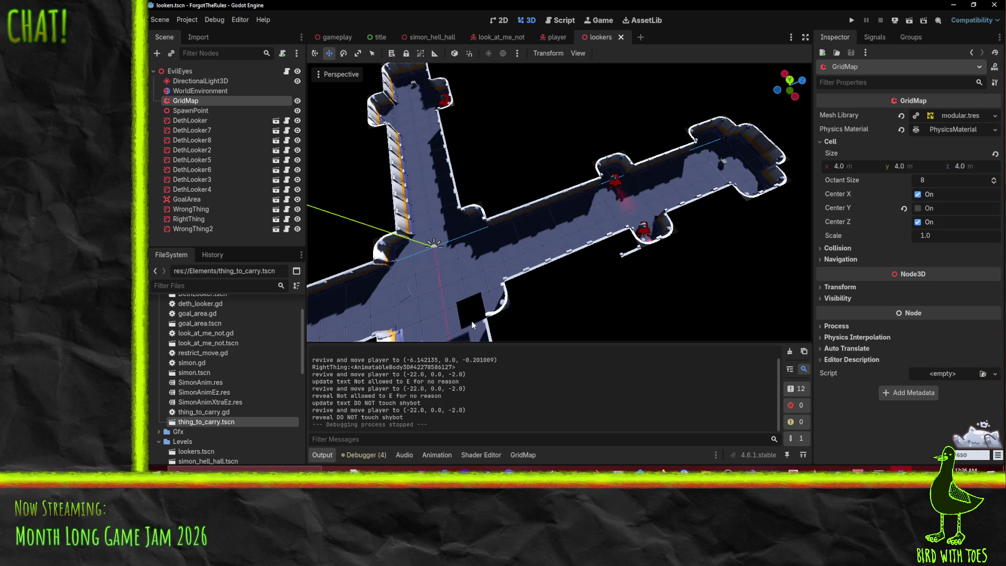
mouse_move(426, 284)
mouse_down()
mouse_move(479, 289)
mouse_move(550, 227)
mouse_up()
right_click(542, 231)
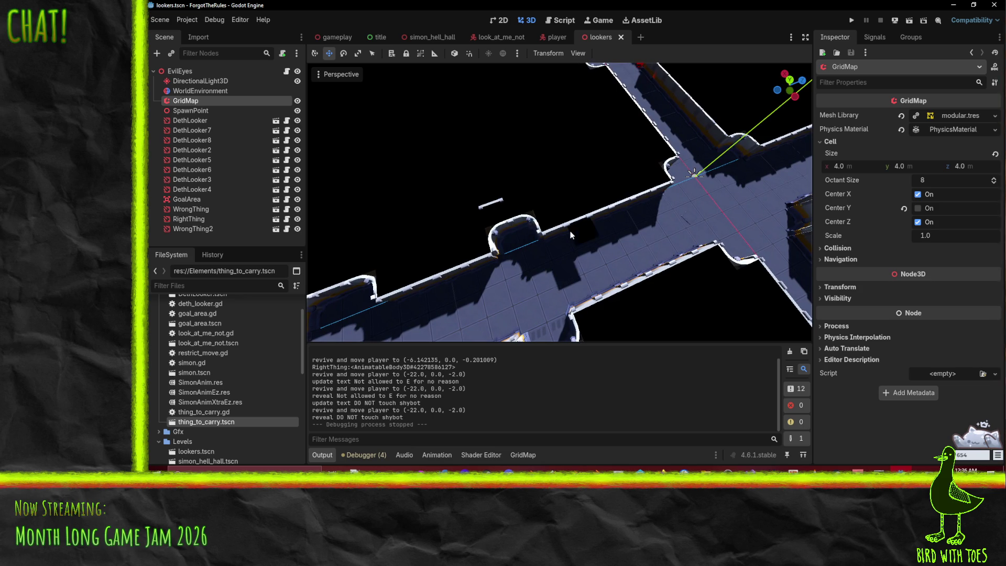
mouse_move(565, 201)
mouse_down()
mouse_move(507, 229)
mouse_move(526, 240)
mouse_move(525, 259)
mouse_move(534, 263)
mouse_move(513, 217)
mouse_move(514, 174)
mouse_move(552, 231)
mouse_move(536, 250)
mouse_move(524, 233)
mouse_move(541, 237)
mouse_move(544, 253)
mouse_up()
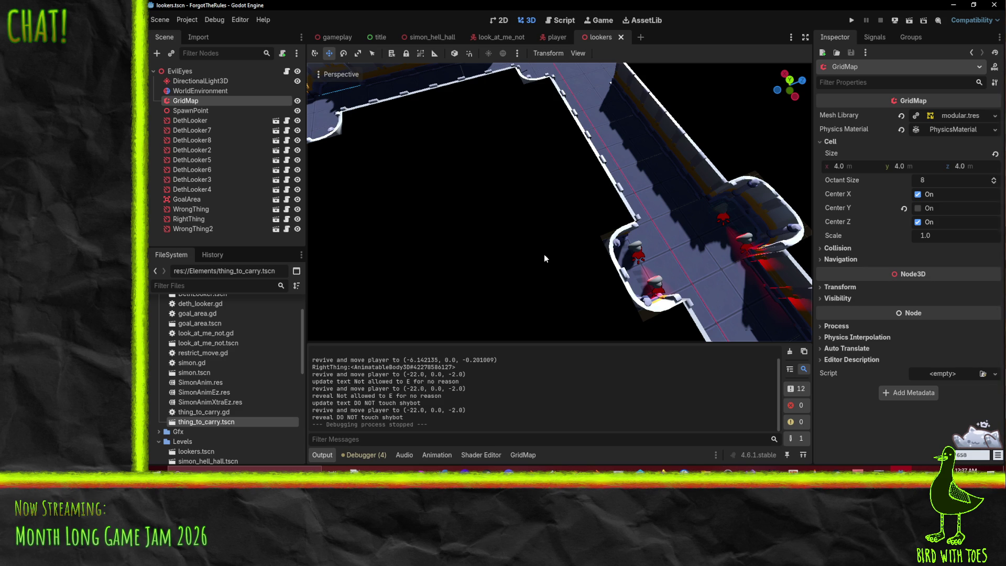
scroll(526, 221, down, 10)
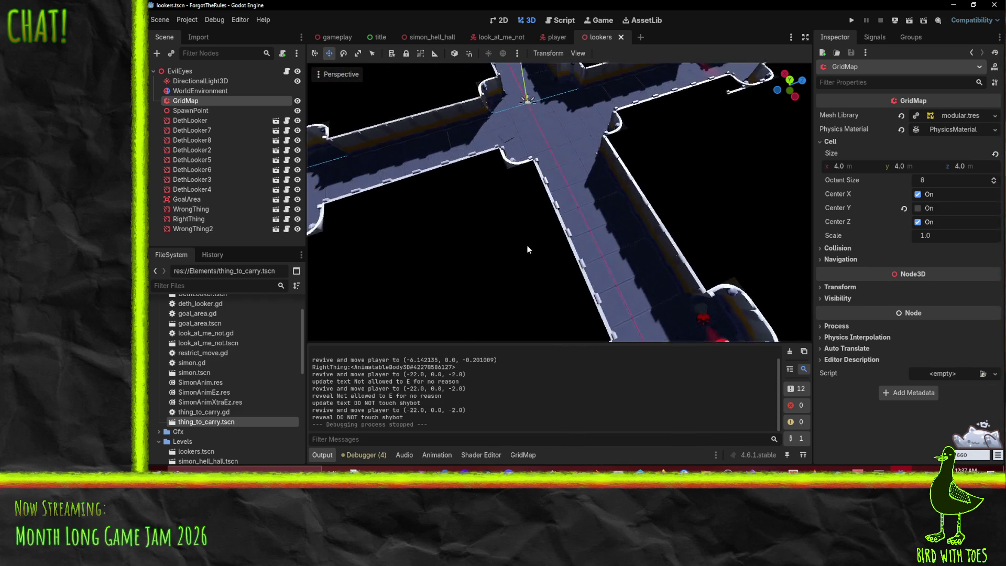
drag(525, 273, 516, 276)
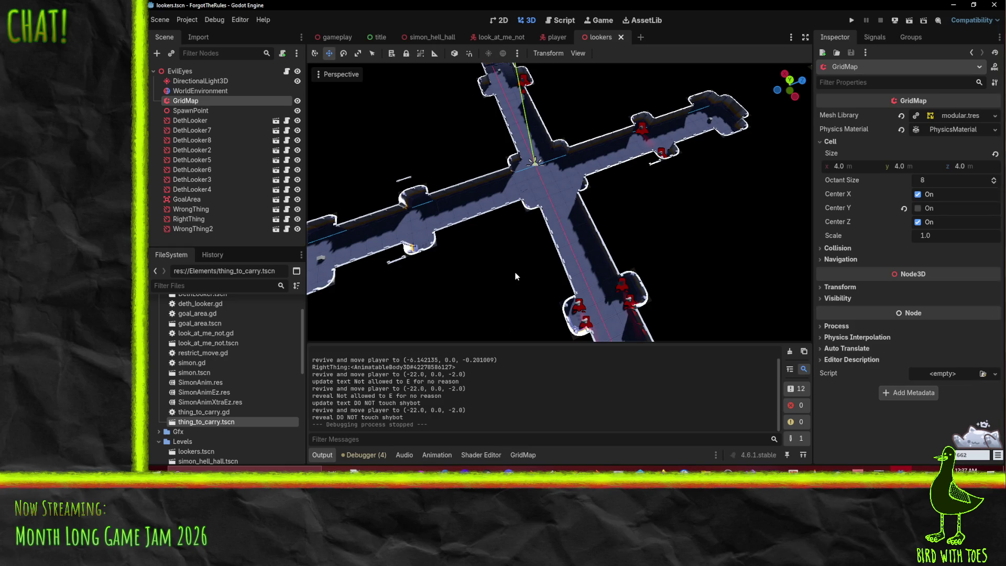
drag(516, 281, 538, 286)
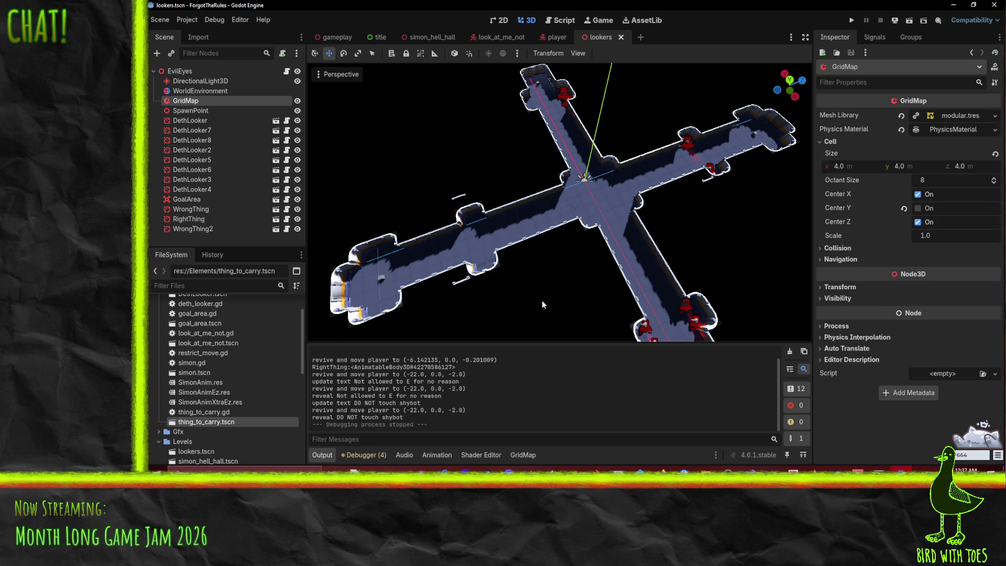
drag(542, 300, 563, 284)
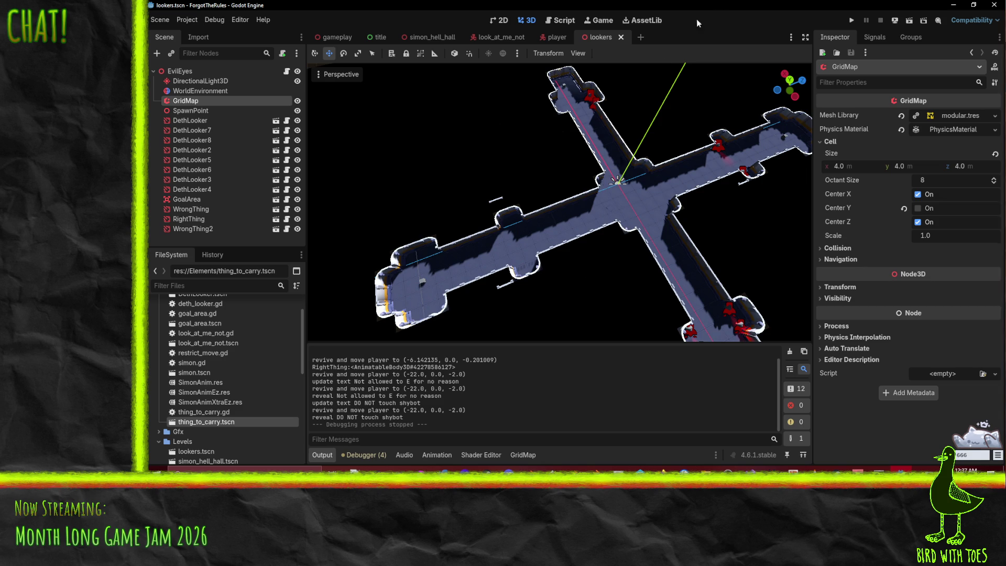
double_click(720, 4)
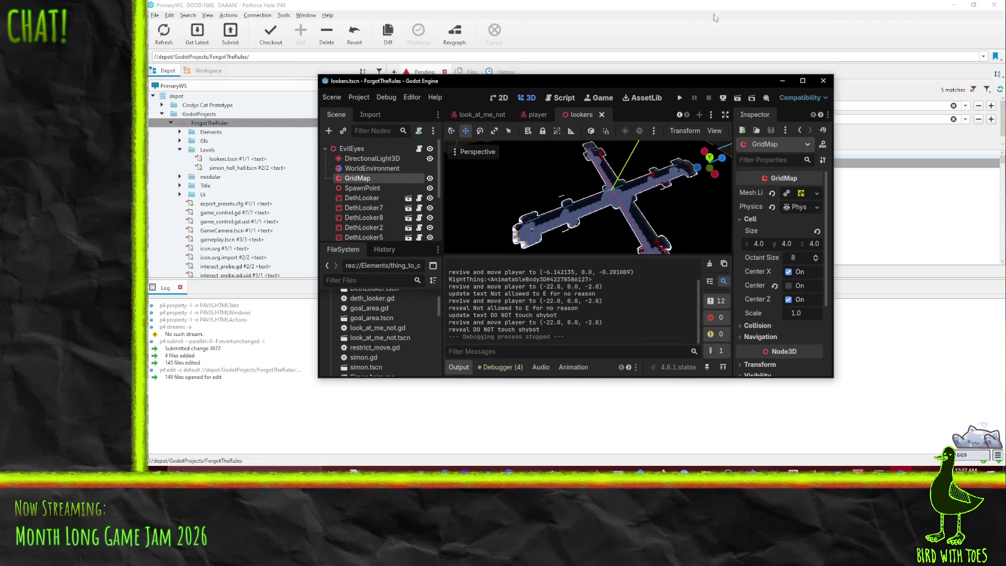
double_click(680, 81)
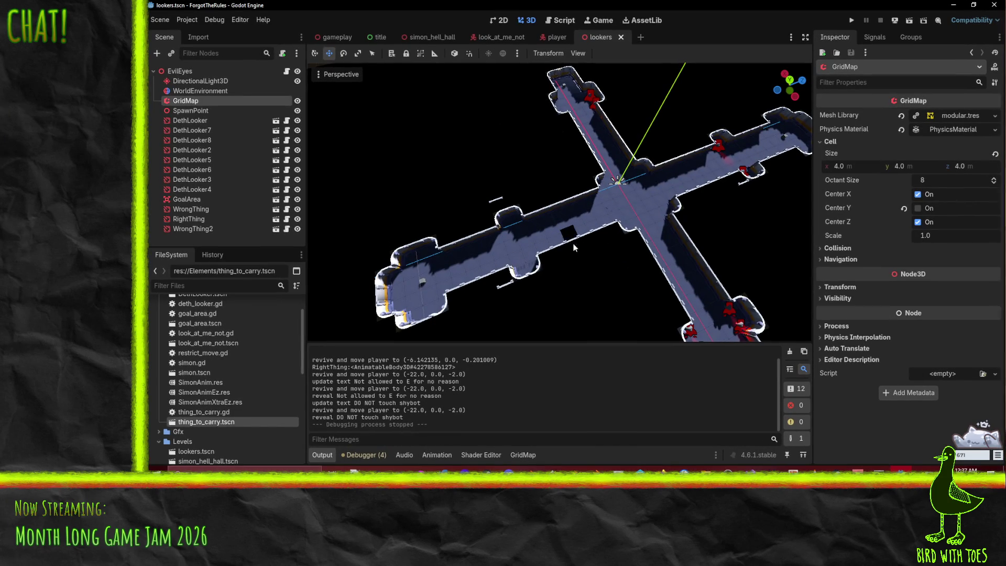
scroll(611, 199, up, 2)
mouse_move(611, 196)
mouse_down()
mouse_move(435, 213)
mouse_move(453, 194)
mouse_up()
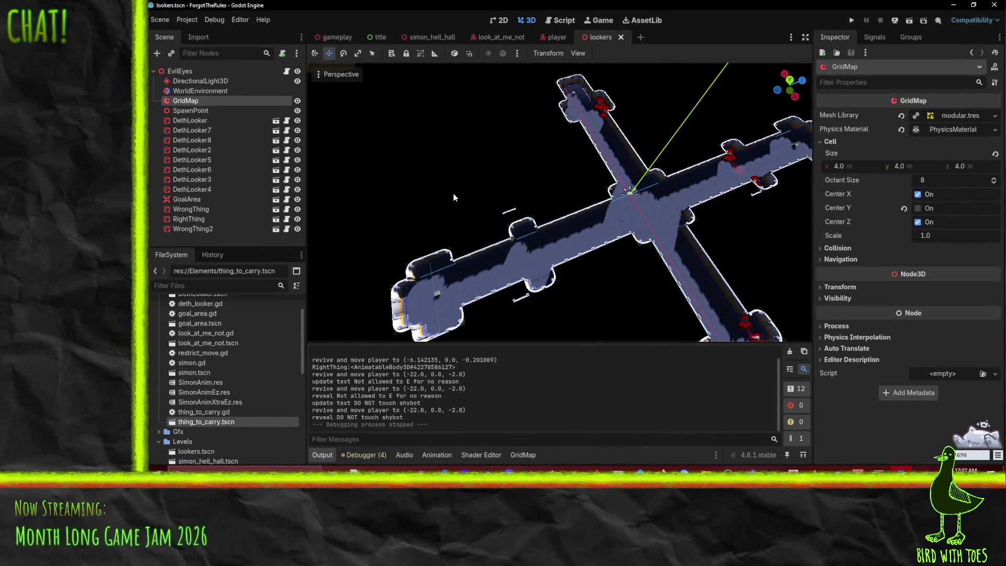
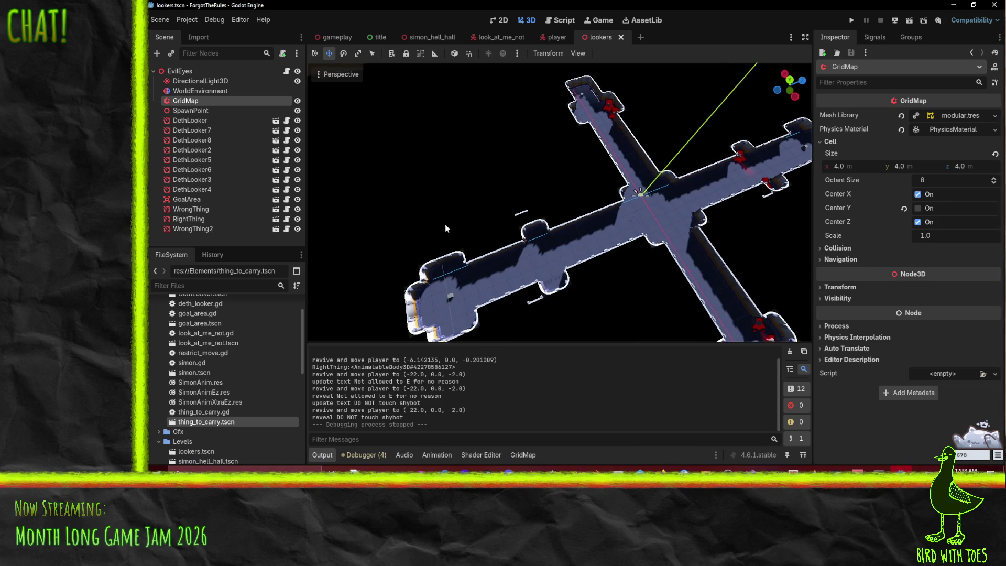
- Leave the 3D level view for the script editor and open notepad_overlay.gd
right_click(547, 246)
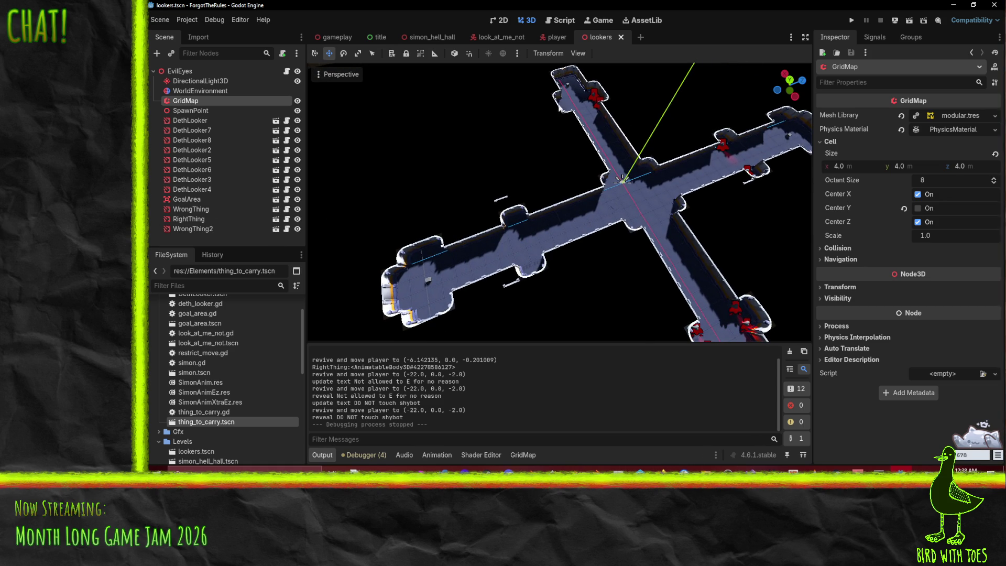
click(563, 20)
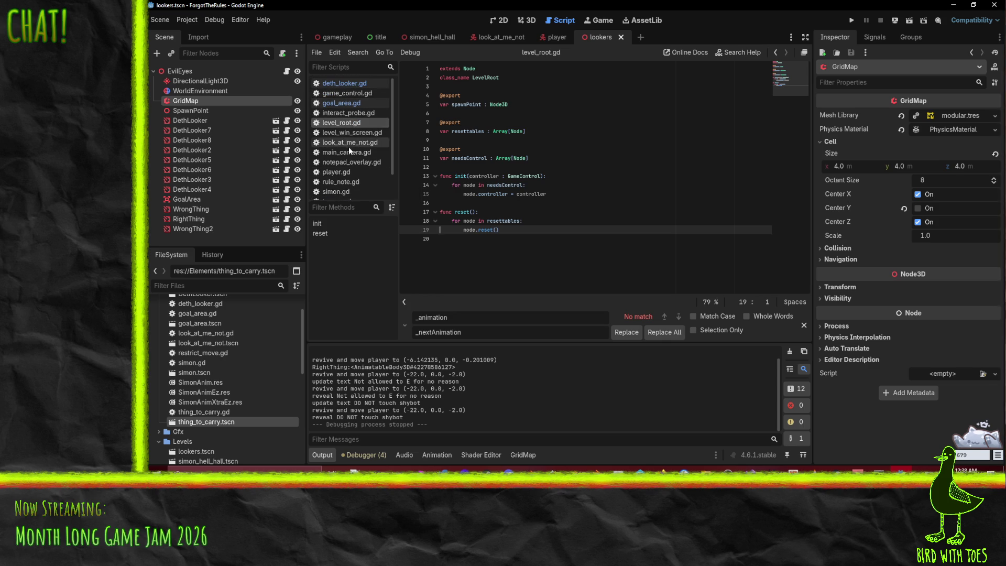
click(354, 162)
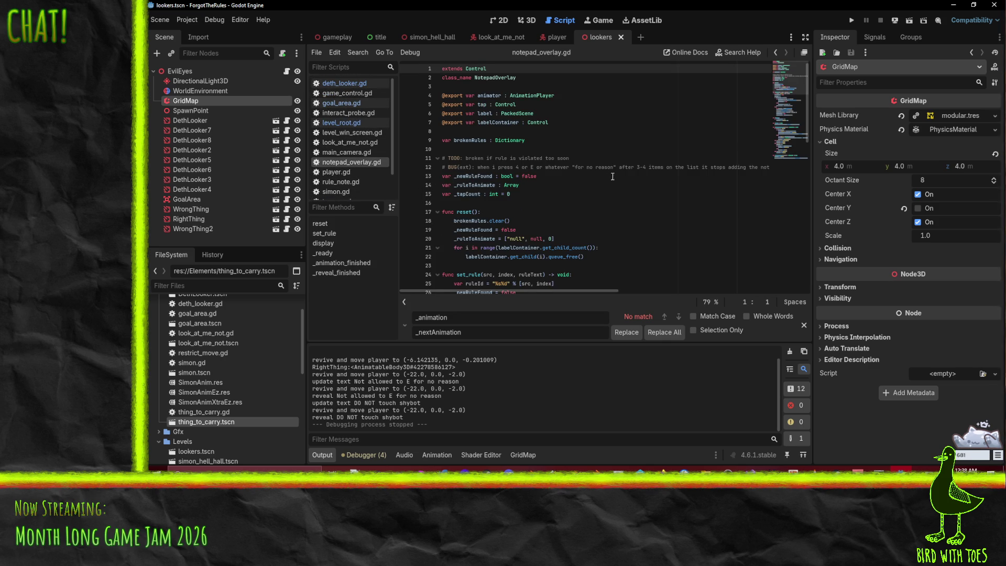
- Delete the src parameter from set_rule's signature in notepad_overlay.gd
click(587, 158)
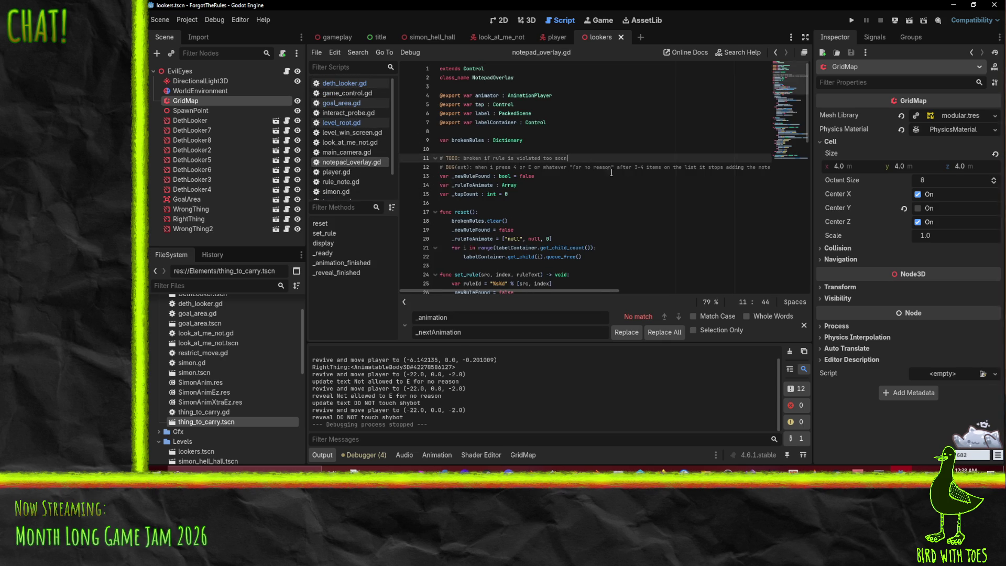
click(564, 167)
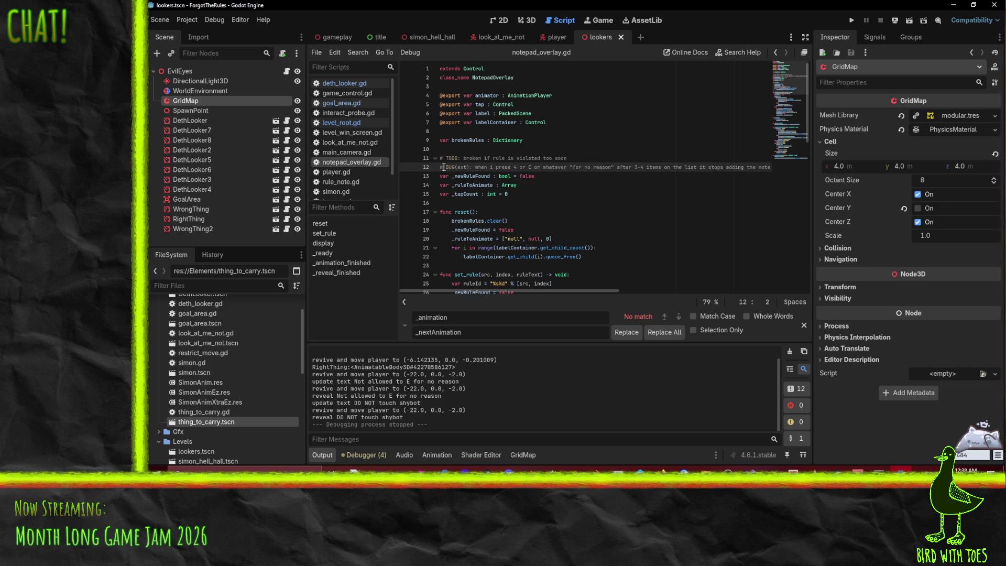
key(ctrl+Left)
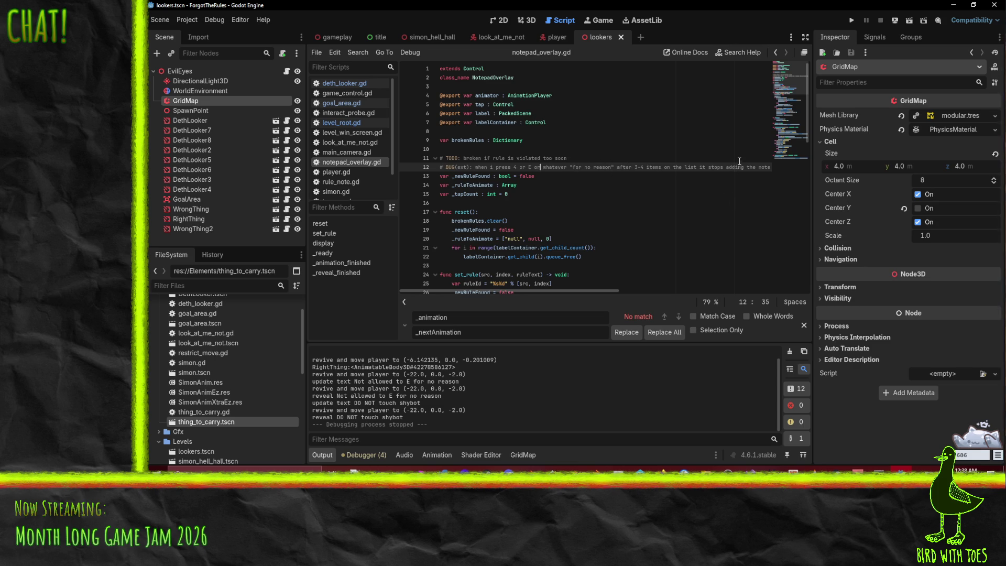
scroll(666, 207, down, 6)
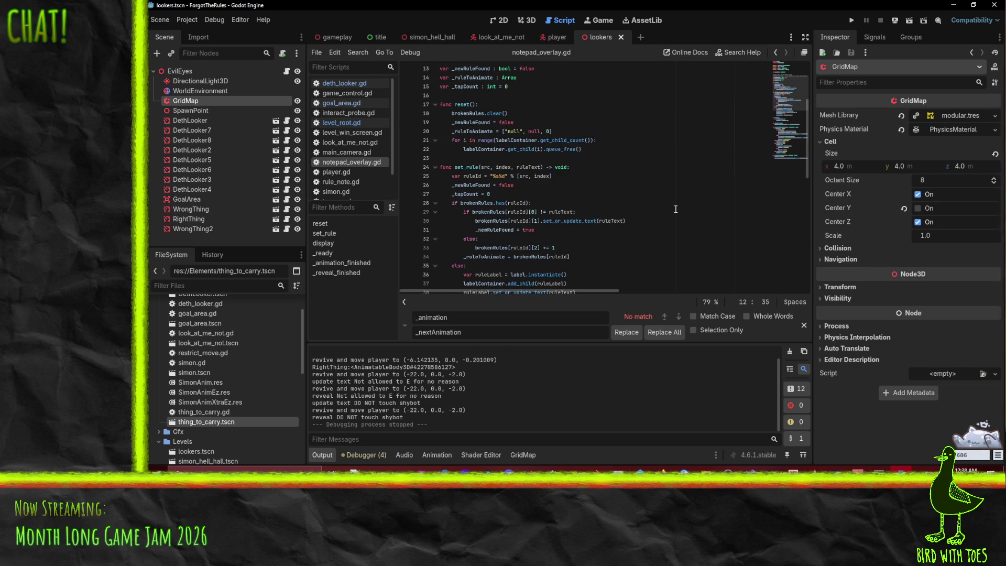
scroll(673, 208, up, 6)
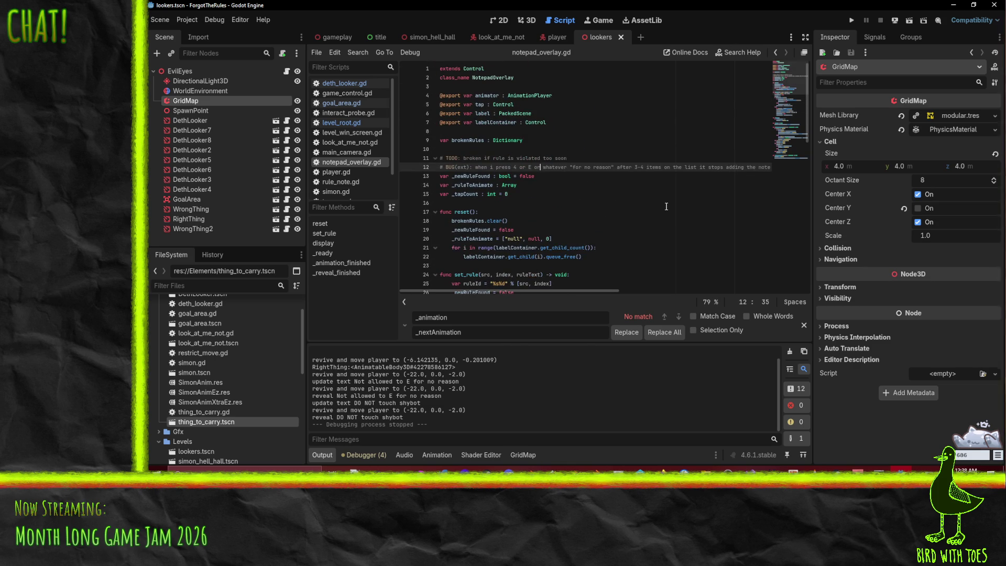
scroll(606, 197, down, 5)
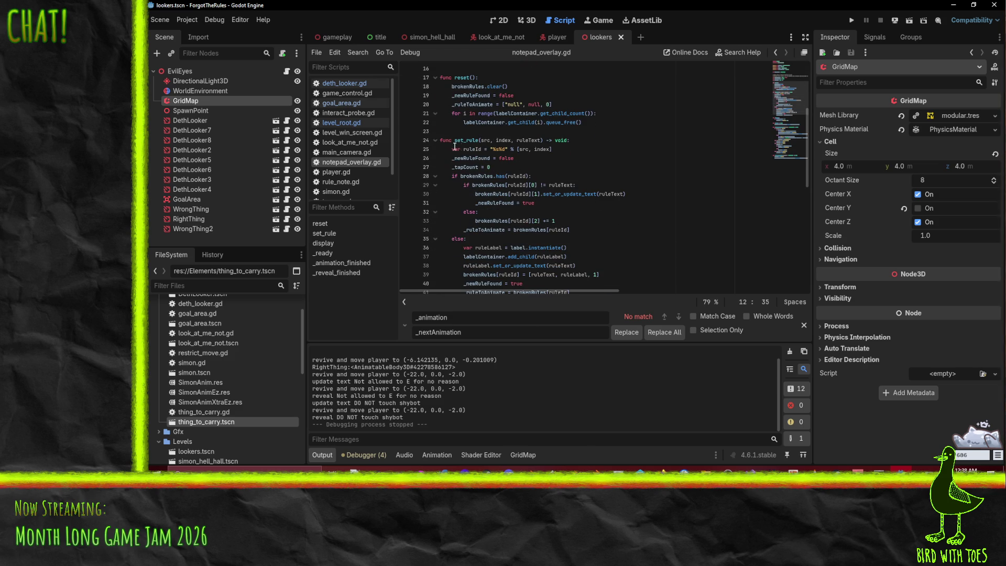
double_click(485, 140)
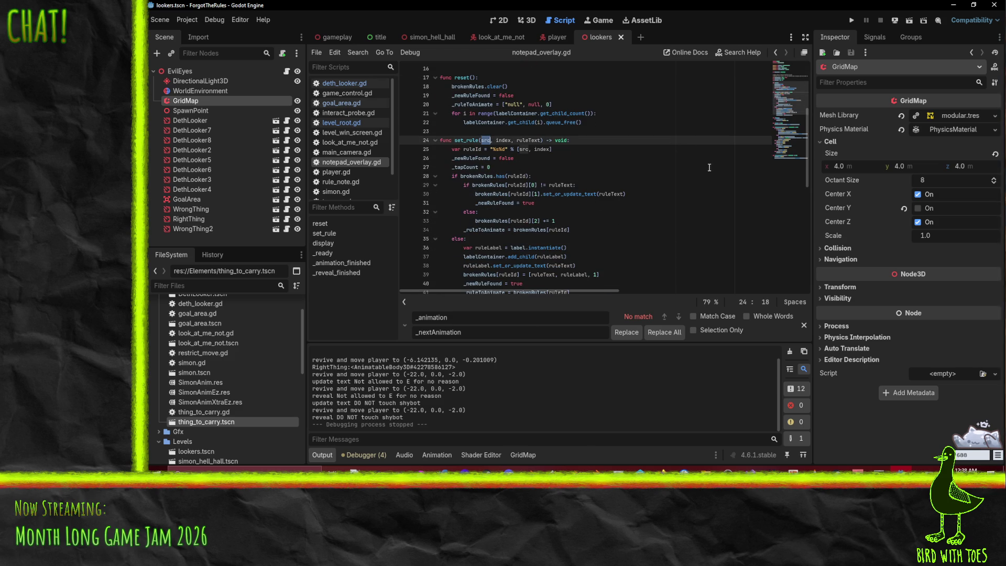
key(BackSpace)
key(Delete)
key(Delete)
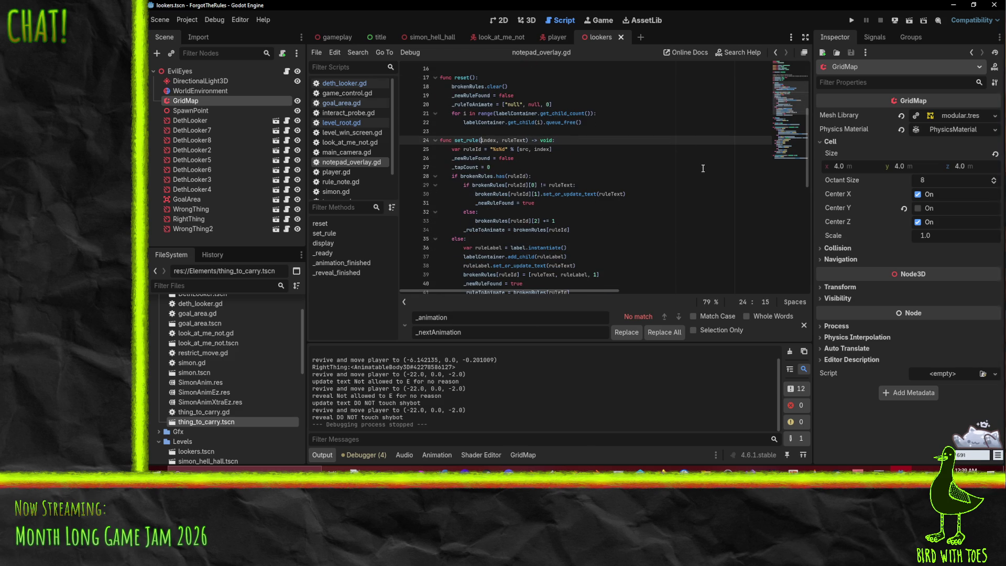
- Replace src with key in the ruleId format arguments
scroll(703, 168, up, 1)
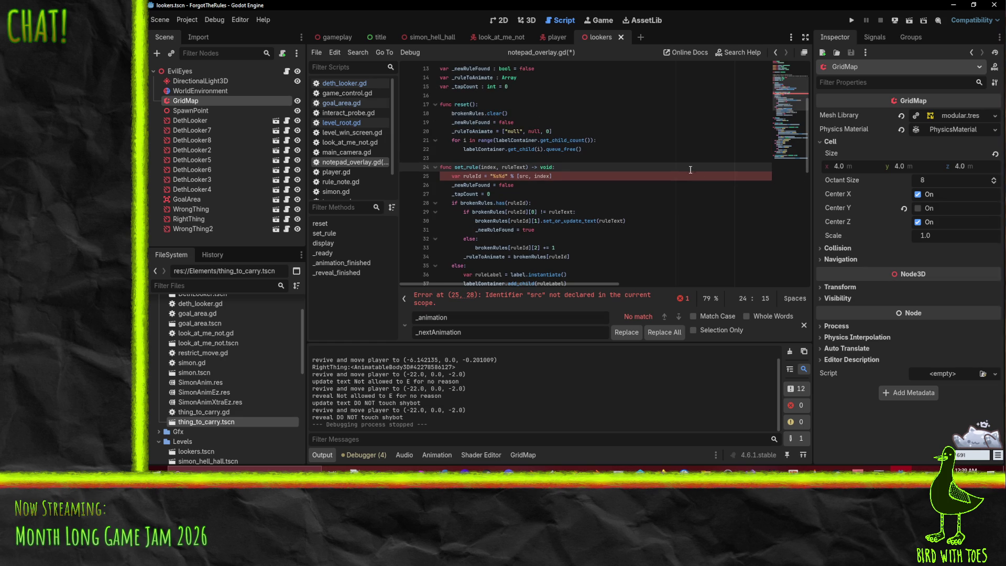
click(501, 176)
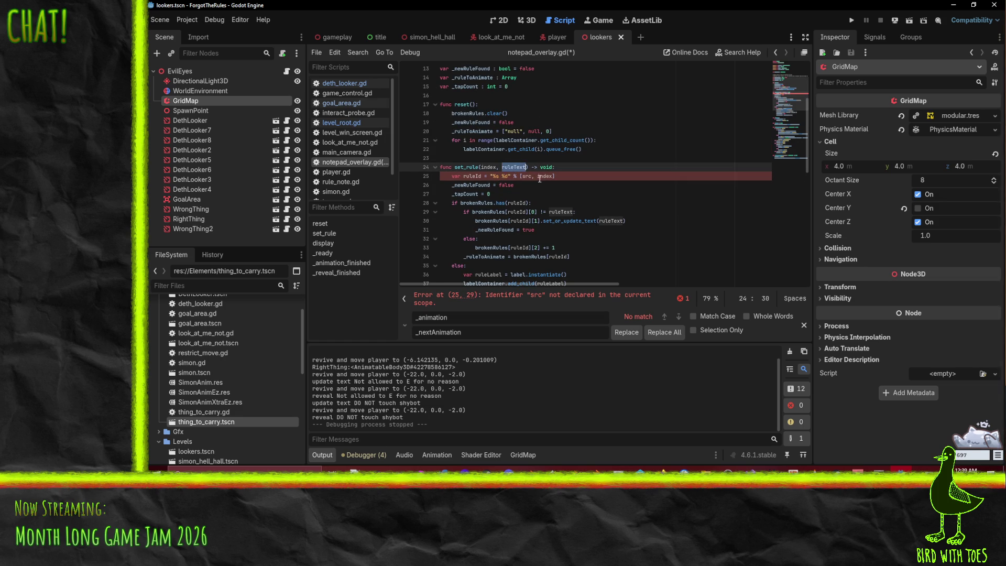
double_click(545, 176)
double_click(526, 176)
key(shift+ctrl+Right)
text(index)
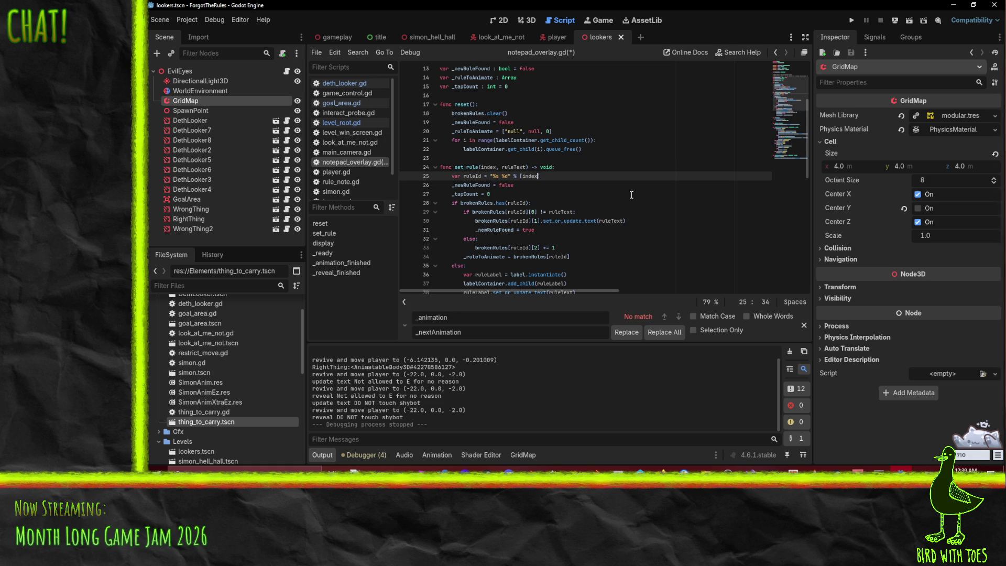
key(ctrl+z)
key(ctrl+z)
key(ctrl+z)
click(567, 192)
key(ctrl+z)
text(key)
- Name set_rule's first parameter key and save notepad_overlay.gd
double_click(485, 167)
text(key)
click(629, 157)
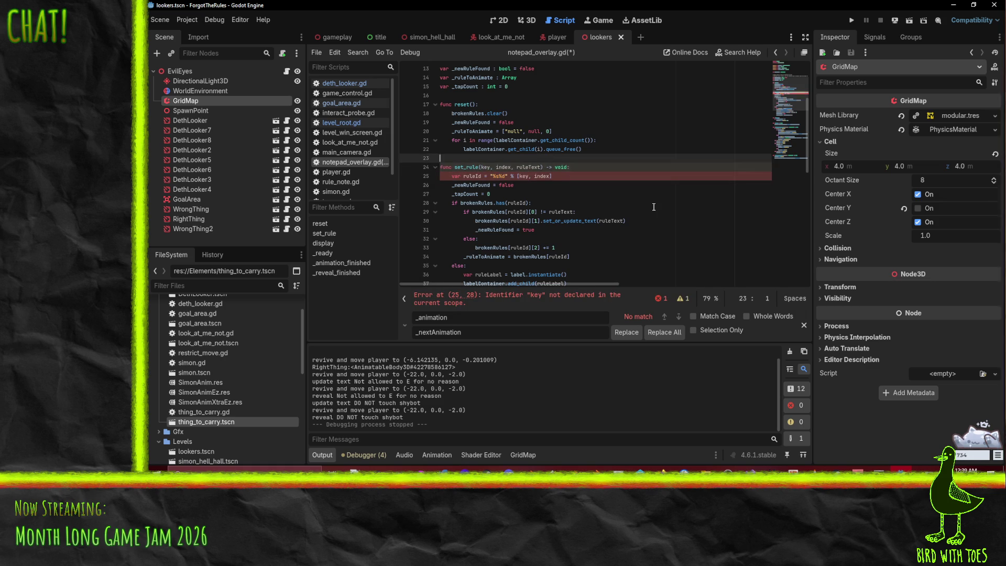
click(616, 197)
key(ctrl+s)
- Search all project files for set_rule
scroll(609, 189, up, 4)
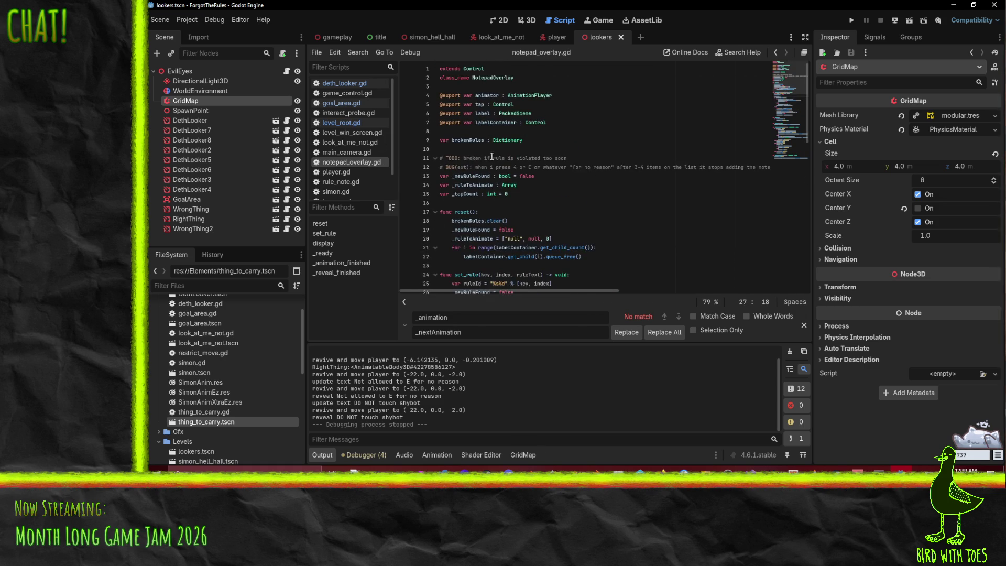
scroll(609, 188, down, 2)
double_click(465, 223)
scroll(638, 223, down, 3)
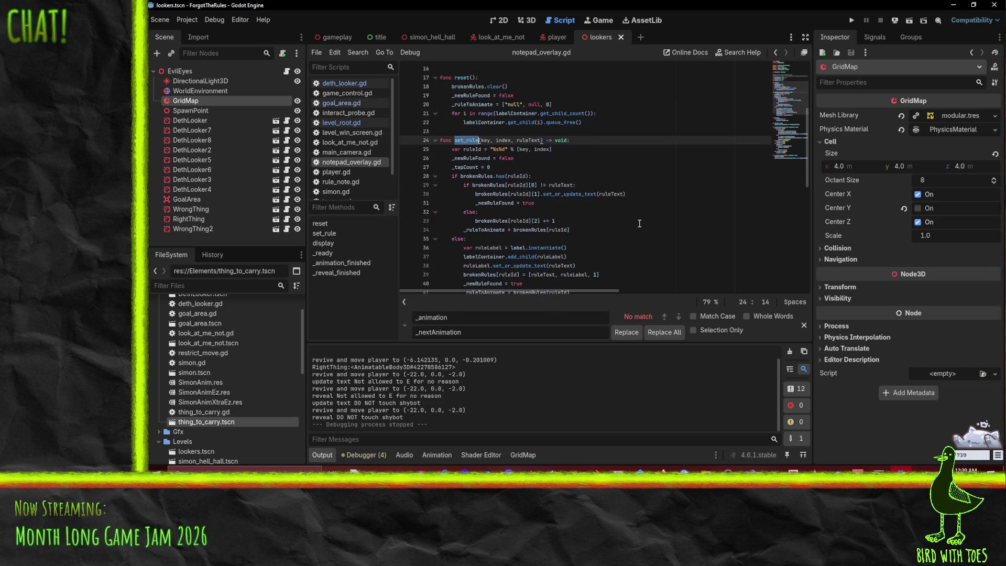
key(ctrl+shift+f)
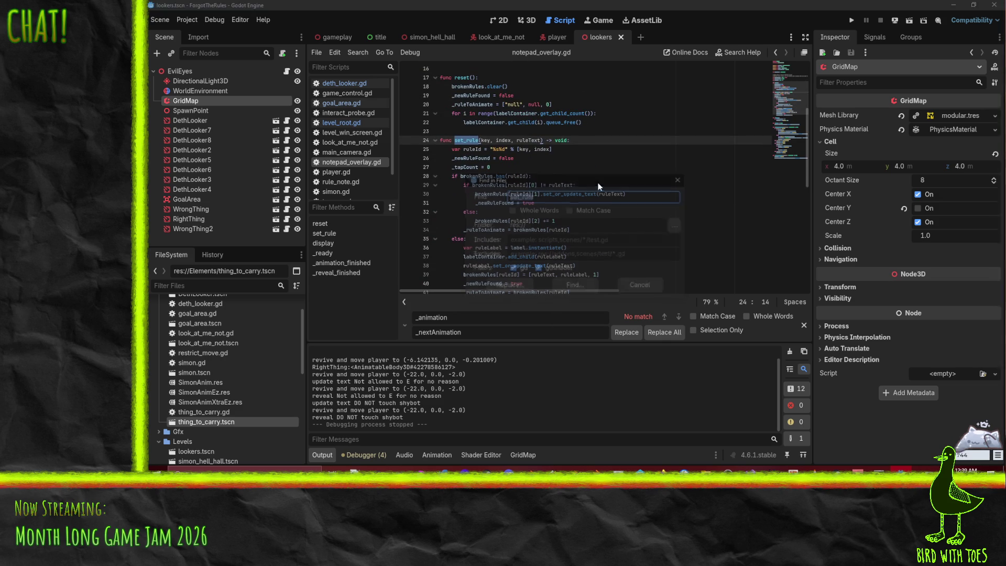
- Run the set_rule search and open its call inside broke_rule in game_control.gd
click(571, 286)
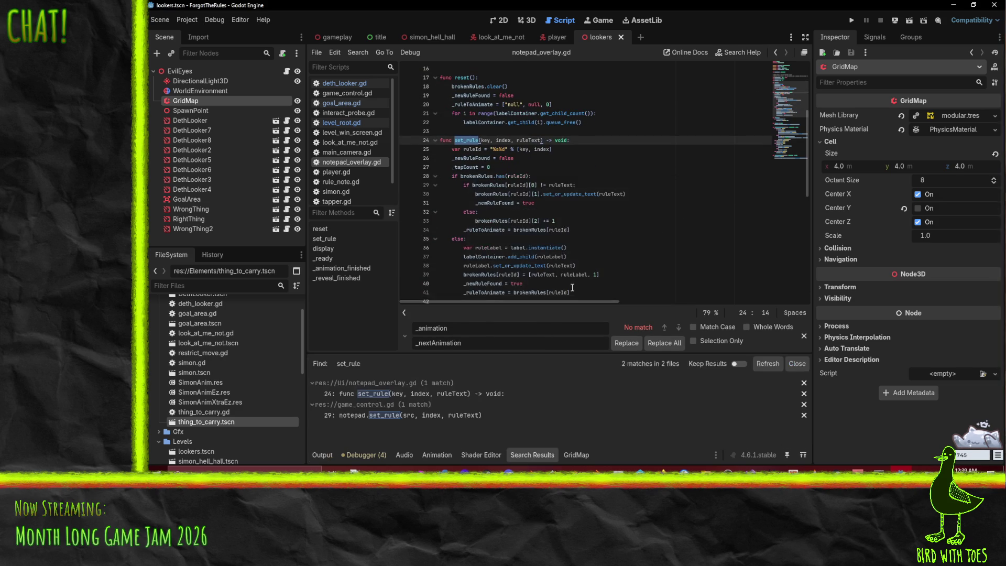
click(396, 415)
scroll(469, 157, up, 3)
click(469, 133)
double_click(468, 133)
key(ctrl+shift+f)
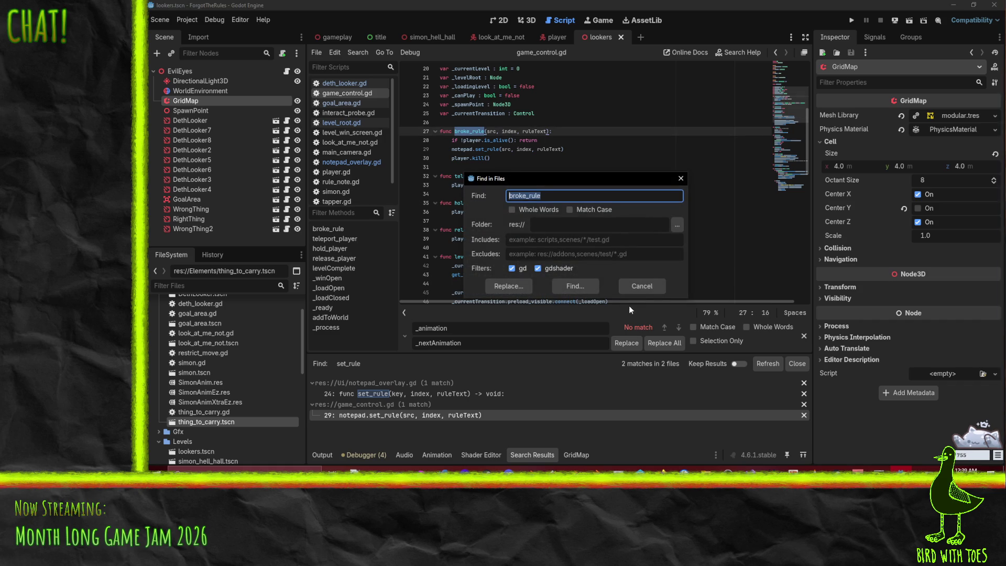
click(638, 287)
- Rename broke_rule's src parameter to key, including in its set_rule call
double_click(491, 131)
text(key)
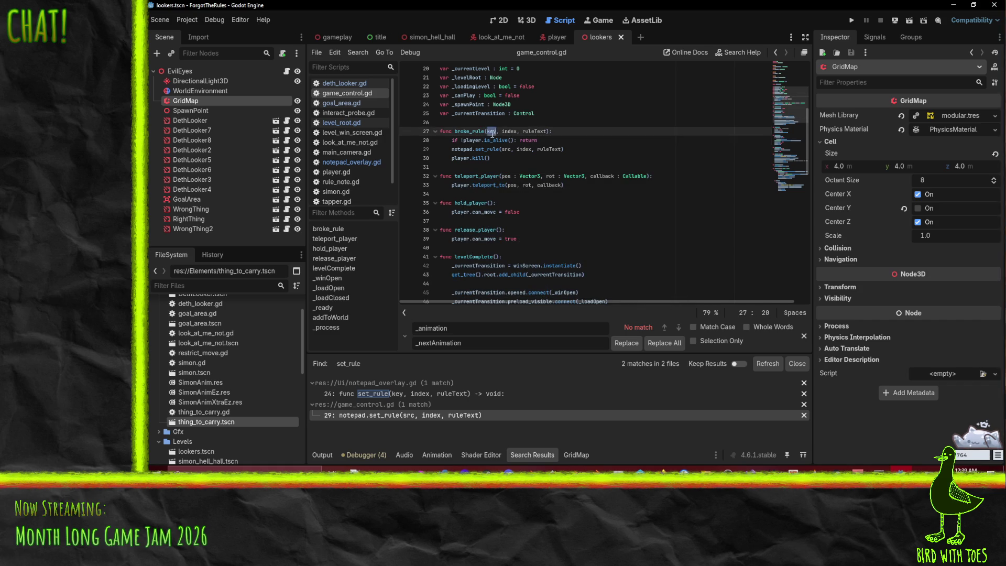
double_click(506, 149)
text(key)
- Search files for broke_rule and drop index from broke_rule and its set_rule call
double_click(469, 131)
key(ctrl+shift+f)
click(575, 285)
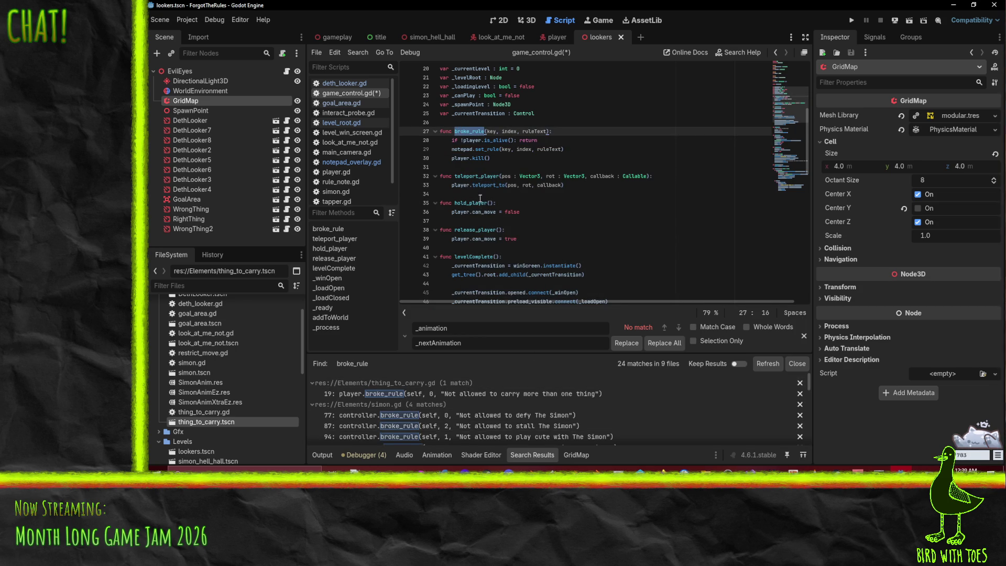
double_click(503, 132)
key(BackSpace)
key(BackSpace)
key(Delete)
double_click(523, 149)
key(BackSpace)
key(BackSpace)
key(BackSpace)
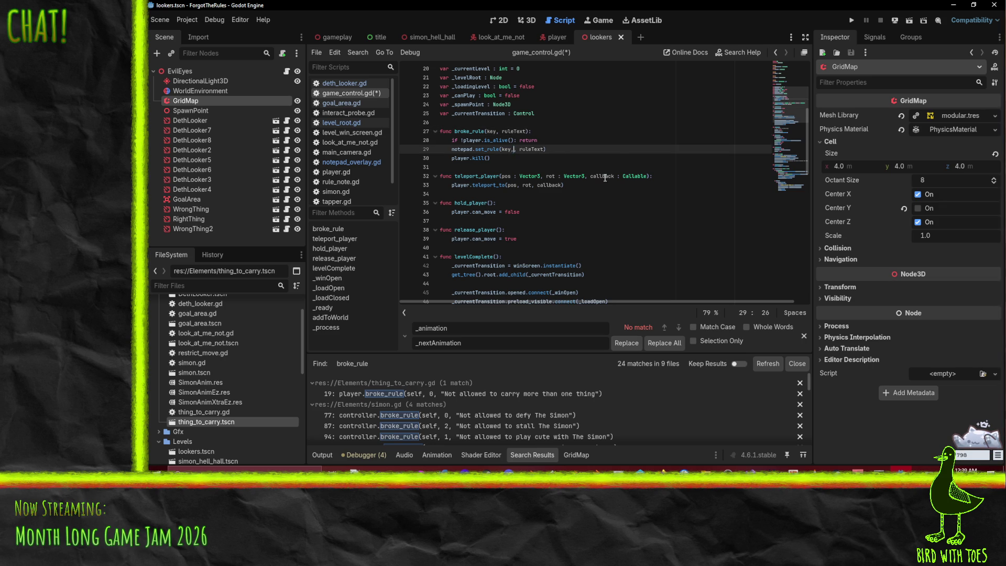
click(618, 140)
- In notepad_overlay.gd, replace the undeclared ruleId references in set_rule with key
click(350, 162)
double_click(519, 184)
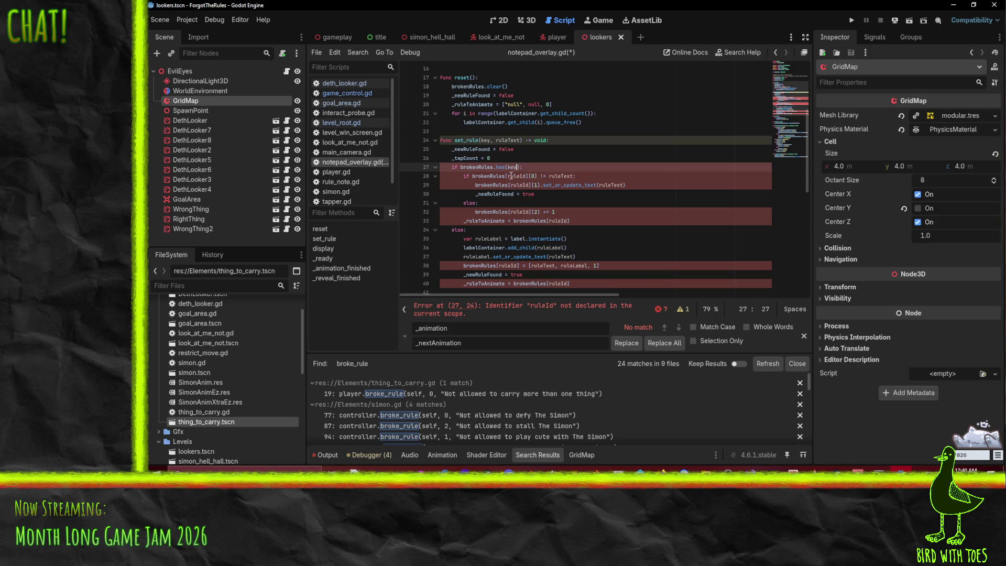
text(key)
double_click(518, 212)
text(key)
double_click(504, 266)
text(key)
- Change the remaining ruleId references on lines 40 and 33 to key and save
scroll(523, 236, down, 3)
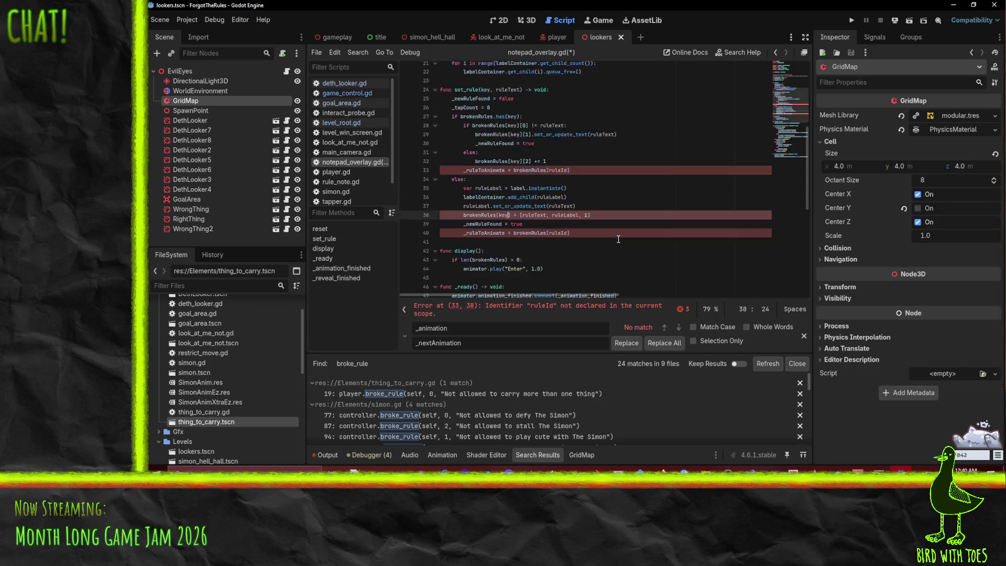
double_click(559, 203)
text(key)
double_click(559, 139)
text(key)
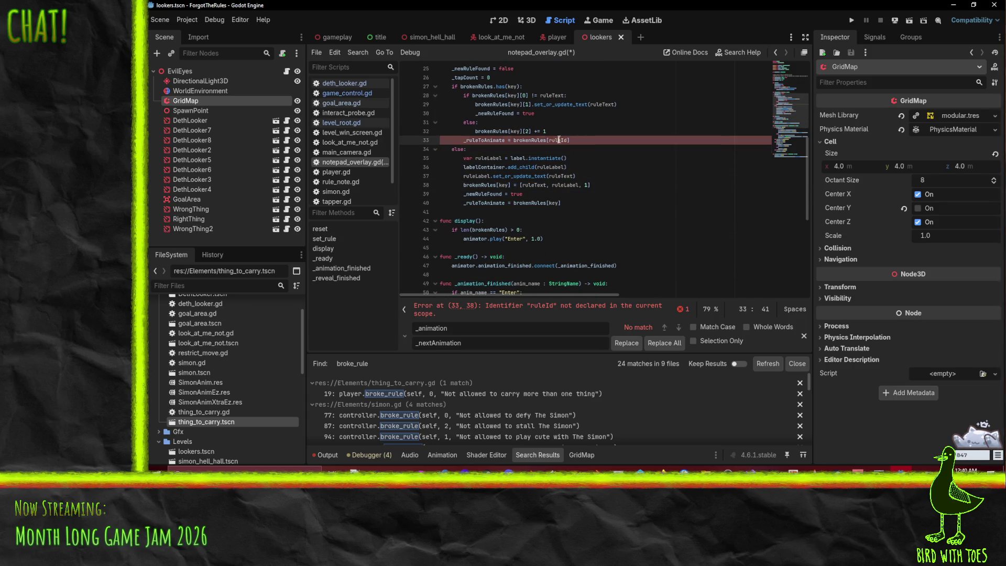
click(633, 113)
scroll(633, 155, up, 3)
key(Up)
key(Up)
key(Up)
key(ctrl+s)
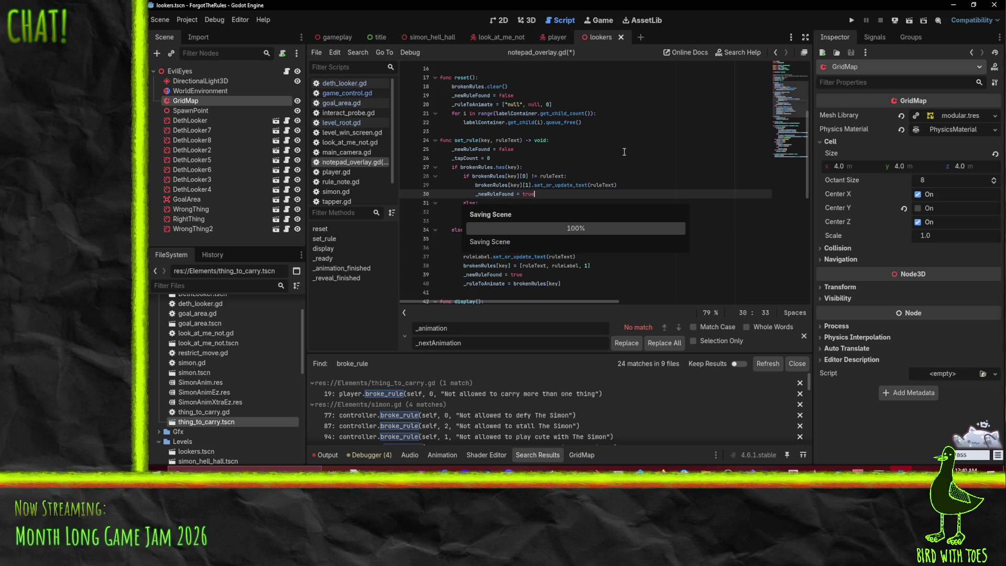
scroll(622, 158, up, 2)
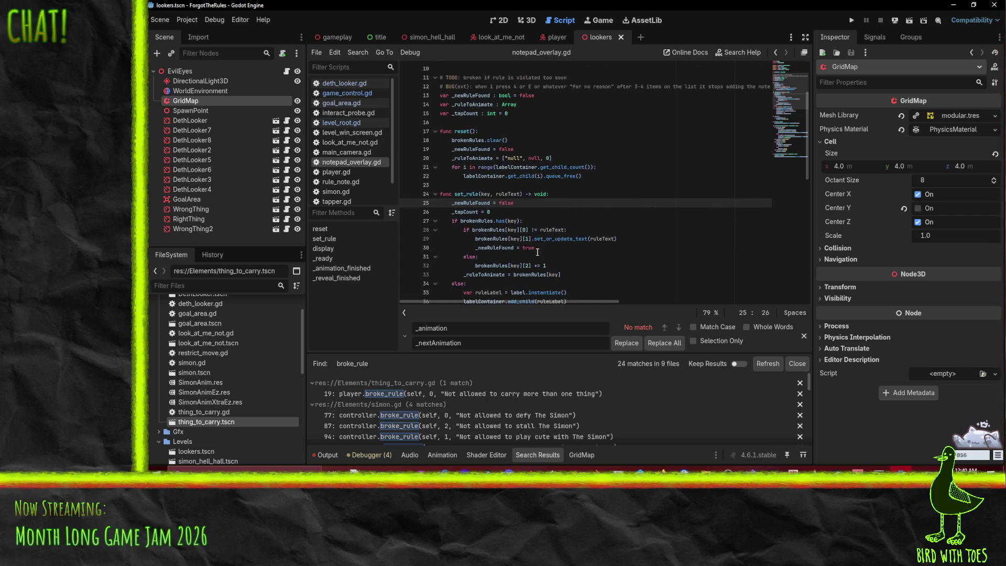
- Open the broke_rule call in thing_to_carry.gd and select its self argument
click(474, 394)
click(523, 229)
key(Left)
key(shift+Right)
key(shift+Right)
key(shift+Right)
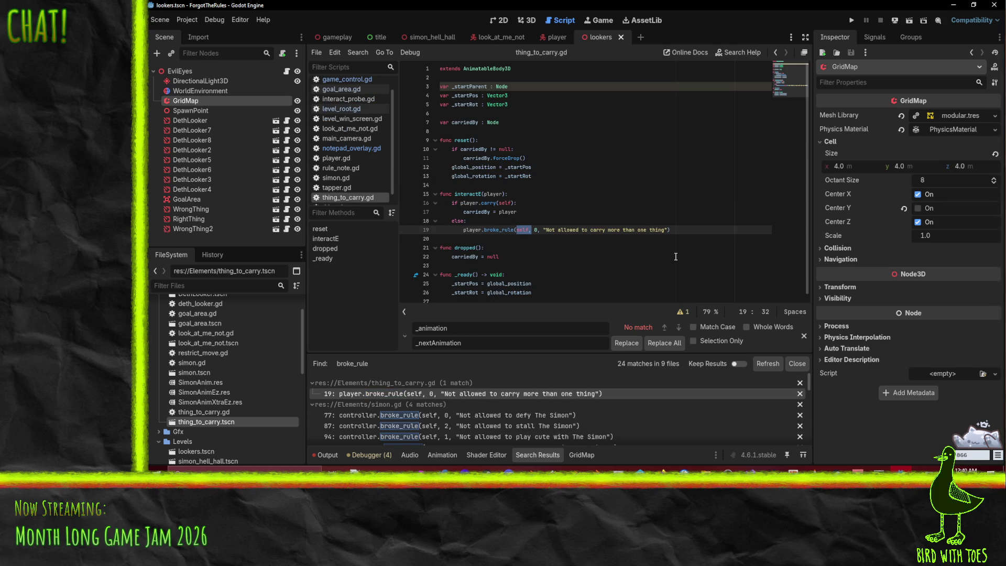
- Replace broke_rule's self, 0 arguments with the key "player carry" and save
key(shift+Right)
key(shift+Right)
text(")
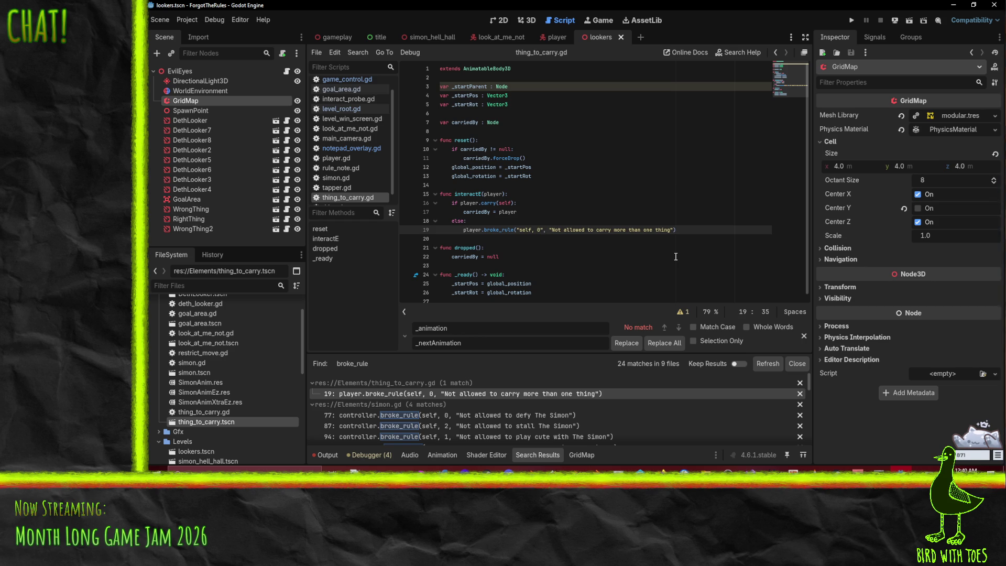
key(BackSpace)
key(BackSpace)
key(BackSpace)
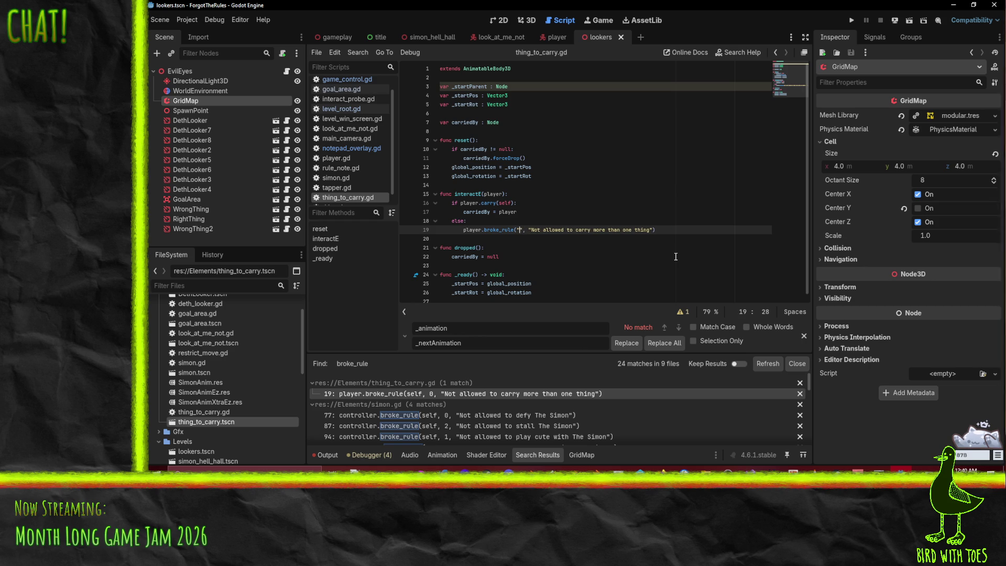
text(player)
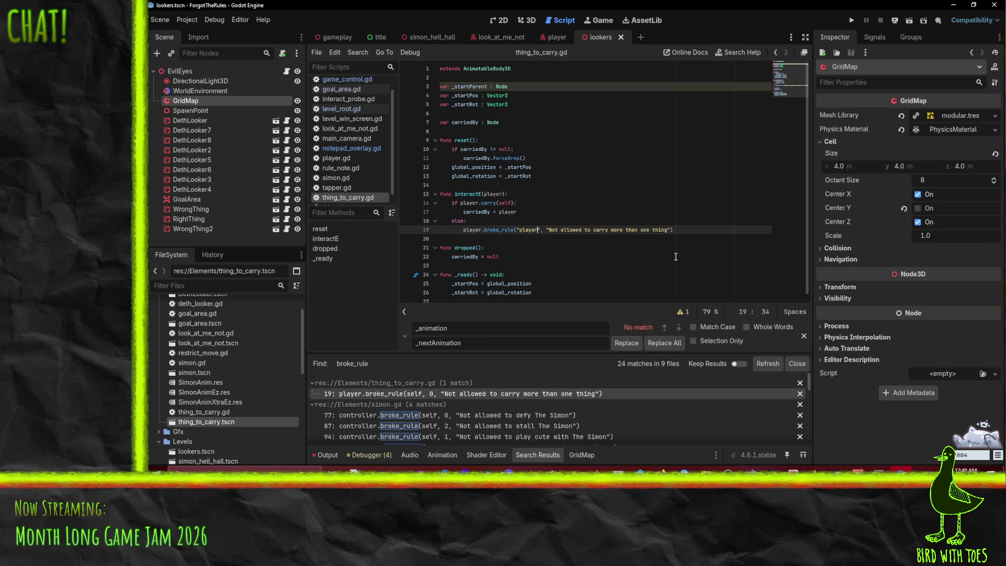
text( carry)
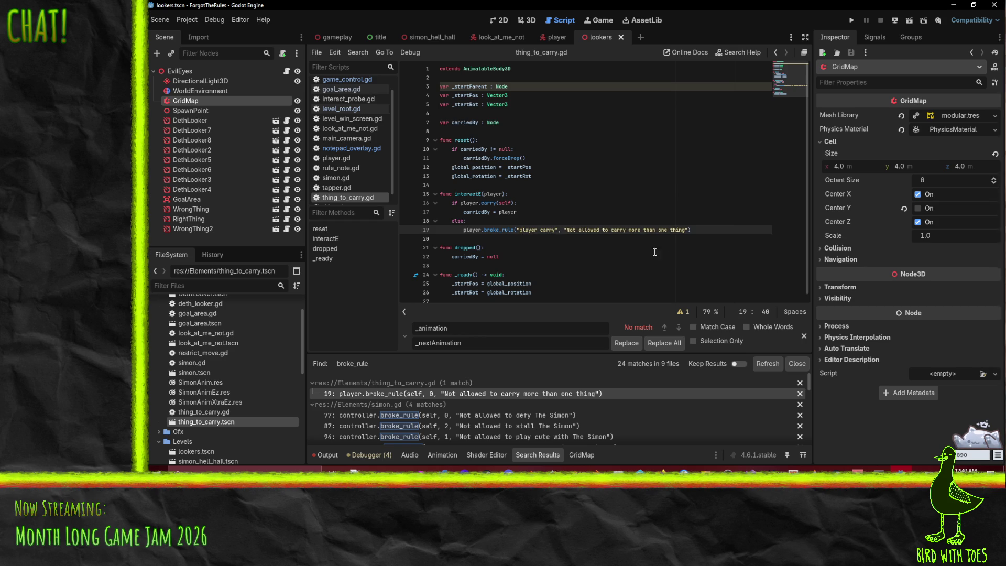
scroll(670, 255, down, 1)
key(ctrl+s)
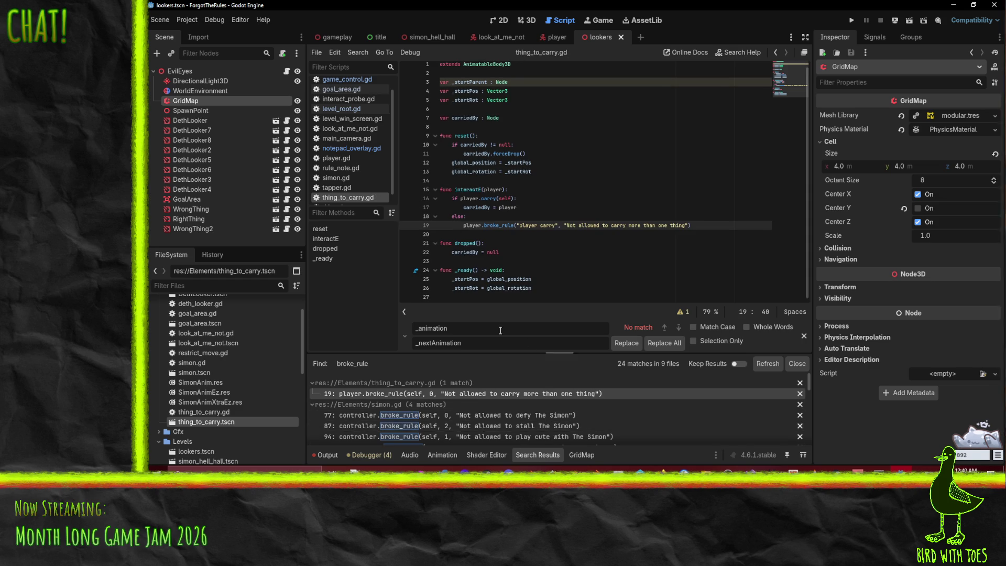
- Change the key to "overcarry" and go to the line-77 broke_rule call in simon.gd
click(538, 226)
key(BackSpace)
key(BackSpace)
key(BackSpace)
text(over)
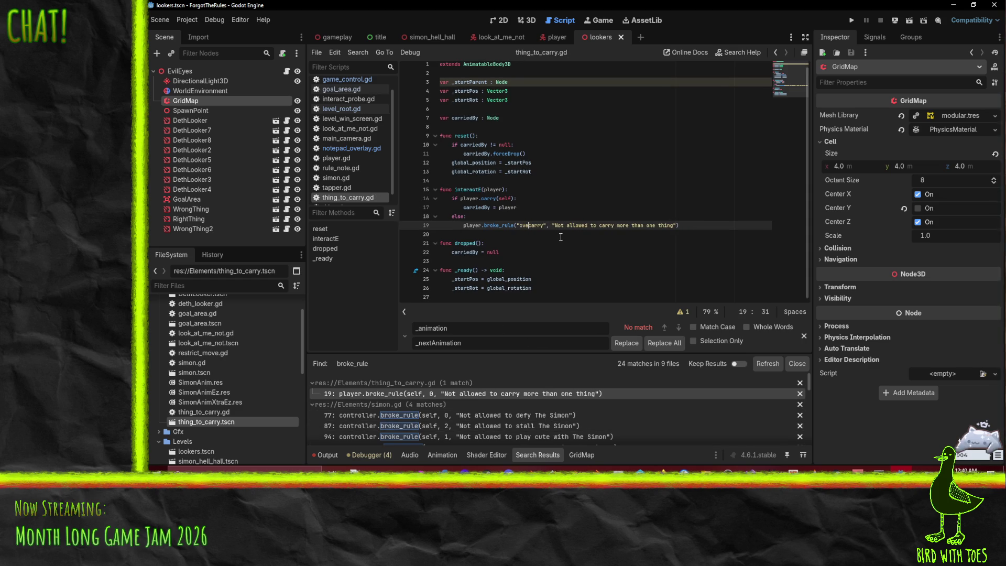
click(489, 416)
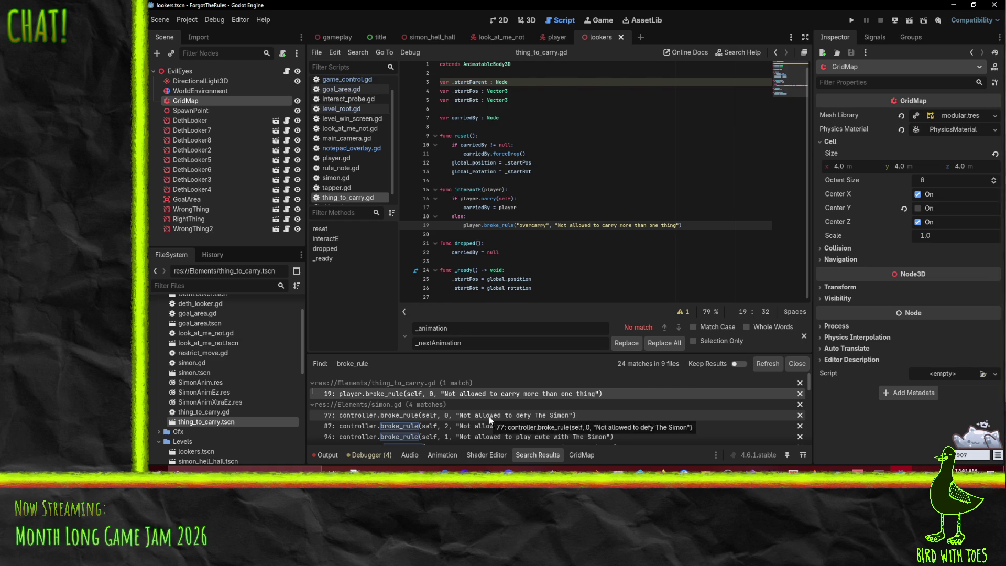
scroll(586, 252, up, 5)
key(Down)
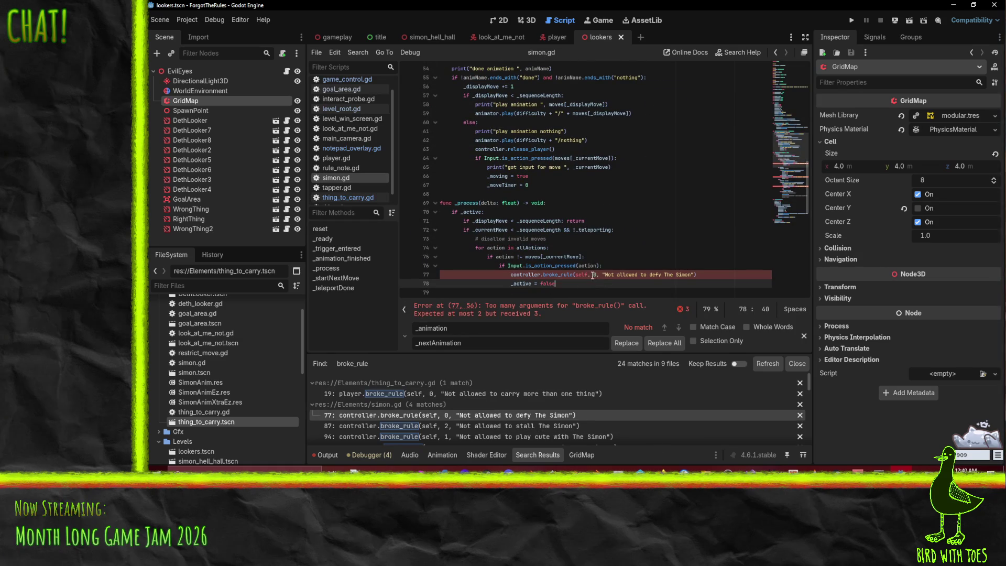
- Give the line-77 broke_rule call the key "simon wrong" and save simon.gd
click(575, 274)
key(shift+Right)
key(shift+Right)
key(shift+Right)
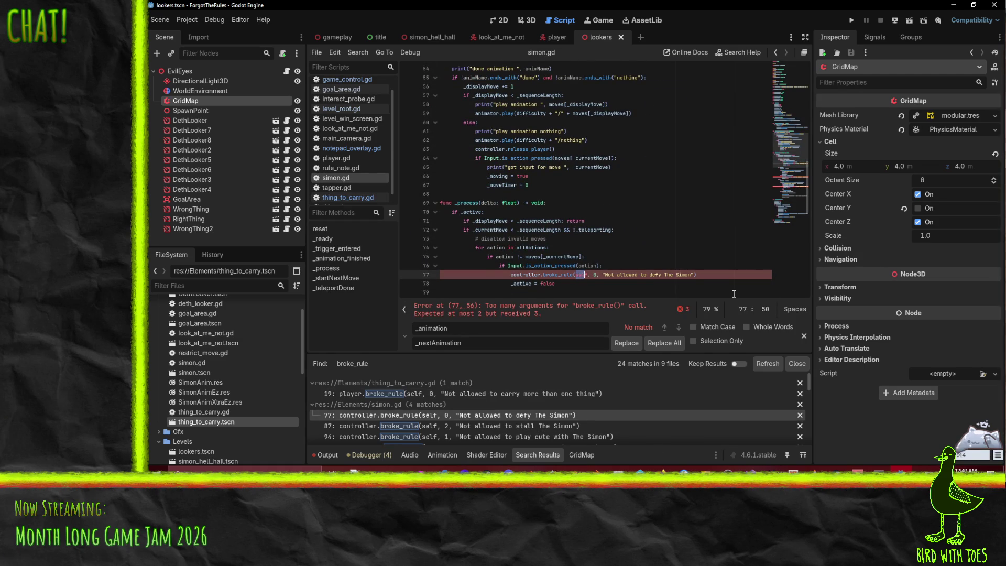
text(")
key(shift+Left)
key(shift+Left)
key(shift+Left)
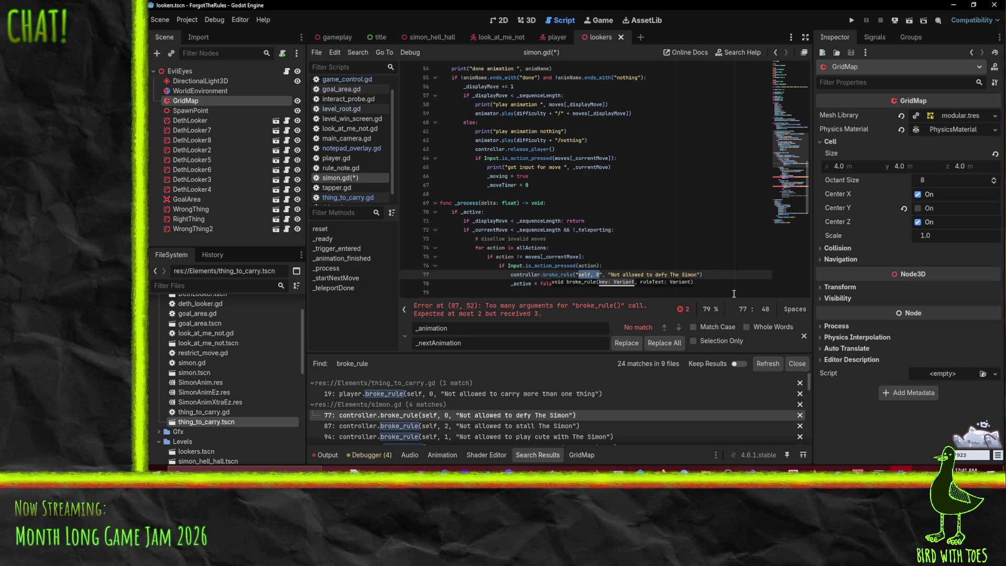
text(simon wrong)
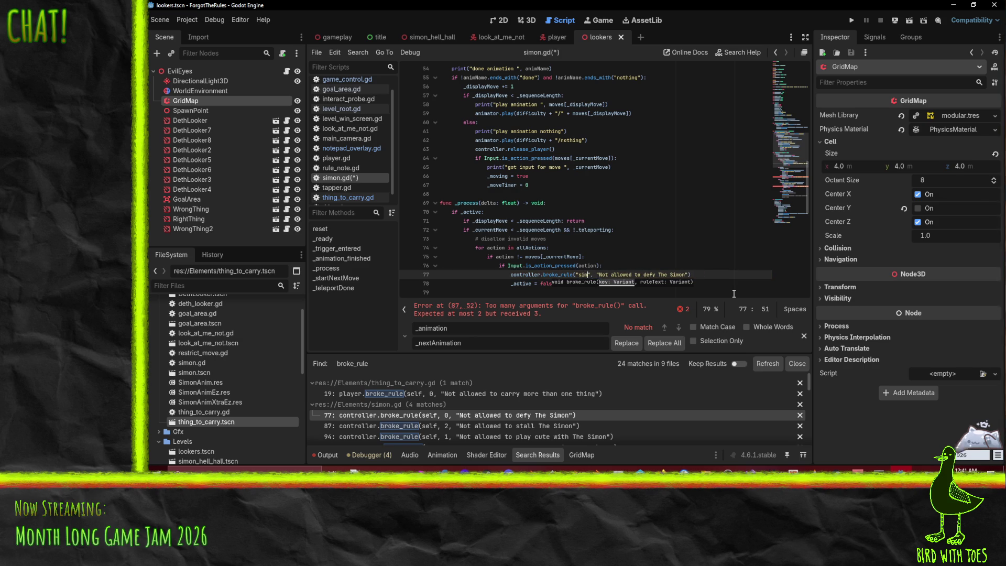
key(ctrl+s)
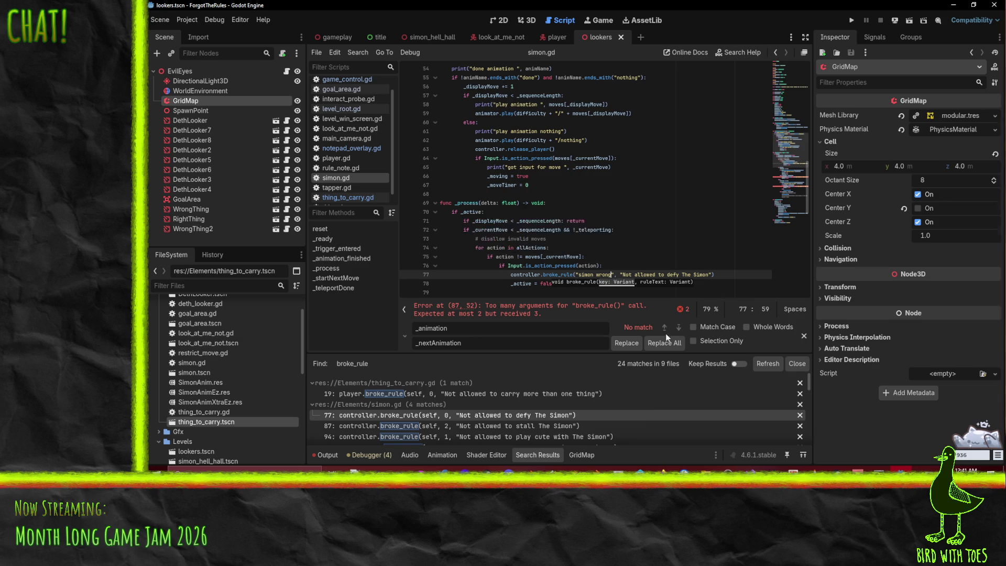
- Replace self, 2 in the line-87 call with the key "simon stall"
click(501, 427)
scroll(571, 268, down, 3)
click(564, 211)
key(shift+Right)
key(shift+Right)
key(shift+Right)
text("se)
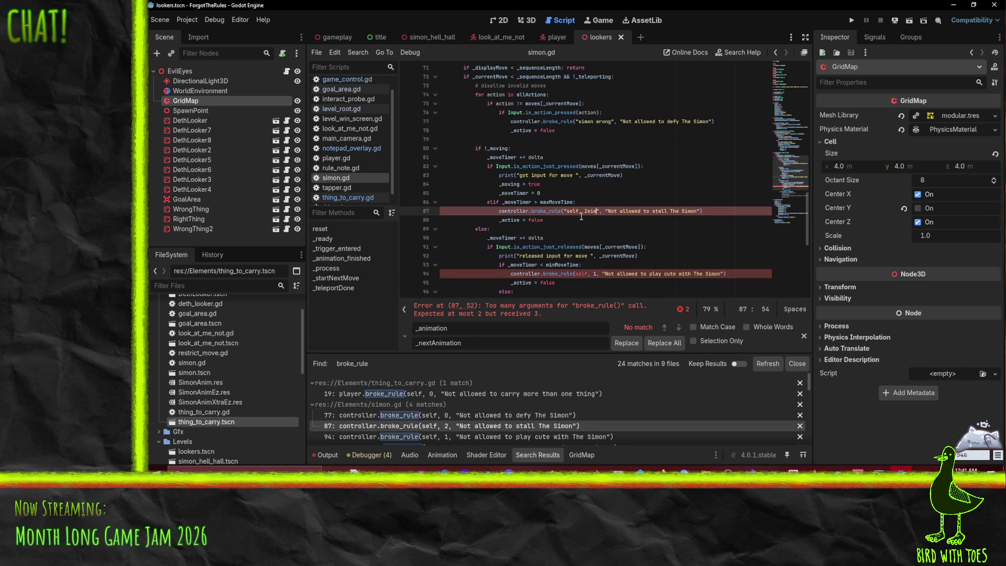
key(BackSpace)
text(imon_sta)
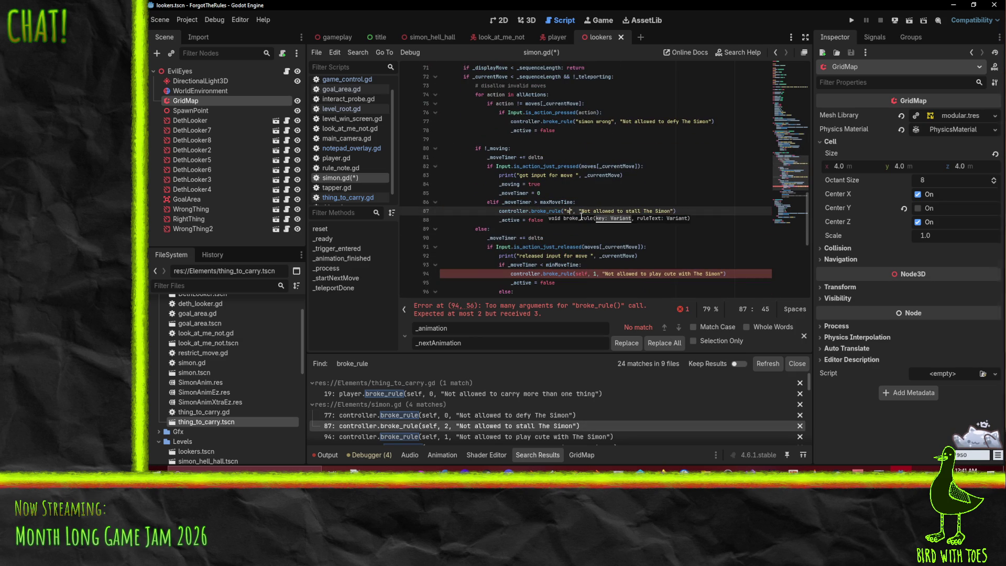
text(ll)
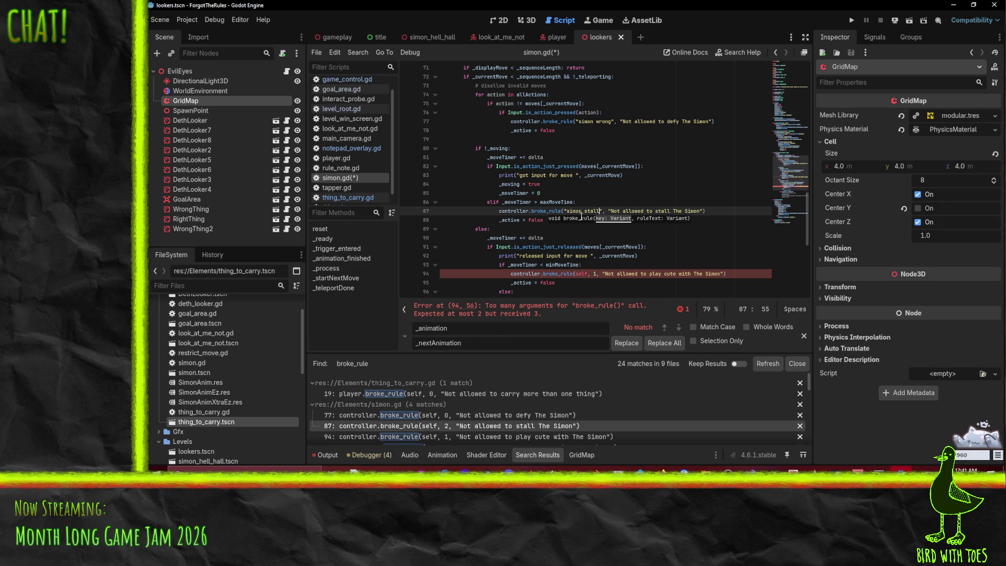
- Replace self, 1 in the line-94 call with the key "simon short" and save
drag(576, 274, 598, 274)
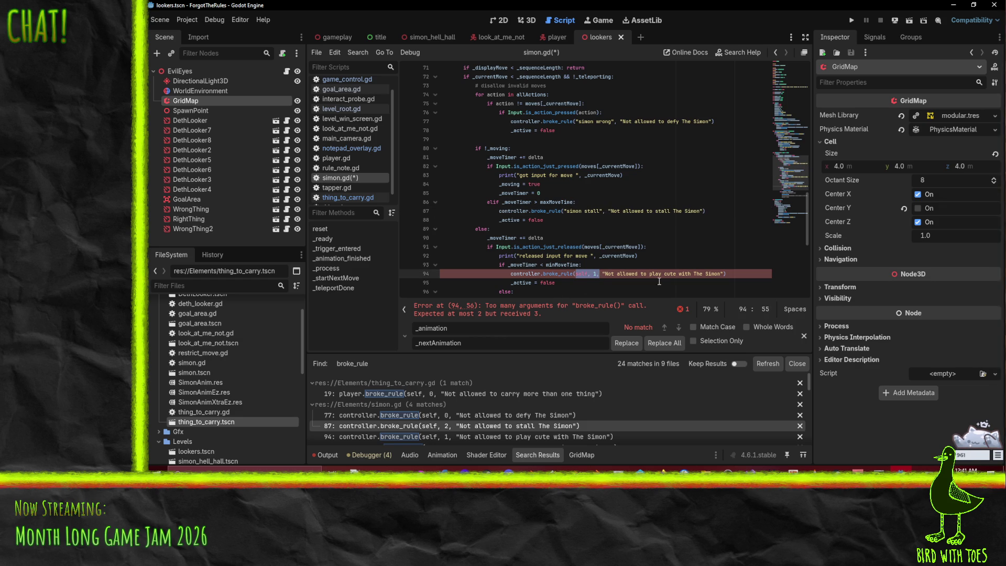
text(")
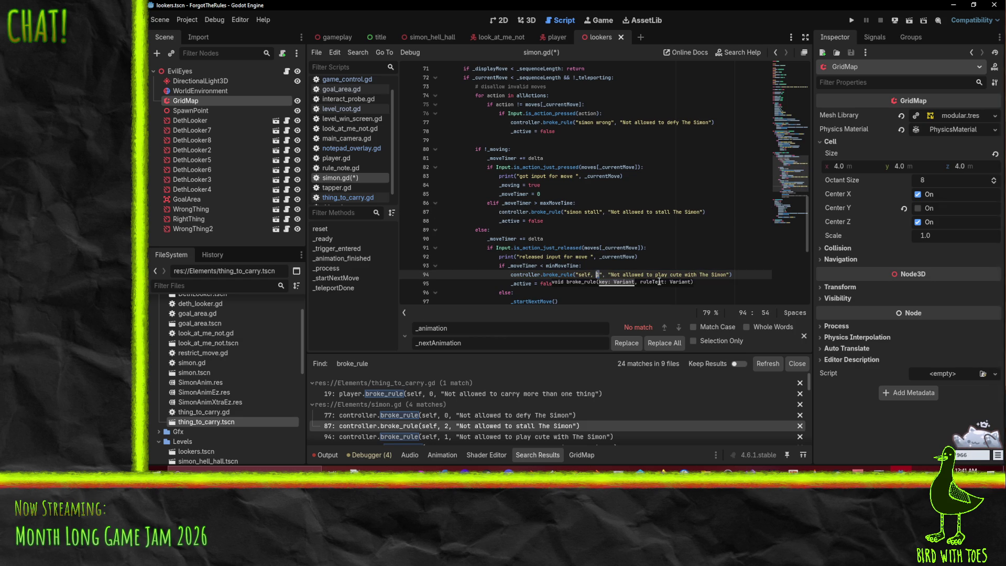
text(simon c)
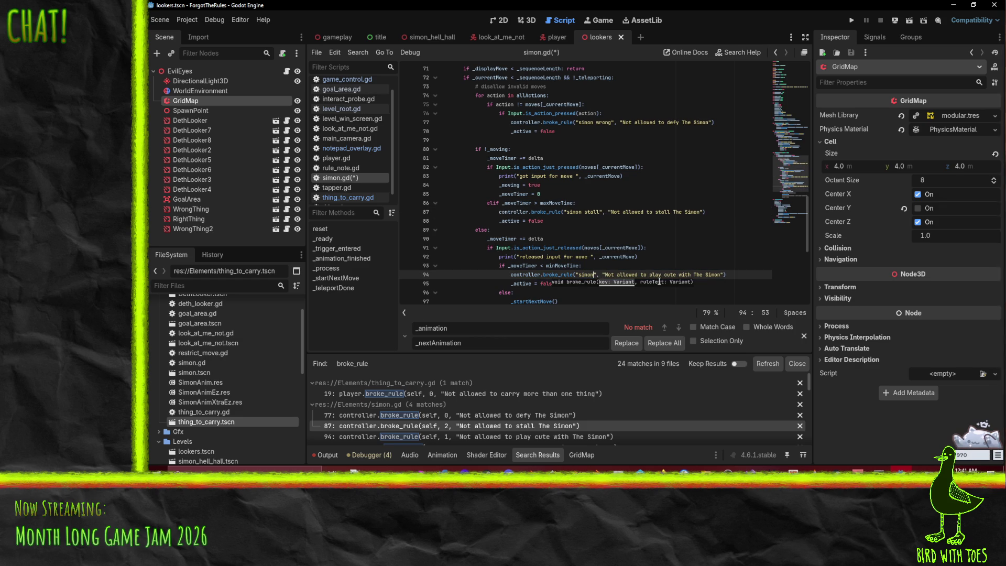
key(BackSpace)
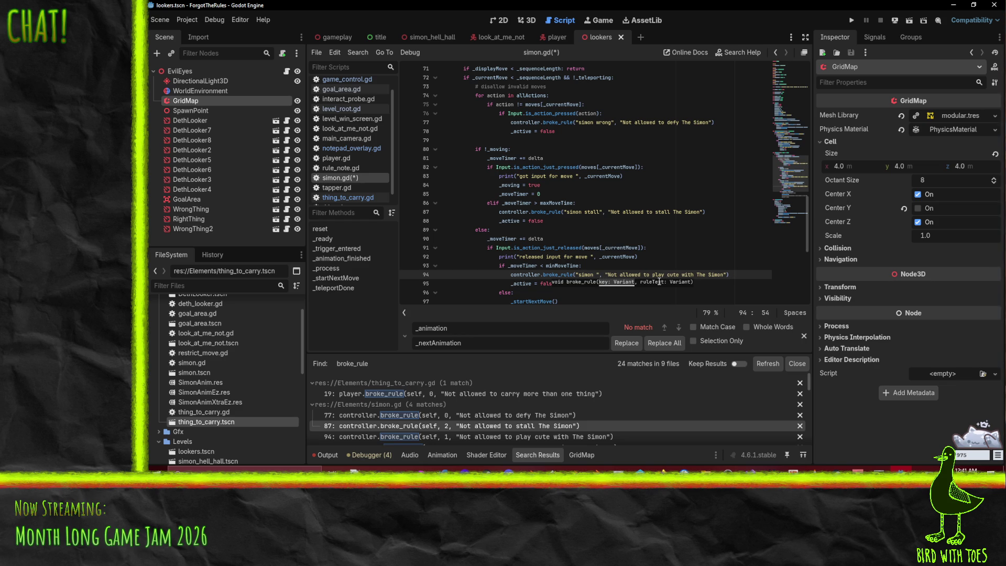
text(short)
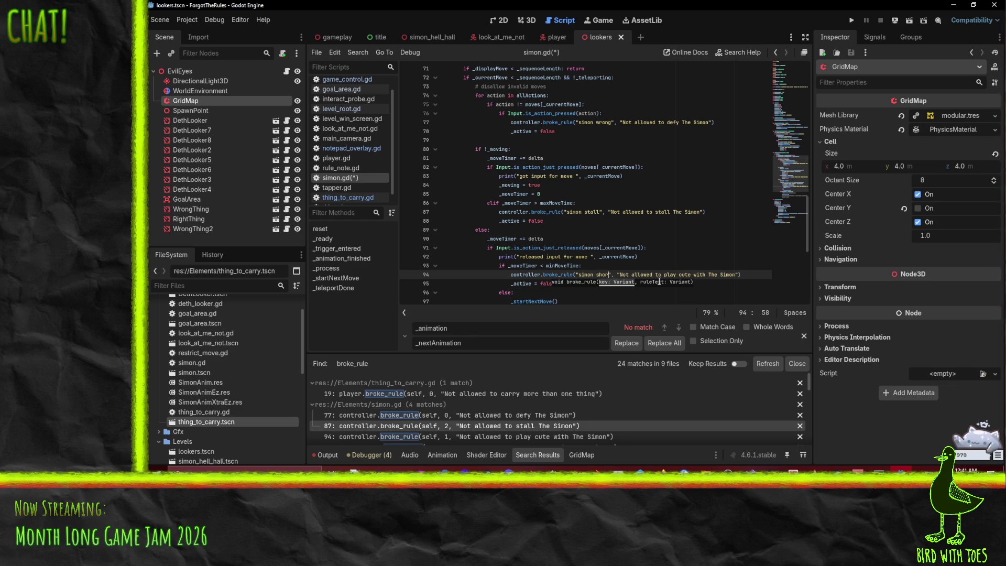
key(ctrl+s)
- Reword the line-94 key to "simon anticheese"
scroll(493, 301, down, 1)
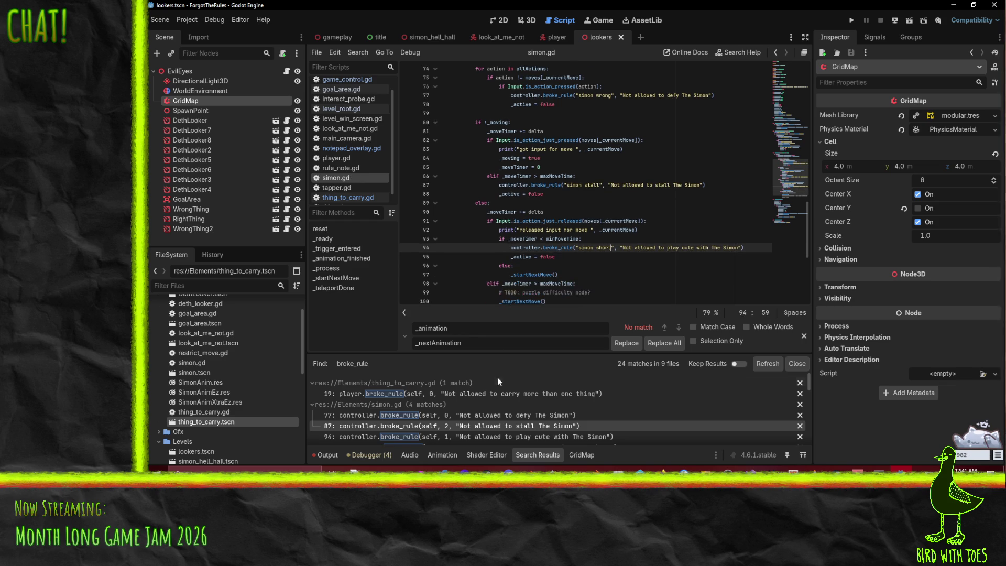
scroll(503, 394, down, 2)
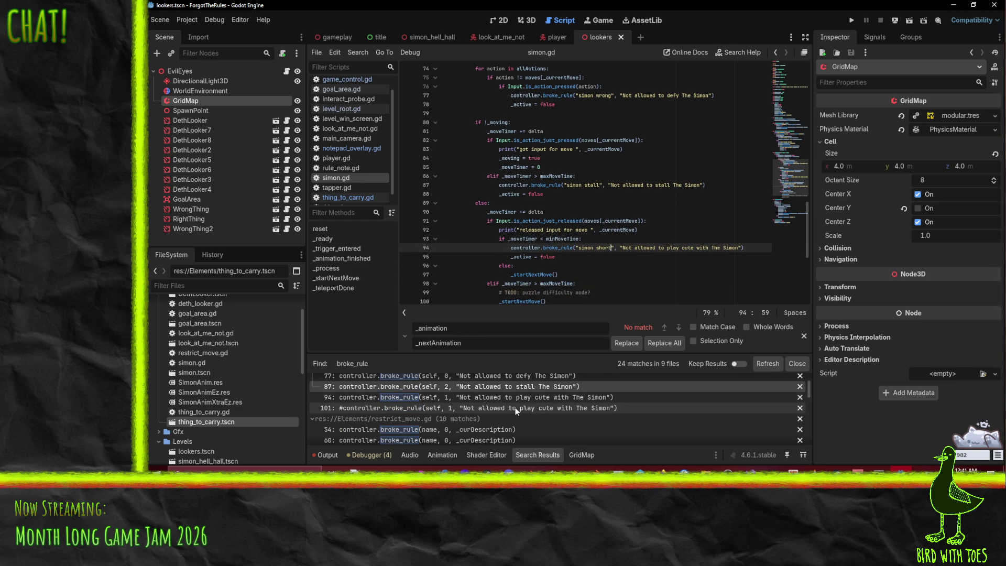
click(516, 408)
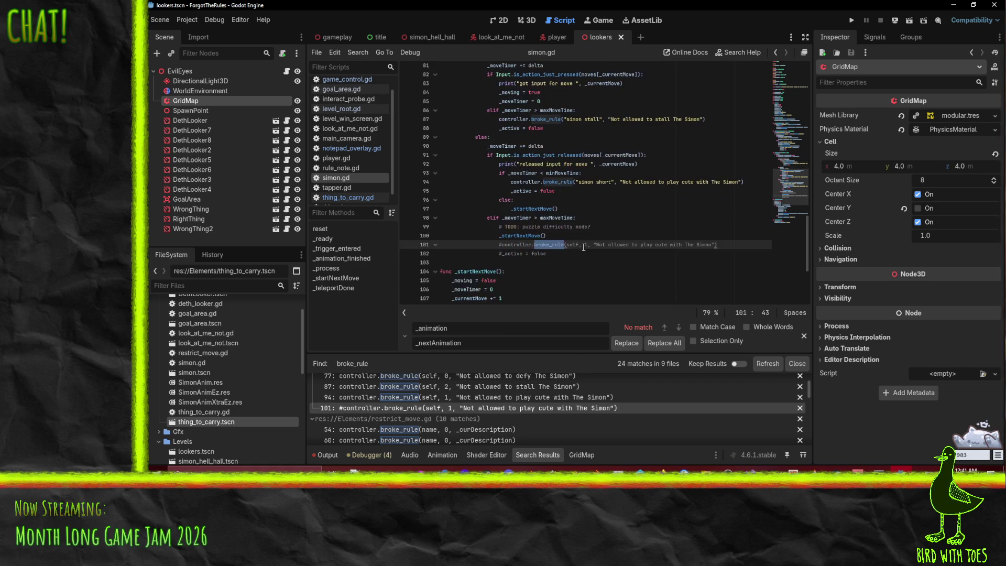
click(568, 246)
drag(566, 246, 585, 247)
key(shift+Right)
double_click(604, 182)
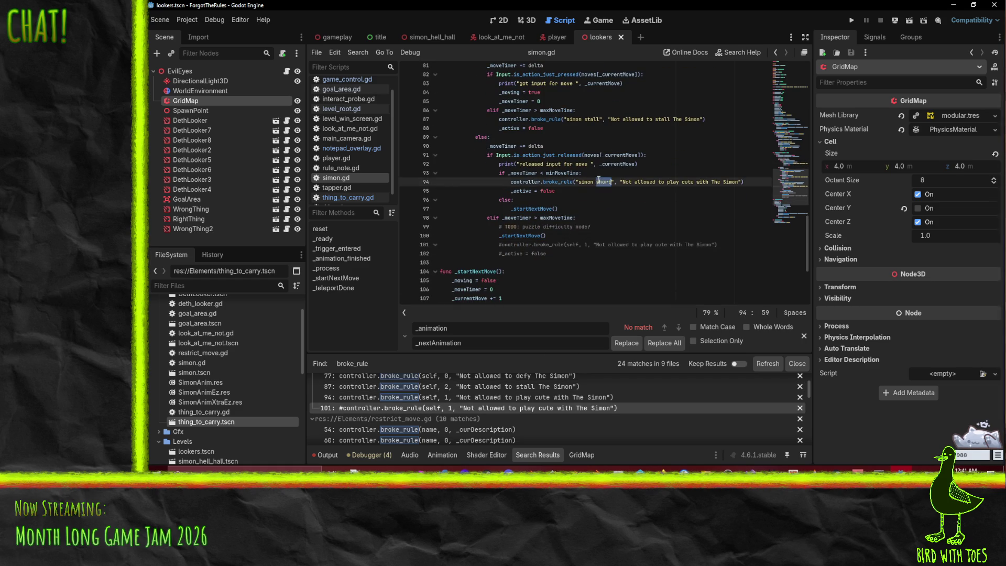
text(time)
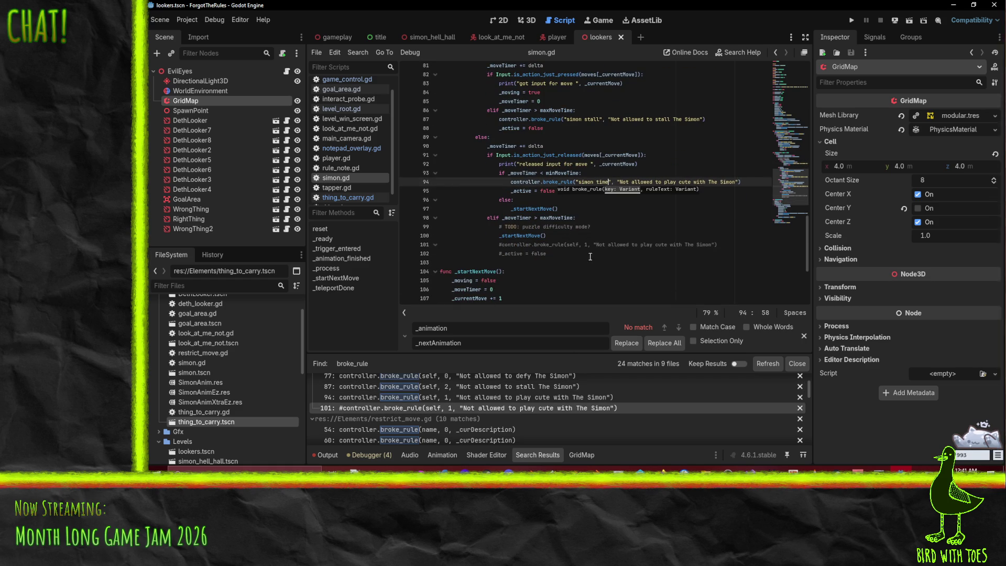
drag(566, 244, 577, 244)
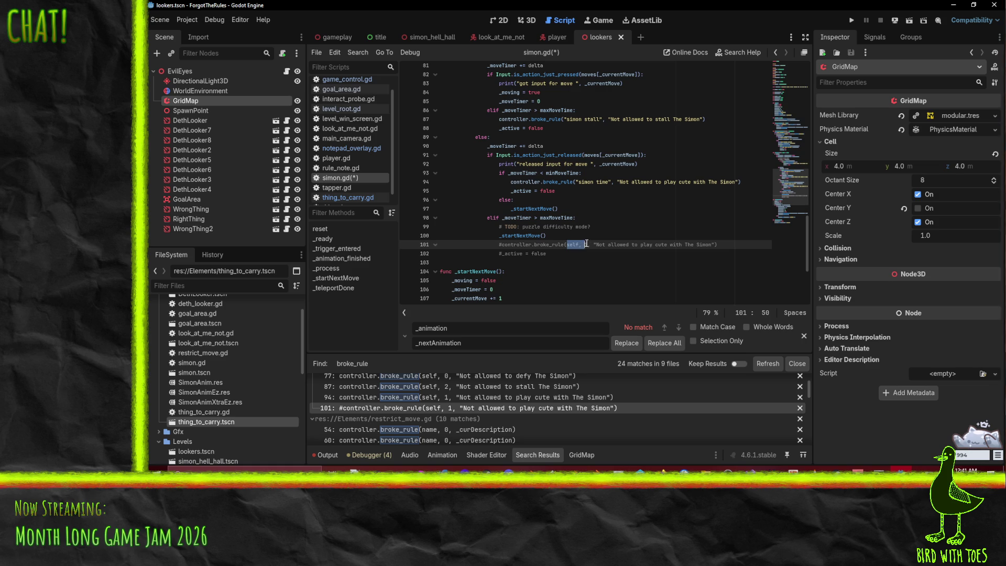
double_click(605, 181)
text(ant cheese)
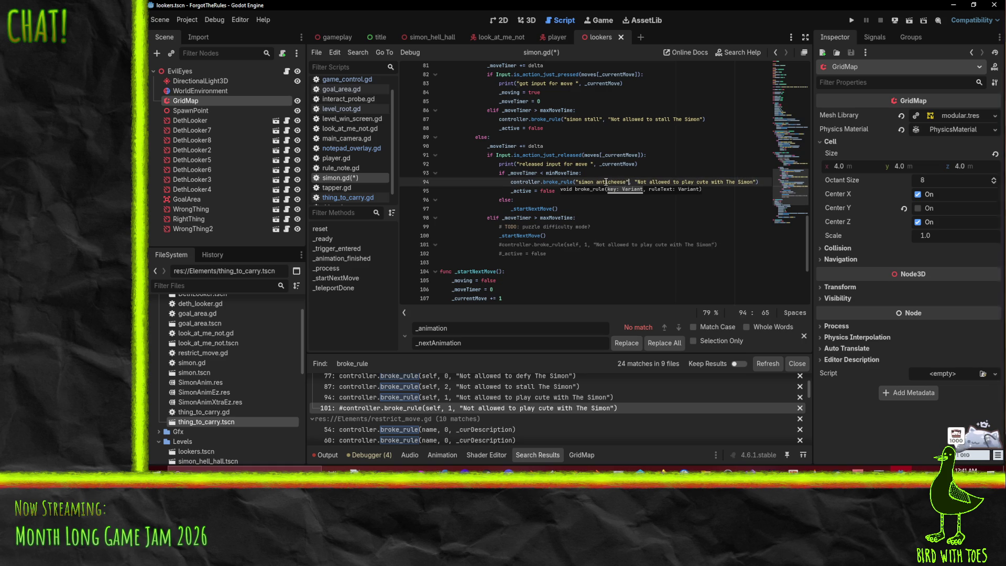
key(shift+Left)
key(shift+Left)
key(shift+Left)
- Paste the "simon anticheese" key over self, 1 in the line-101 call and save simon.gd
key(shift+Left)
key(ctrl+c)
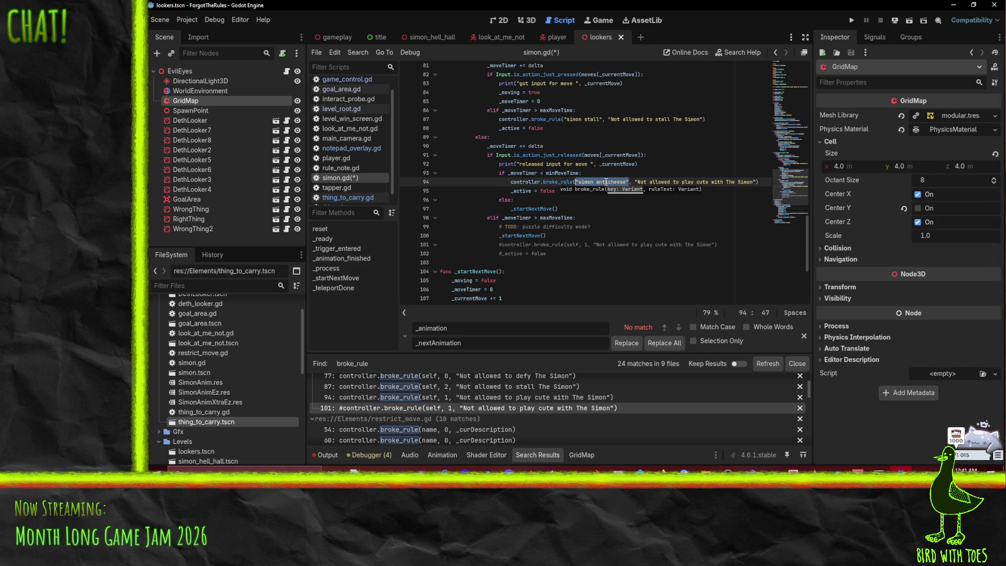
click(587, 244)
key(shift+Left)
key(shift+Left)
key(shift+Left)
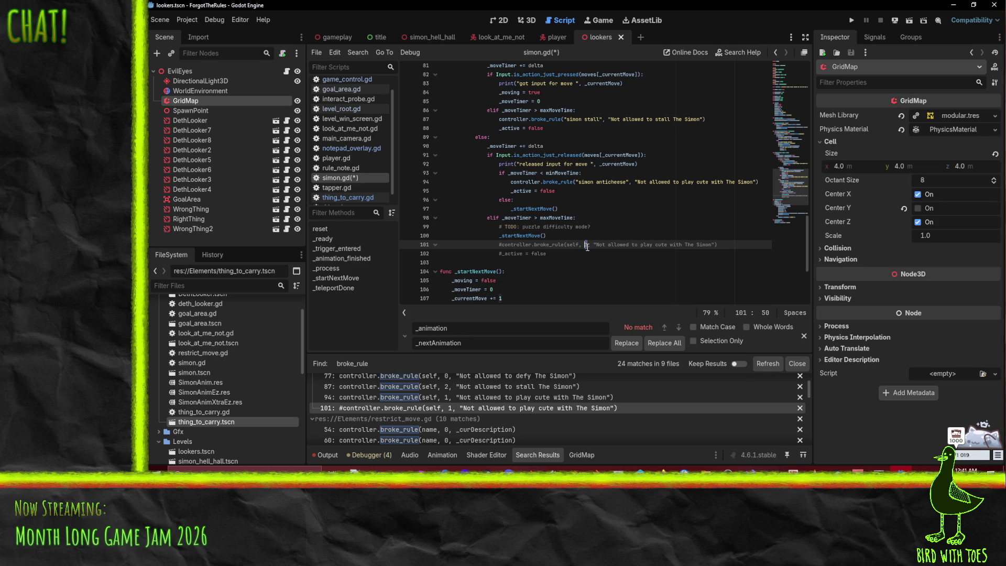
key(shift+Left)
key(shift+Left)
key(shift+Left)
key(ctrl+v)
key(ctrl+s)
key(Up)
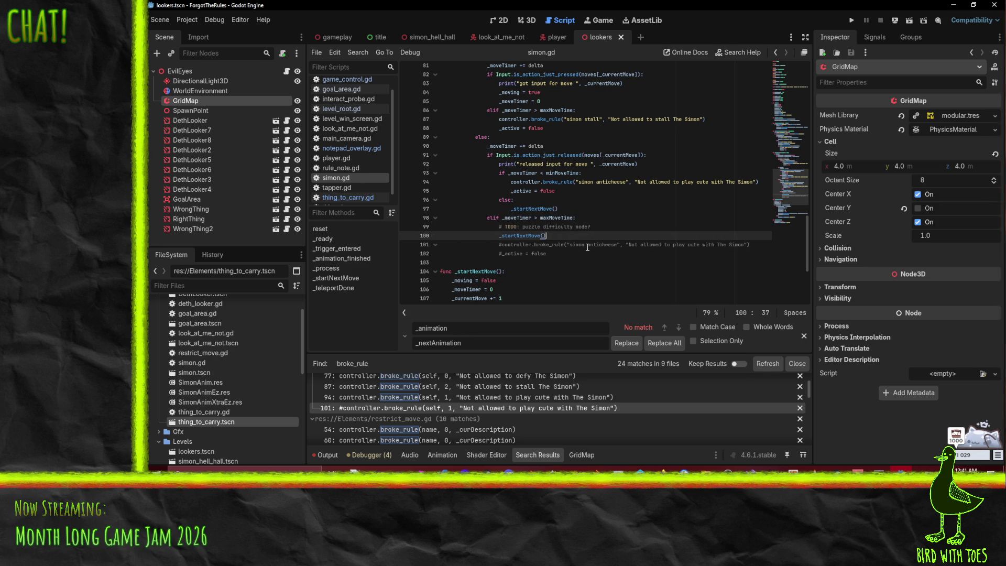
scroll(469, 419, down, 1)
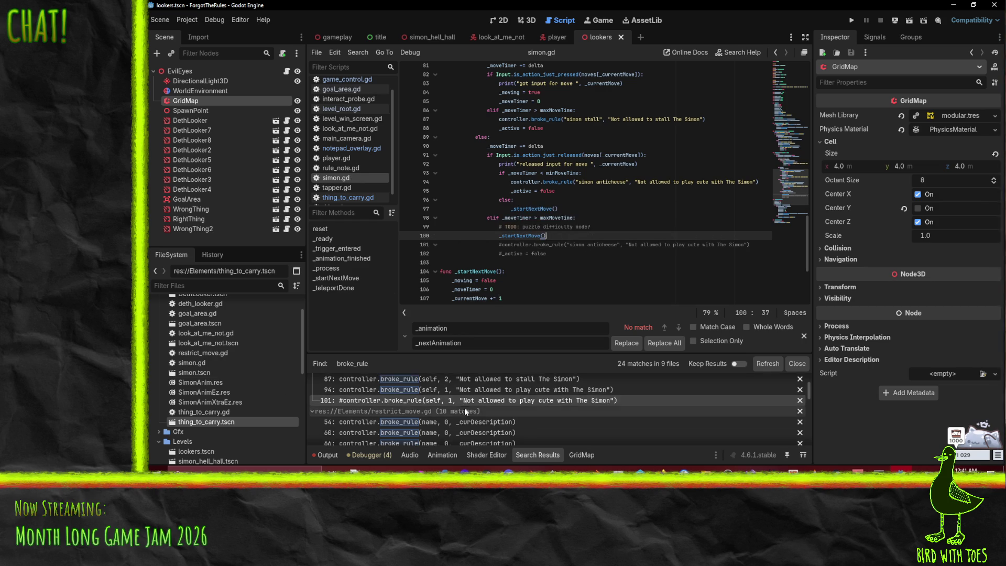
click(476, 422)
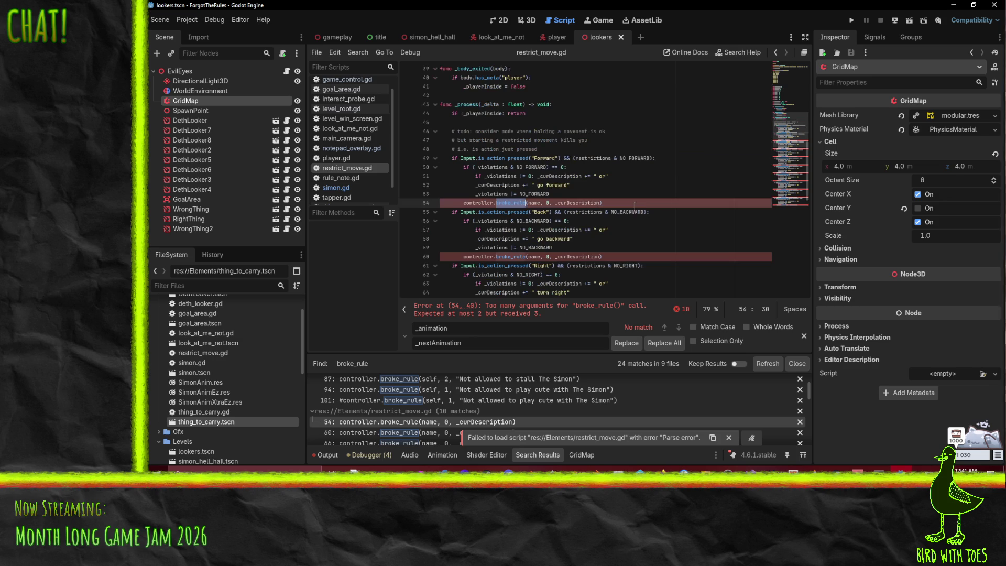
- Replace the old name and 0 arguments in the line 54 broke_rule call with name
key(Right)
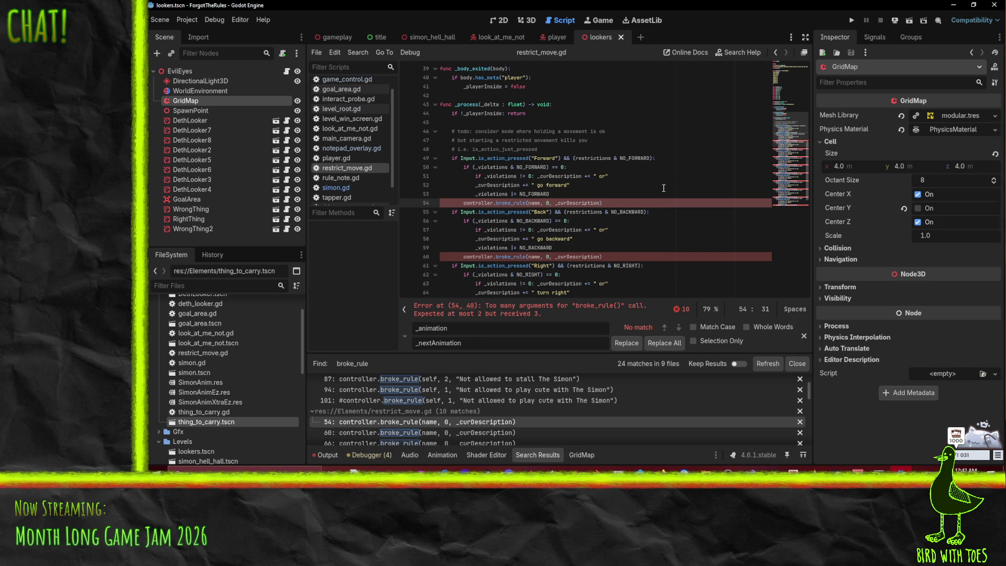
key(shift+Right)
key(shift+Right)
key(shift+Right)
text(")
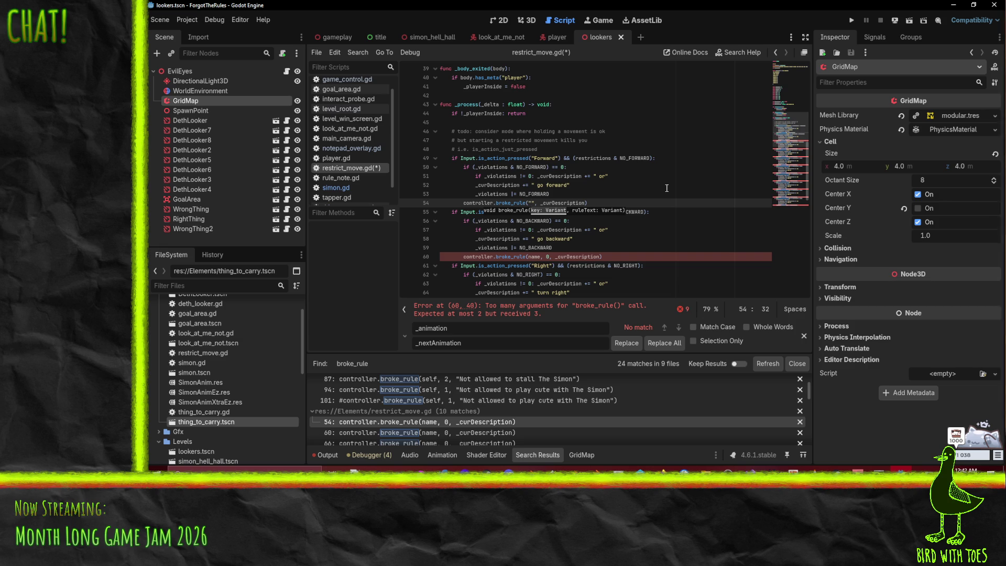
key(BackSpace)
text(name)
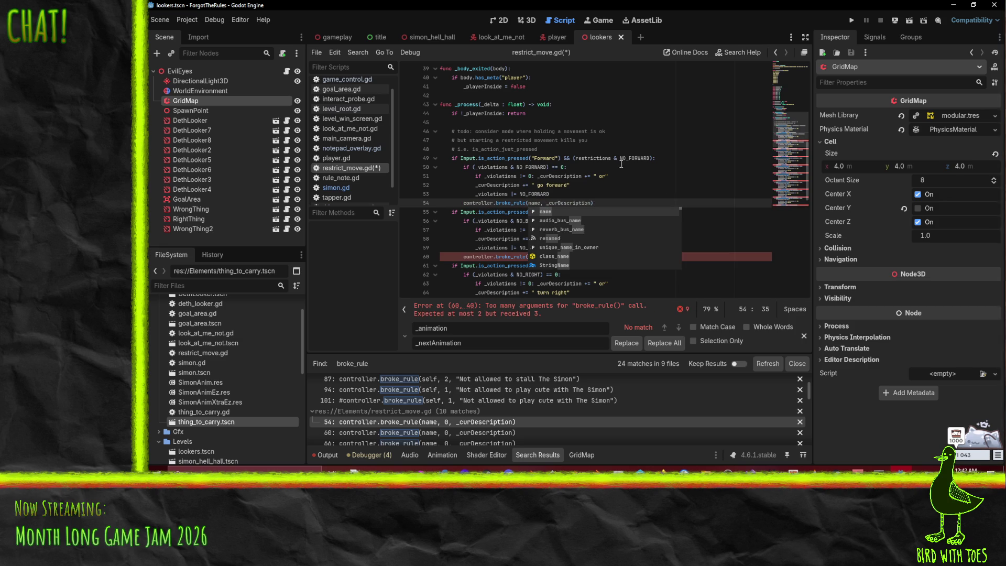
click(589, 171)
click(532, 206)
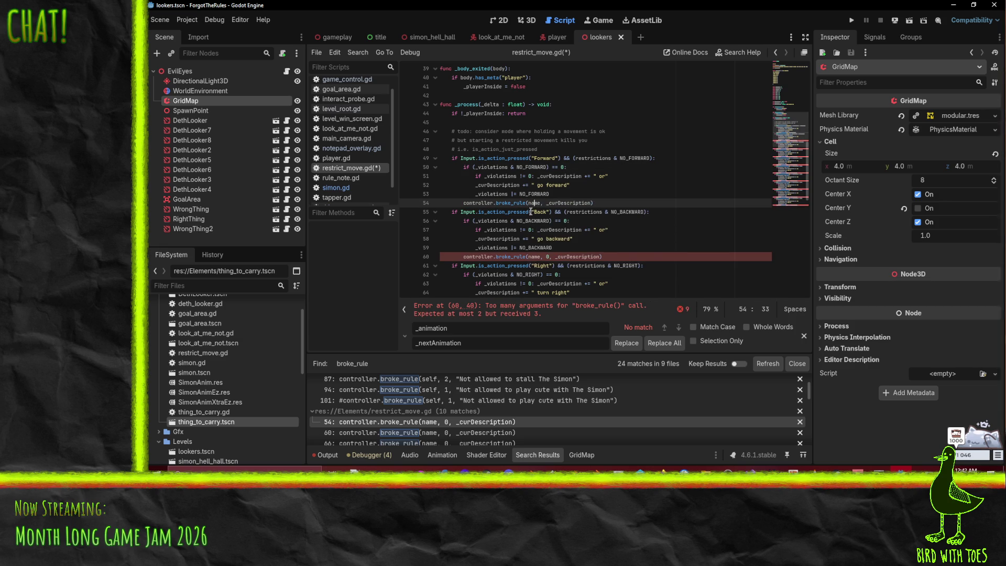
- Delete the 0 argument from the broke_rule calls on lines 60, 66, 72, 78, 84, 90, 96, 102 and 108
click(543, 258)
key(Delete)
key(Delete)
key(Delete)
scroll(573, 246, down, 3)
click(541, 229)
key(Delete)
key(Delete)
key(Delete)
scroll(541, 230, down, 2)
click(541, 229)
key(Delete)
key(Delete)
key(Delete)
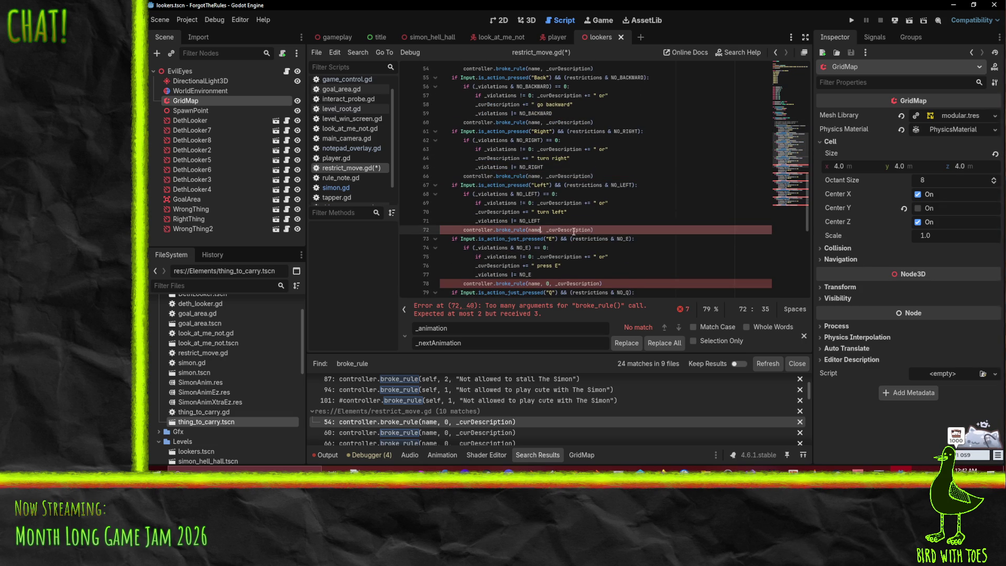
scroll(545, 209, down, 3)
click(541, 202)
key(Delete)
key(Delete)
key(Delete)
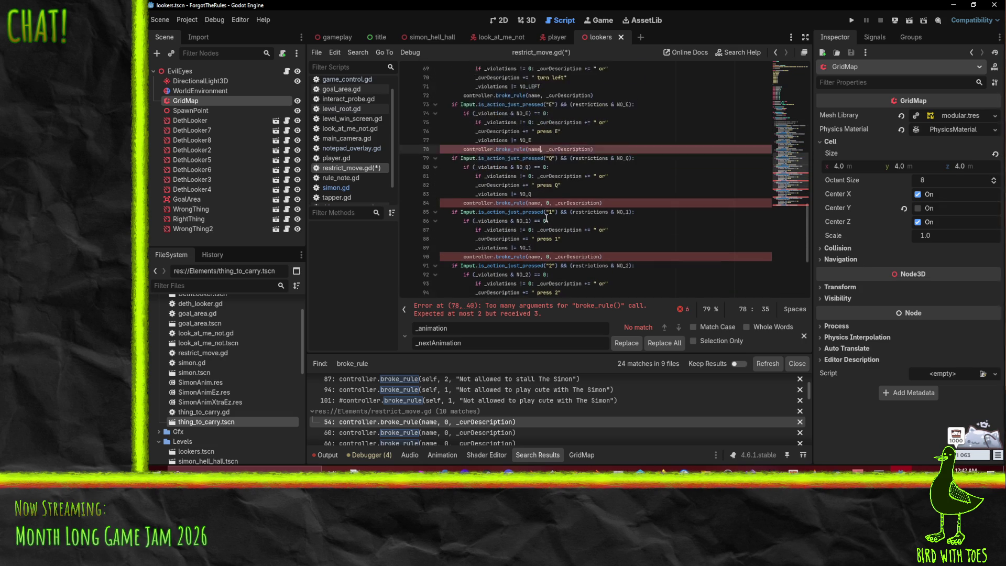
scroll(542, 199, down, 3)
click(542, 177)
key(Delete)
key(Delete)
key(Delete)
click(542, 229)
key(Delete)
key(Delete)
key(Delete)
scroll(601, 211, down, 2)
scroll(601, 211, down, 2)
click(541, 203)
key(Delete)
key(Delete)
key(Delete)
scroll(563, 192, down, 1)
click(541, 230)
key(Delete)
key(Delete)
key(Delete)
click(542, 283)
key(Delete)
key(Delete)
key(Delete)
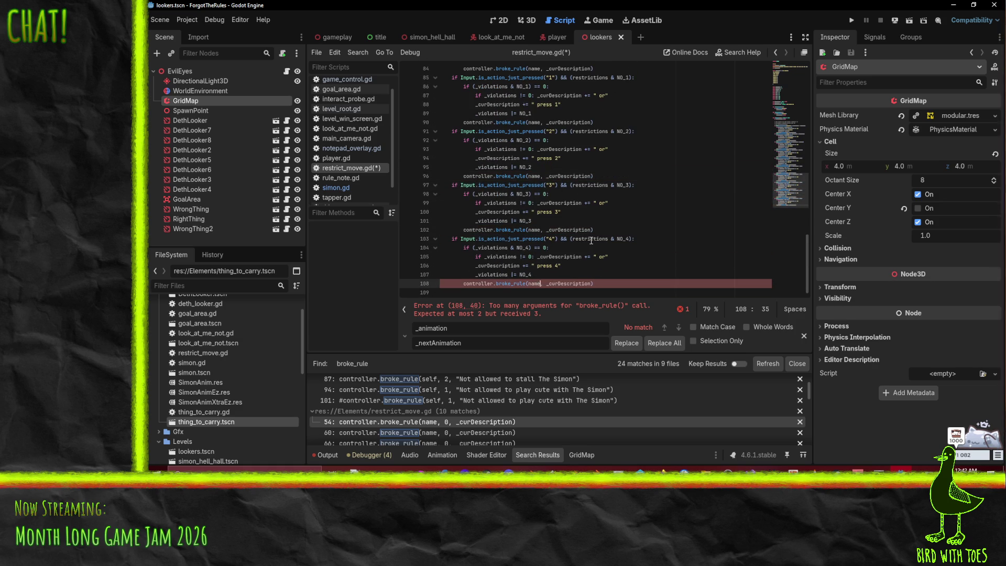
- Save restrict_move.gd and scroll back up to review the edits
click(599, 205)
key(ctrl+s)
scroll(650, 202, up, 10)
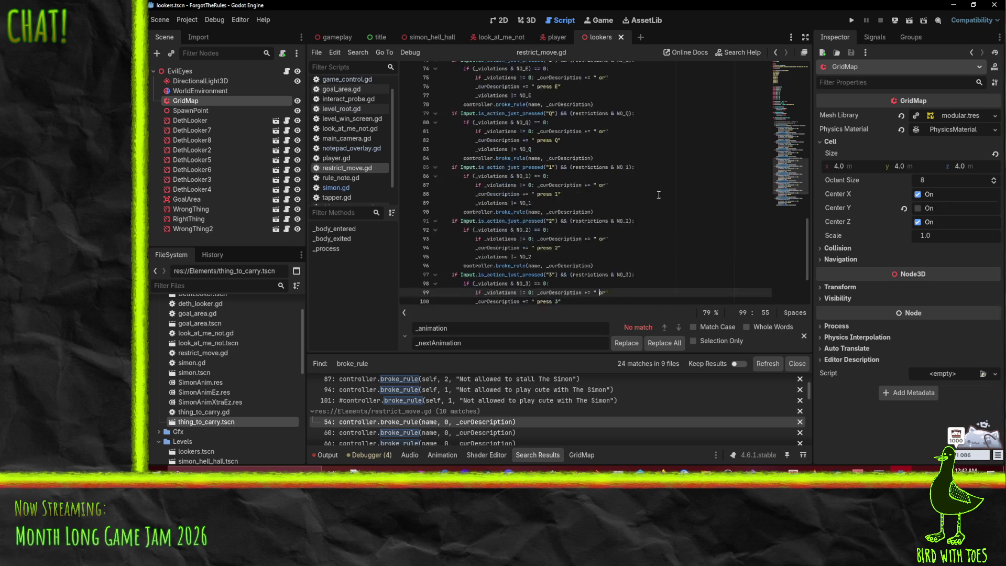
scroll(649, 198, up, 3)
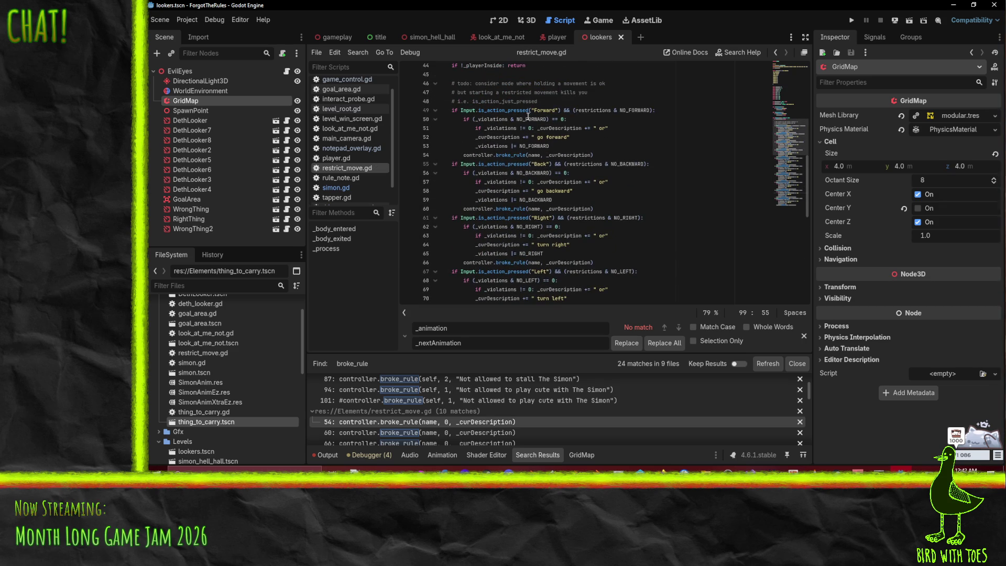
double_click(540, 155)
click(549, 157)
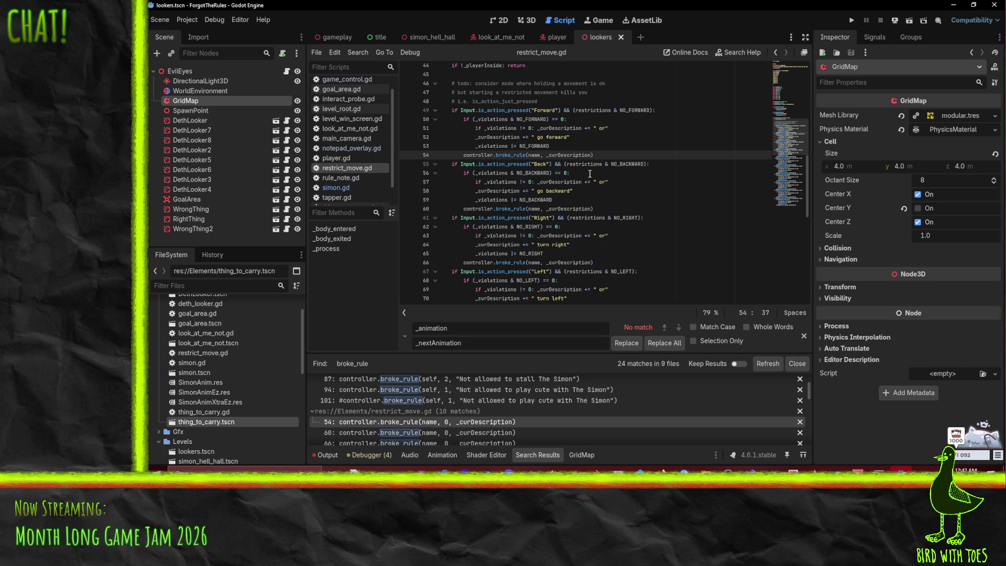
scroll(599, 175, up, 5)
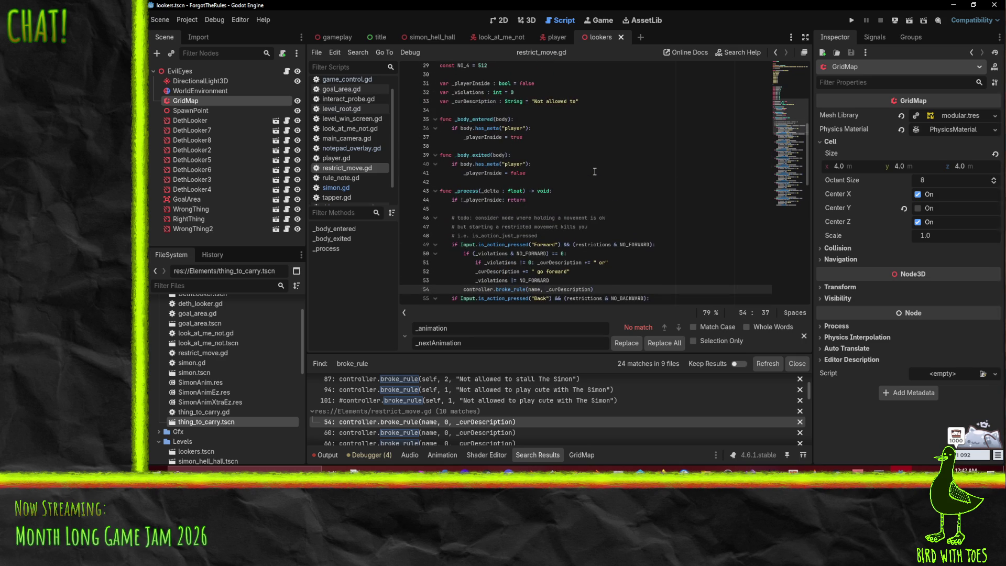
double_click(484, 272)
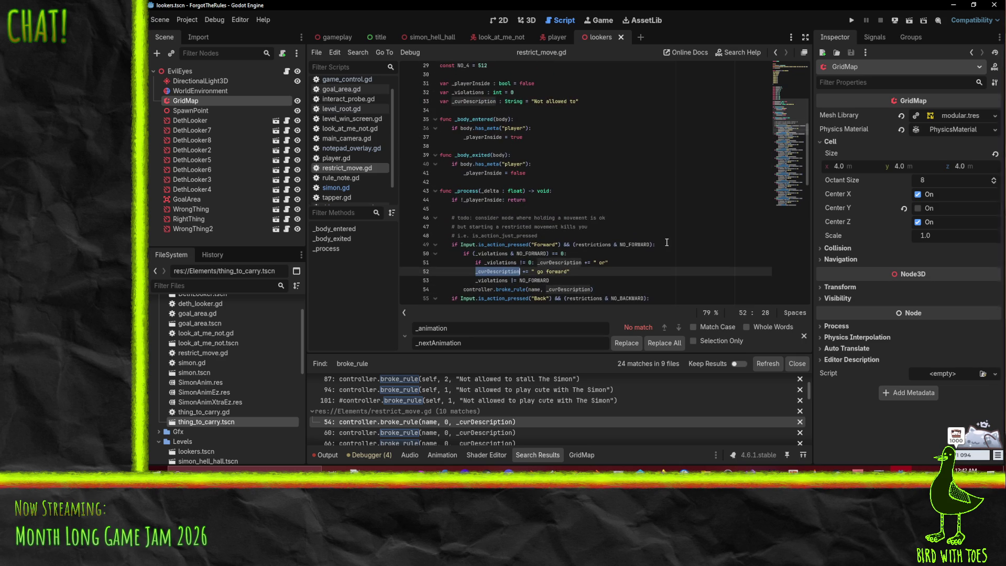
scroll(666, 242, down, 1)
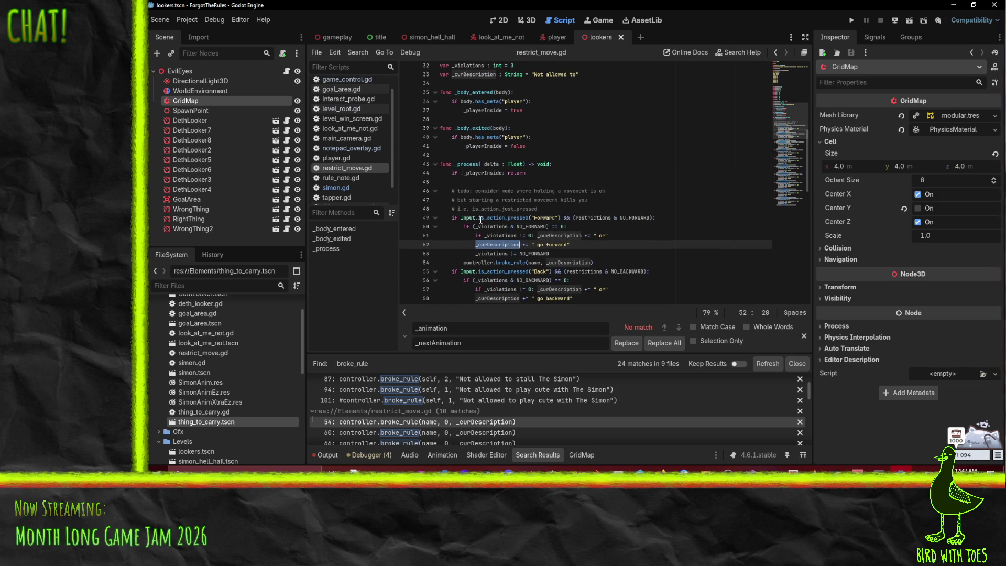
scroll(553, 214, up, 3)
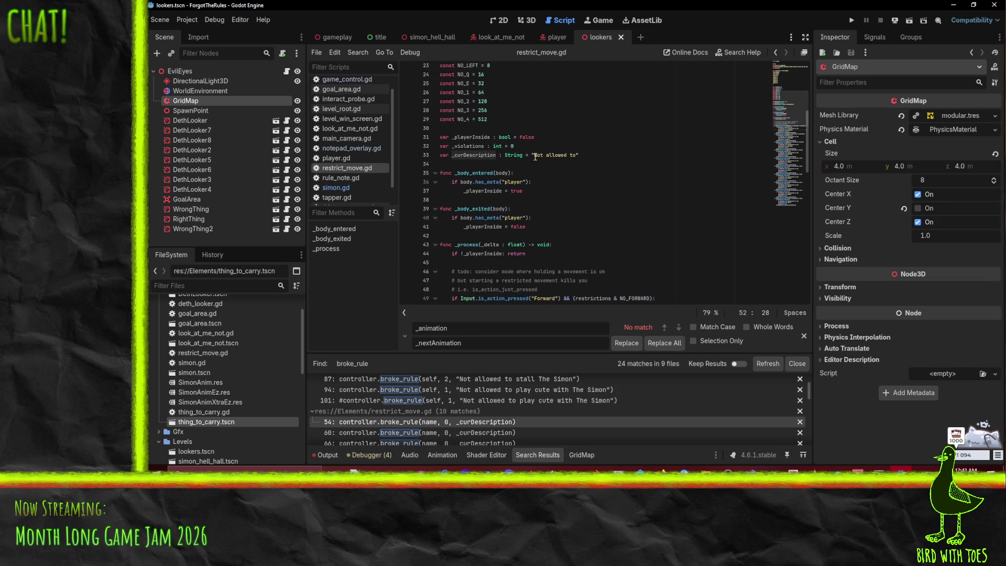
scroll(534, 156, down, 8)
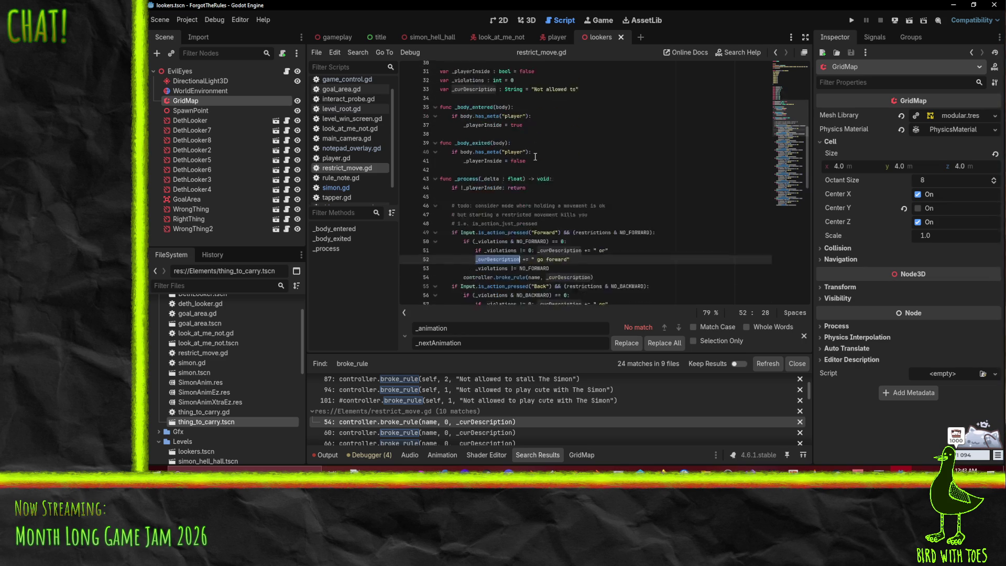
scroll(539, 165, up, 1)
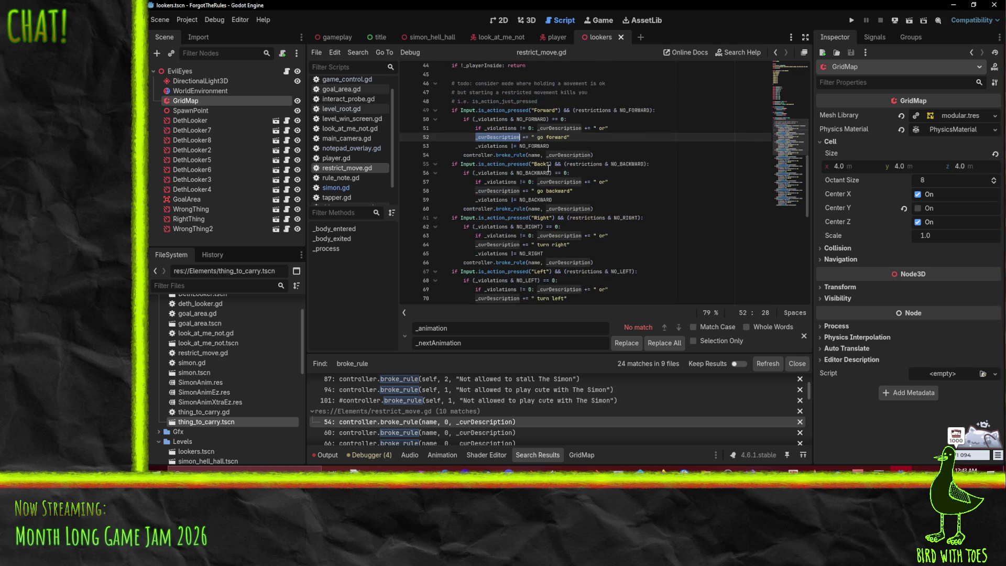
- Change the line 60 call to controller.broke_rule(name, _curDescription + " in " + name)
click(591, 208)
text(+)
text( "\n)
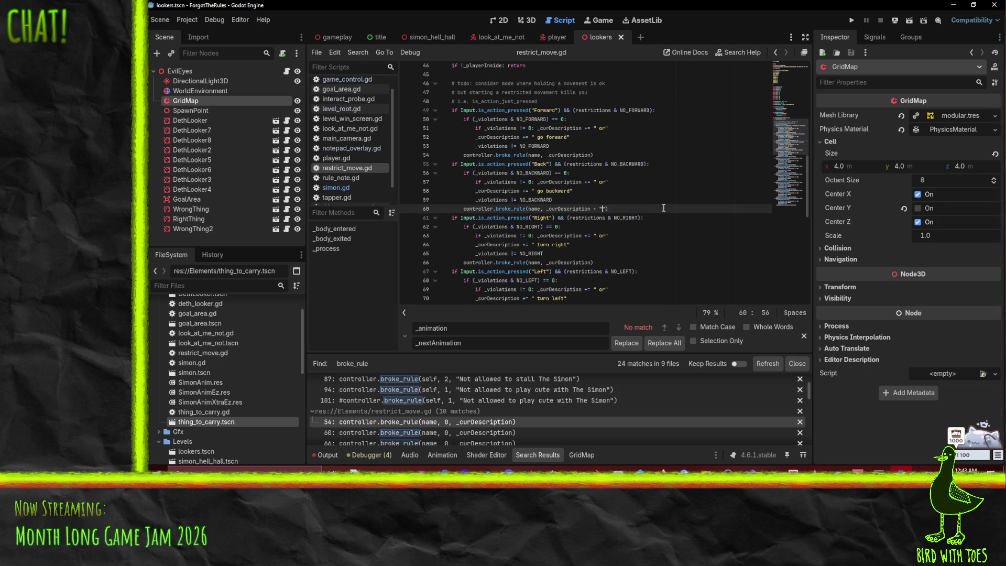
key(Left)
key(Left)
text(in " + n)
text(ame)
key(shift+Left)
key(shift+Left)
key(shift+Left)
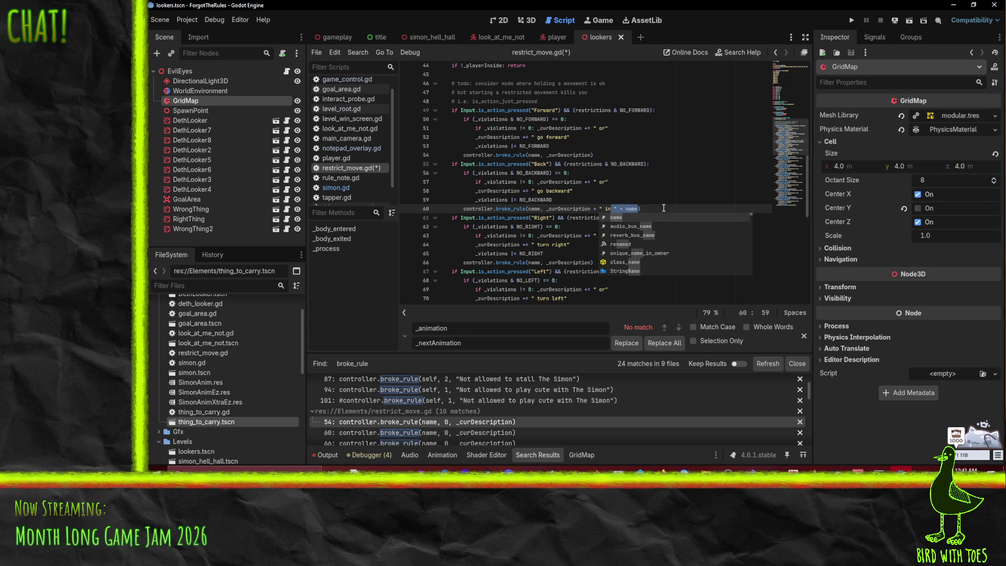
key(Escape)
key(Home)
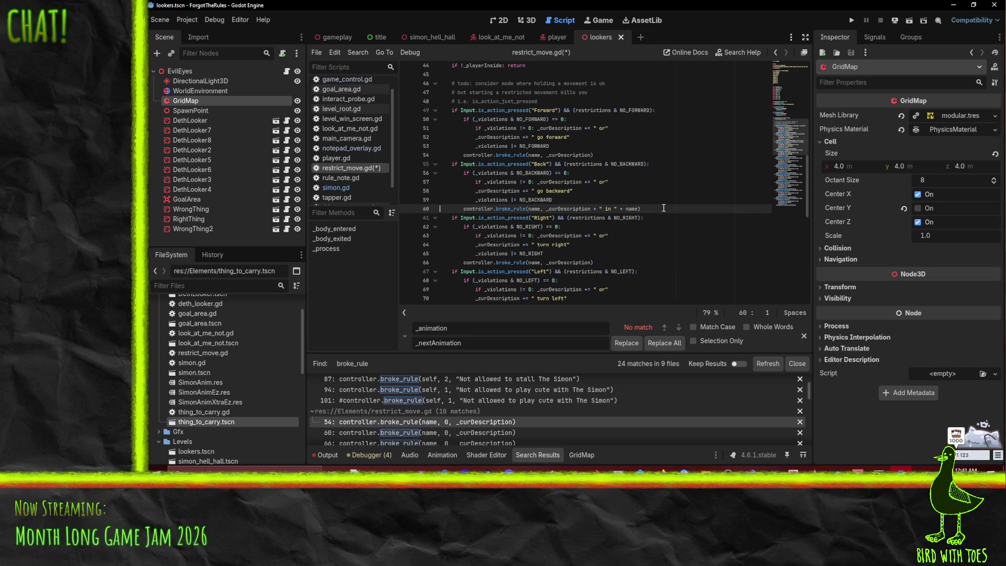
scroll(663, 208, up, 3)
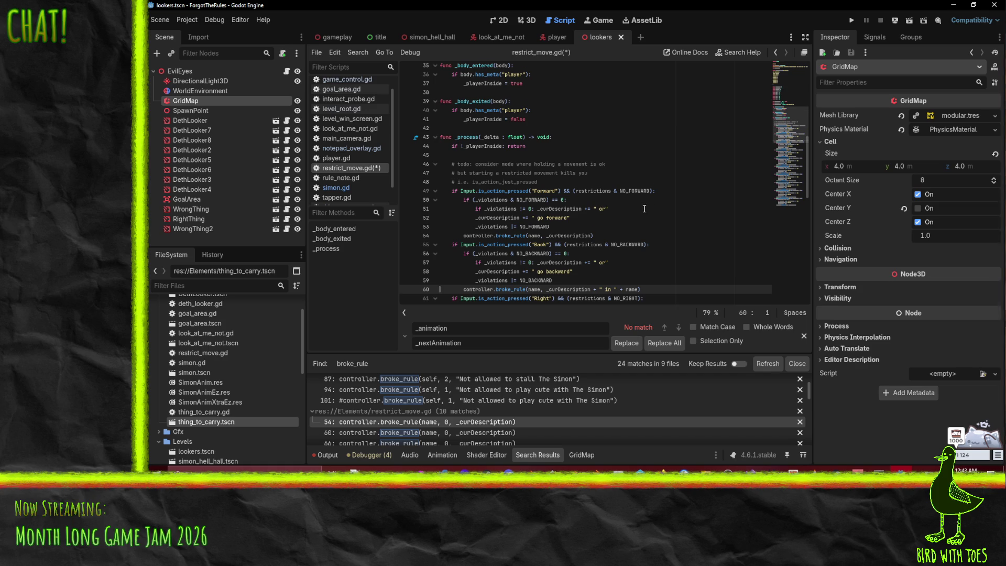
scroll(578, 232, down, 1)
click(582, 155)
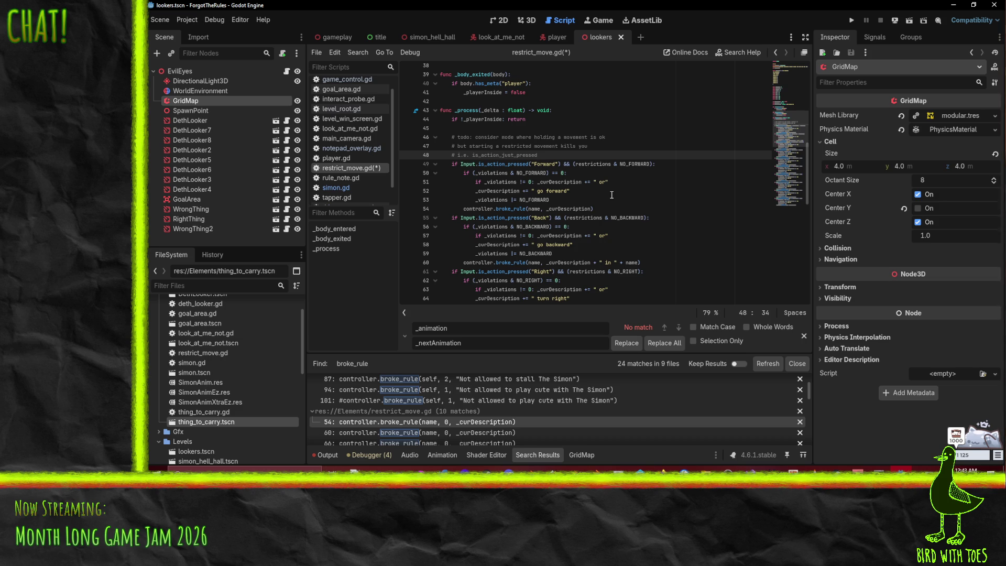
click(516, 182)
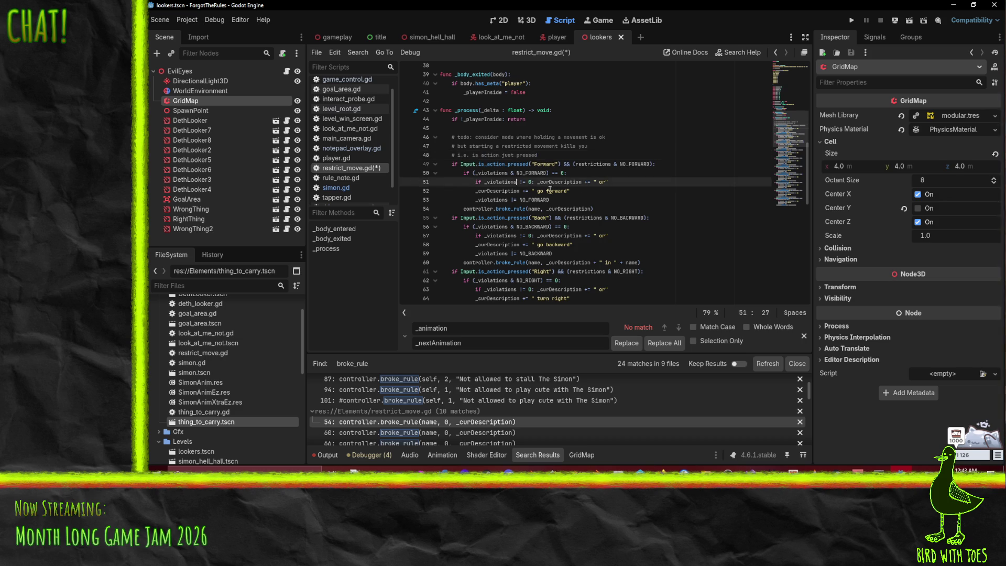
- Add a new broke_rule("go forward") call on a fresh line inside the Forward check
click(573, 172)
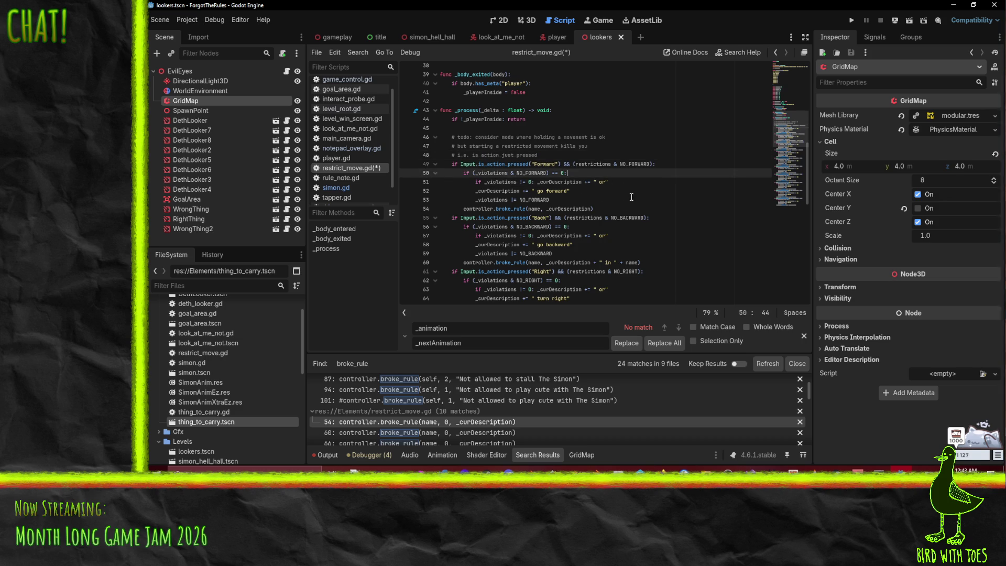
key(Return)
text(broke)
text(_rule)
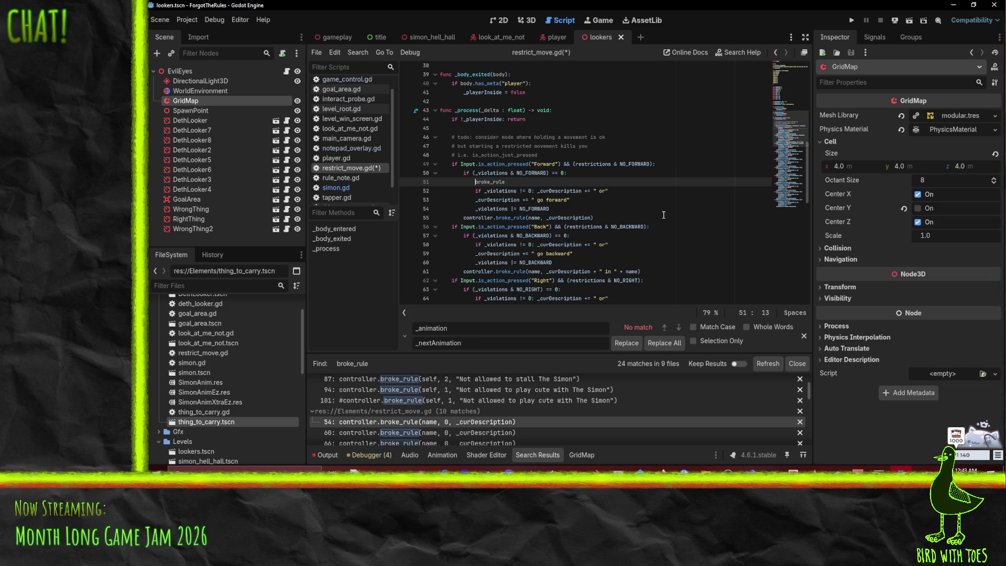
text(self.)
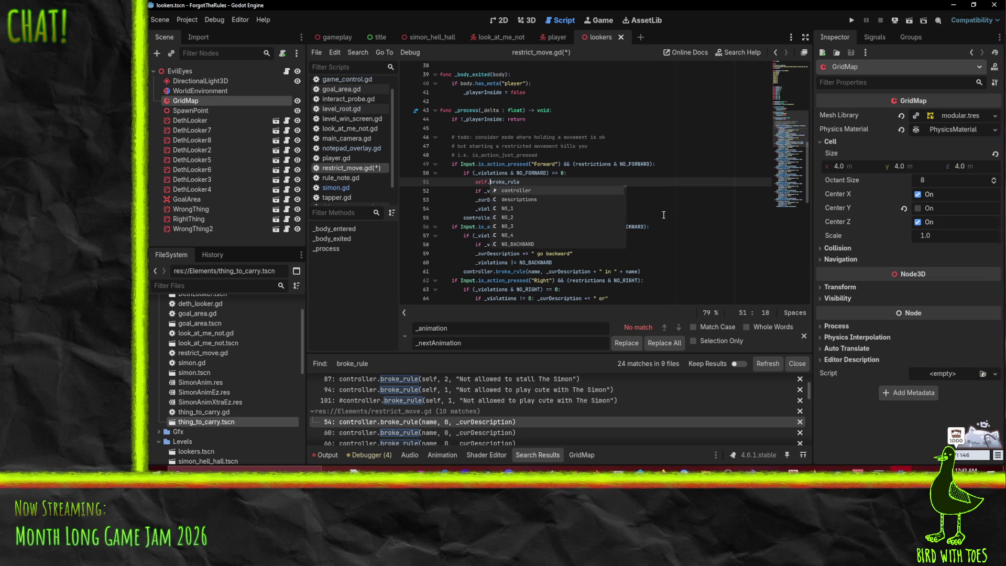
key(Left)
key(BackSpace)
key(BackSpace)
key(BackSpace)
key(Delete)
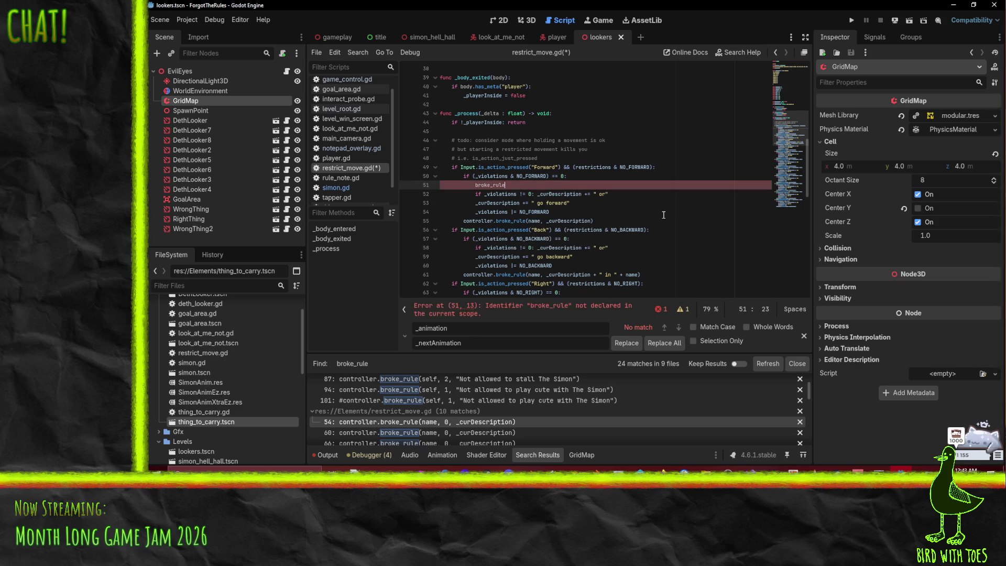
text(("go f)
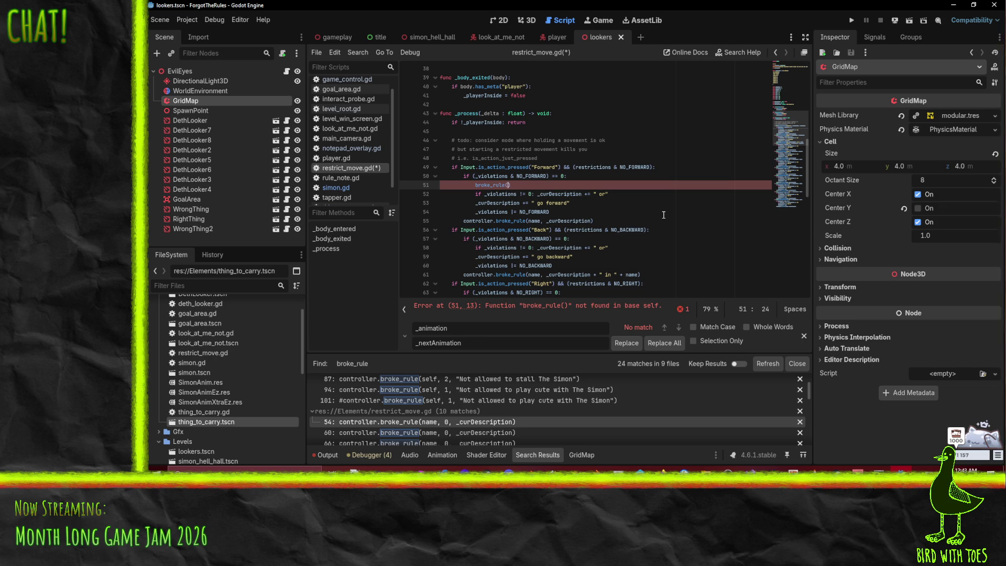
text(orward)
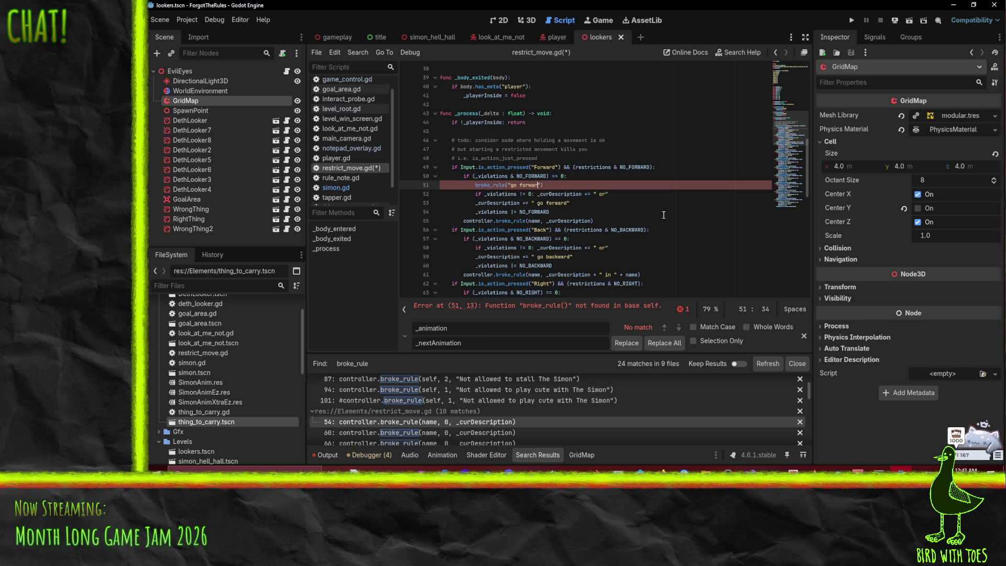
key(Home)
key(Home)
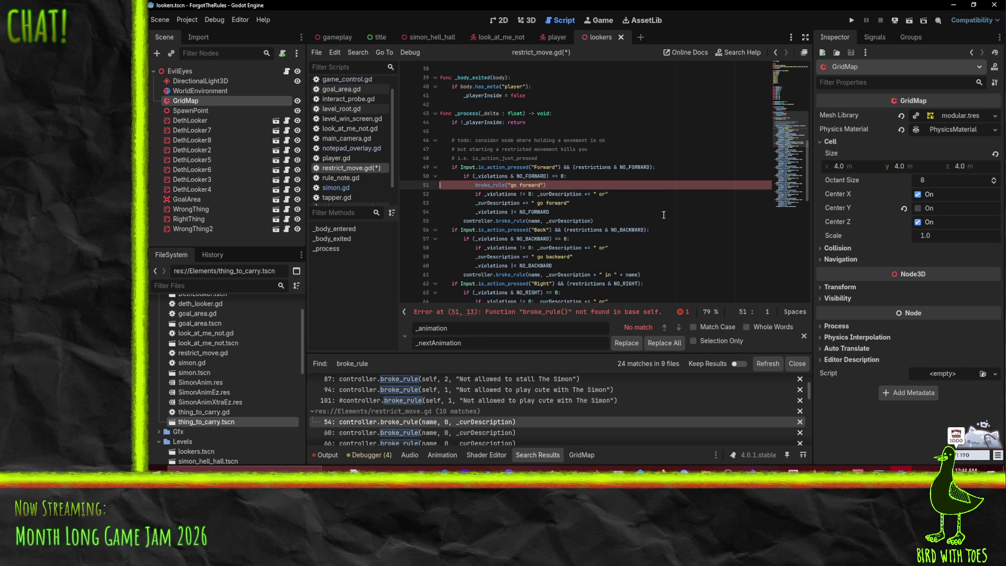
key(Down)
key(Up)
key(End)
- Rename that call to check_rule and insert NO_FORWARD as its first argument
double_click(486, 186)
text(check_rule)
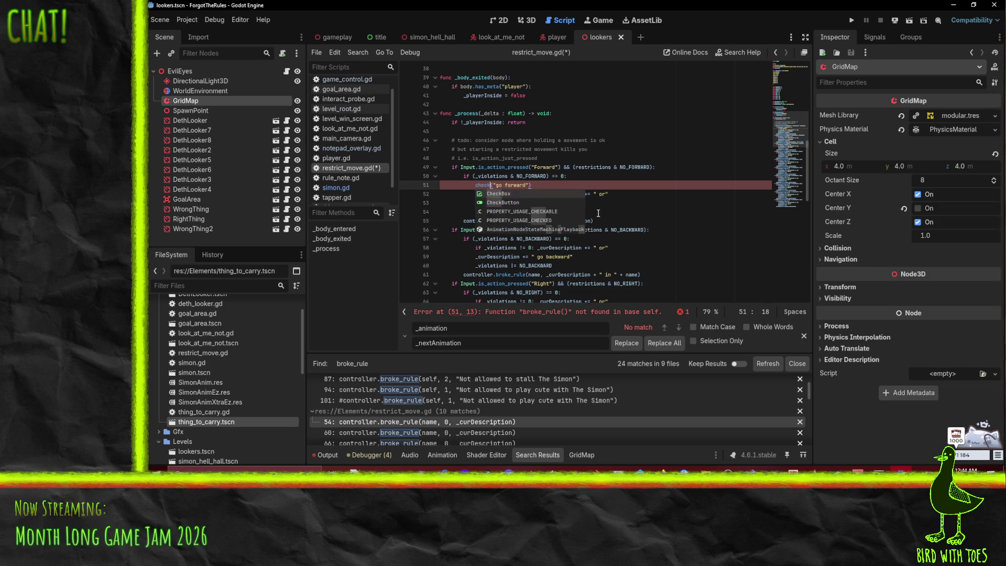
click(526, 176)
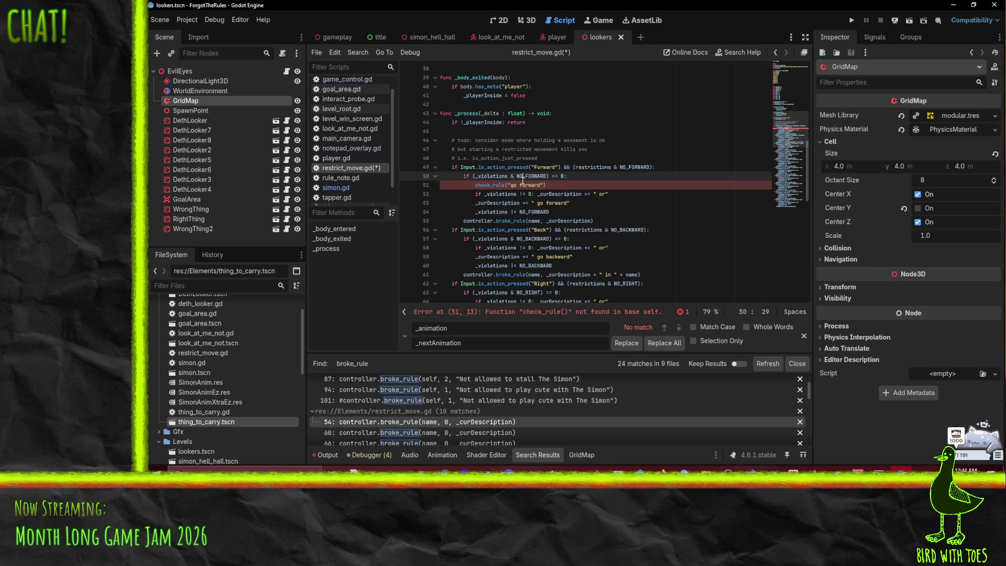
click(507, 194)
click(507, 185)
text(NO_FORWARD,)
- Move the check_rule call above the violation check and cut the old if-block with its broke_rule call
key(Home)
key(Home)
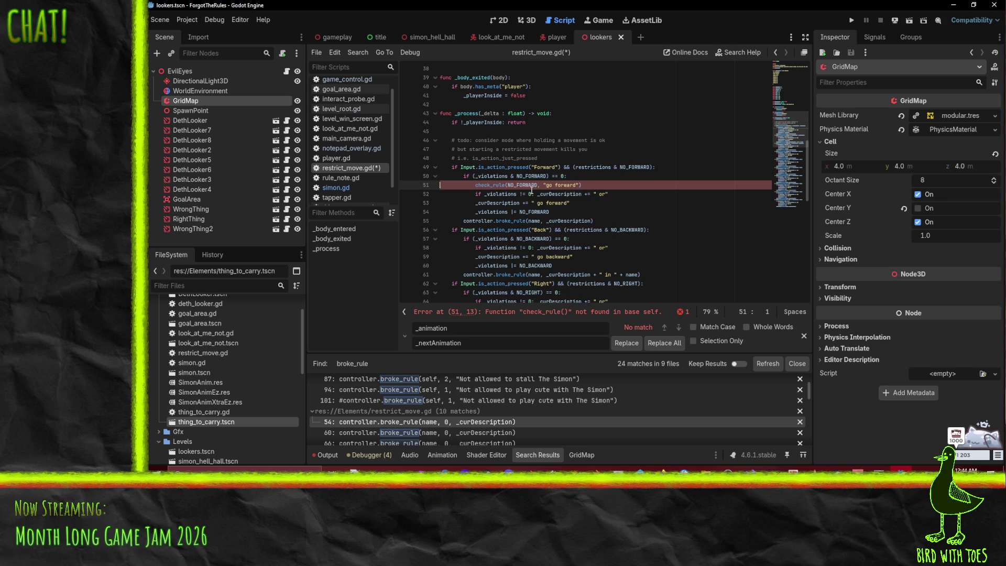
key(shift+Tab)
key(alt+Up)
key(Down)
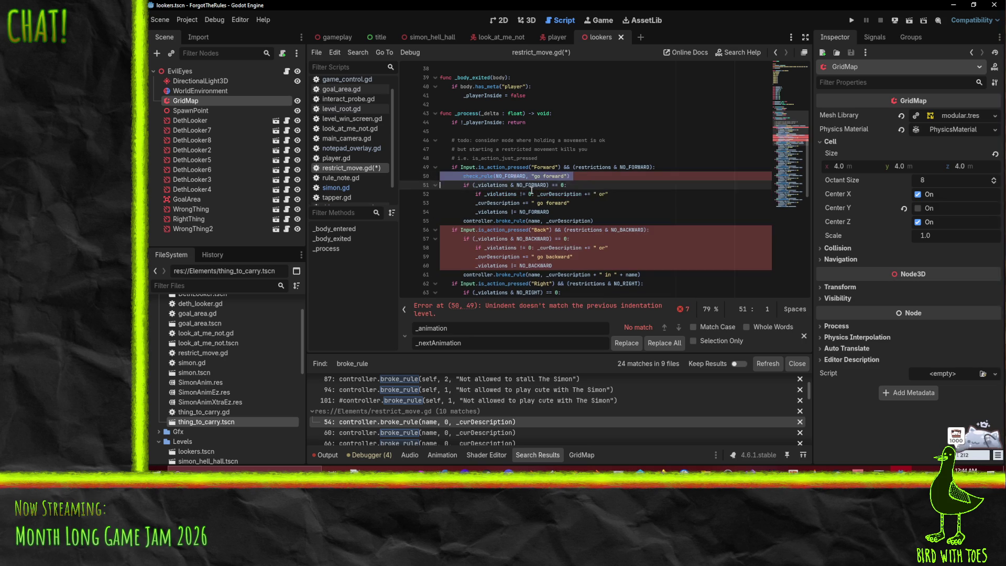
key(shift+Down)
key(shift+Down)
key(shift+Down)
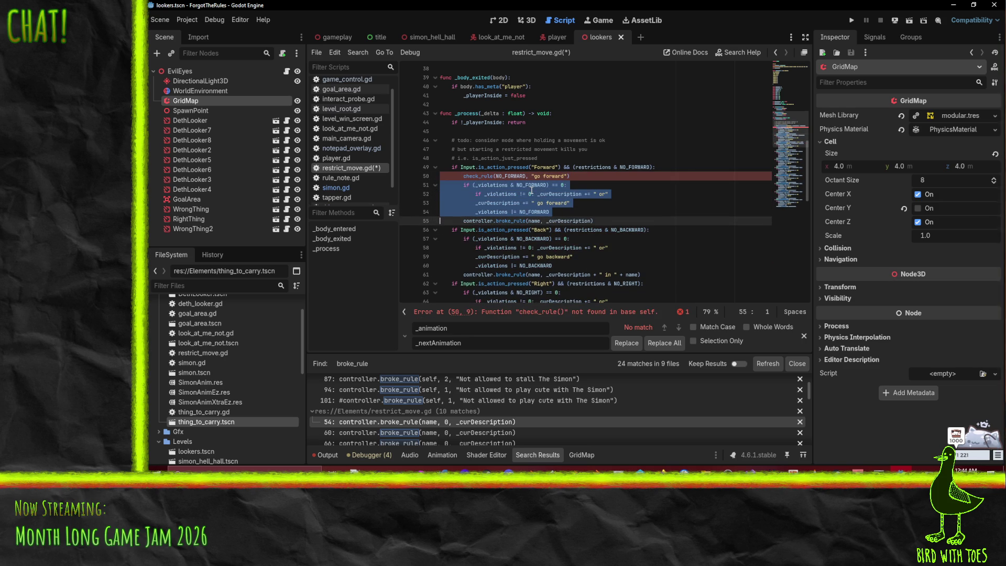
key(shift+Down)
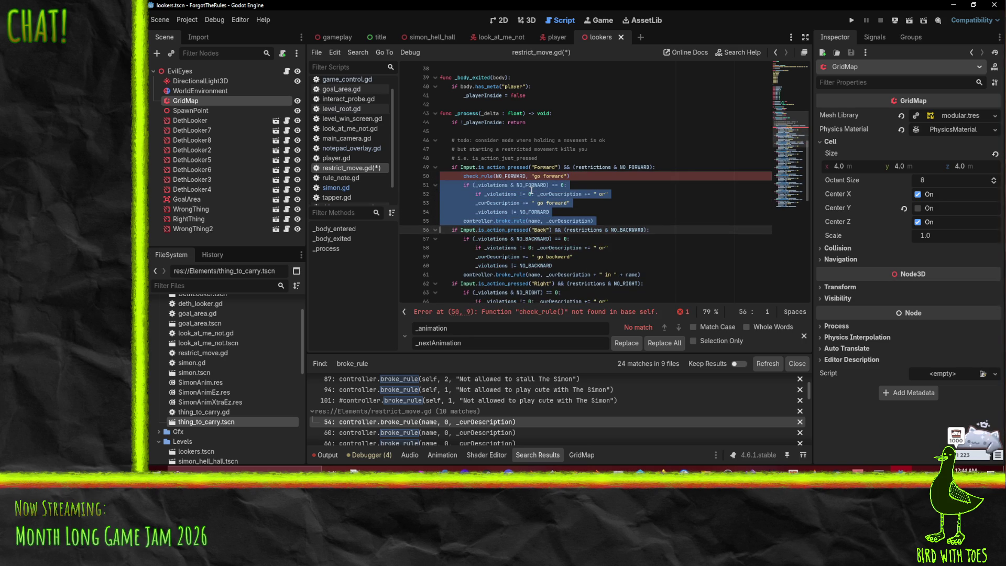
key(ctrl+x)
scroll(531, 190, down, 10)
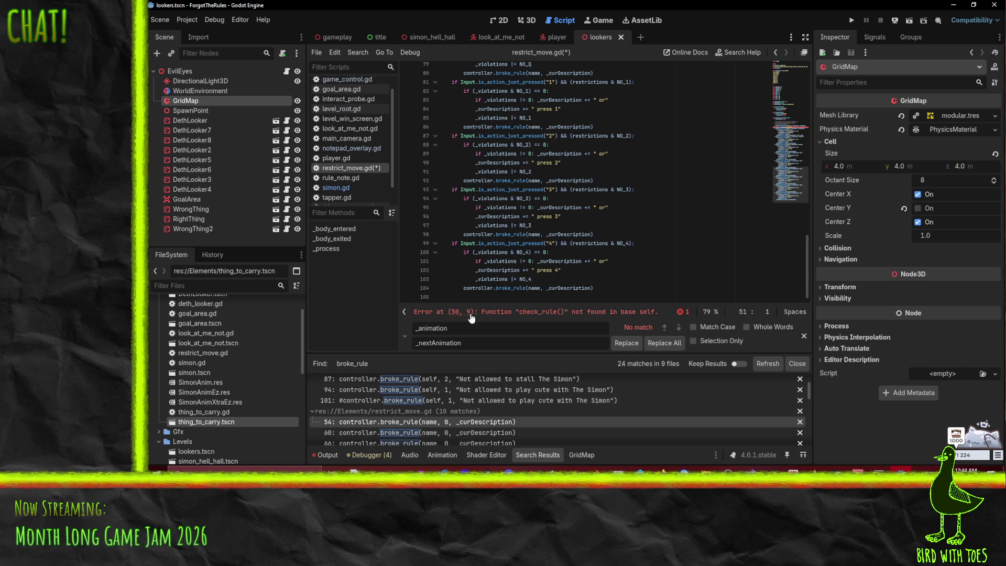
- Declare func check_rule(mask, description): on a new line at the end of the script
click(457, 298)
key(Return)
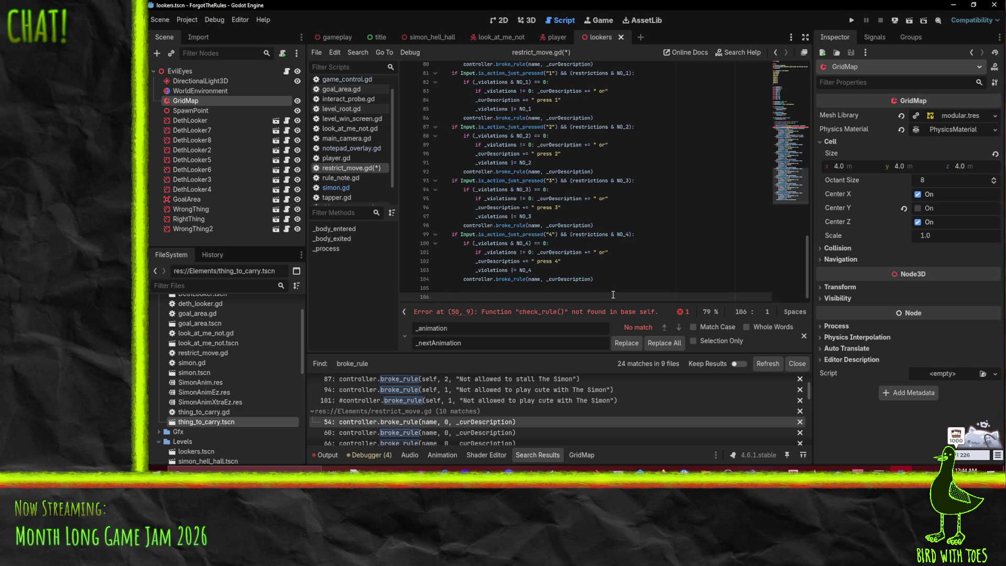
text(fun)
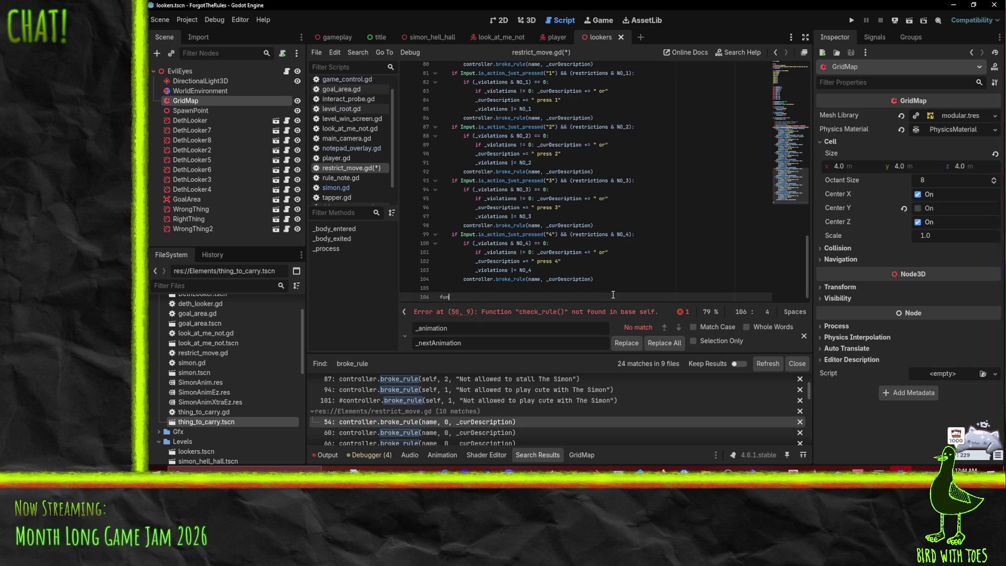
text(c check_rule()
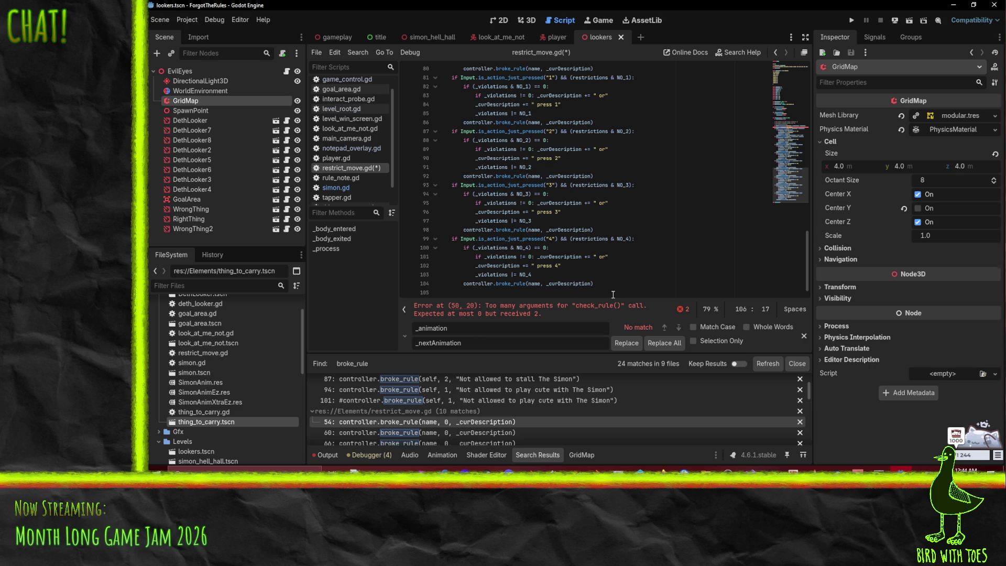
text(mask, )
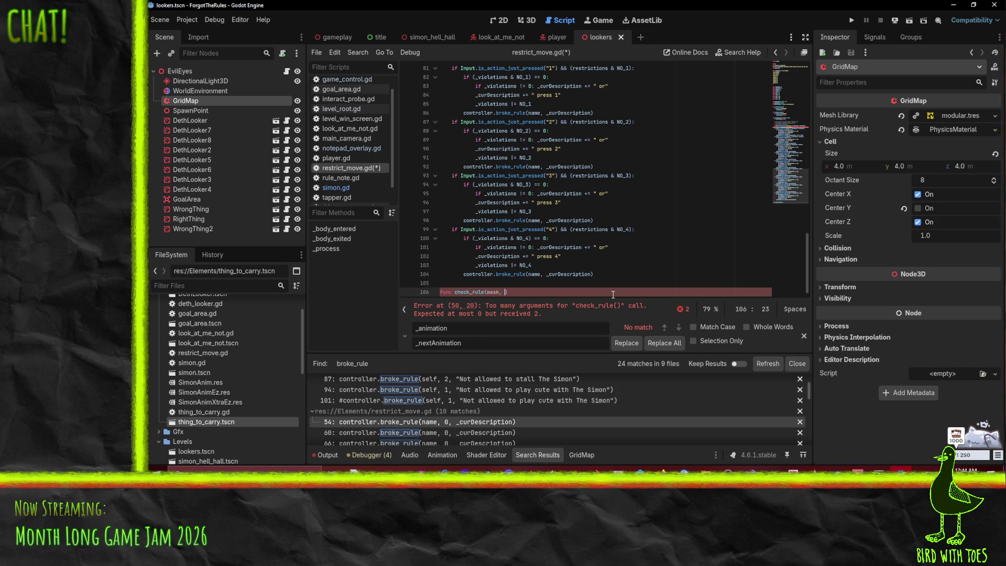
text(descrit)
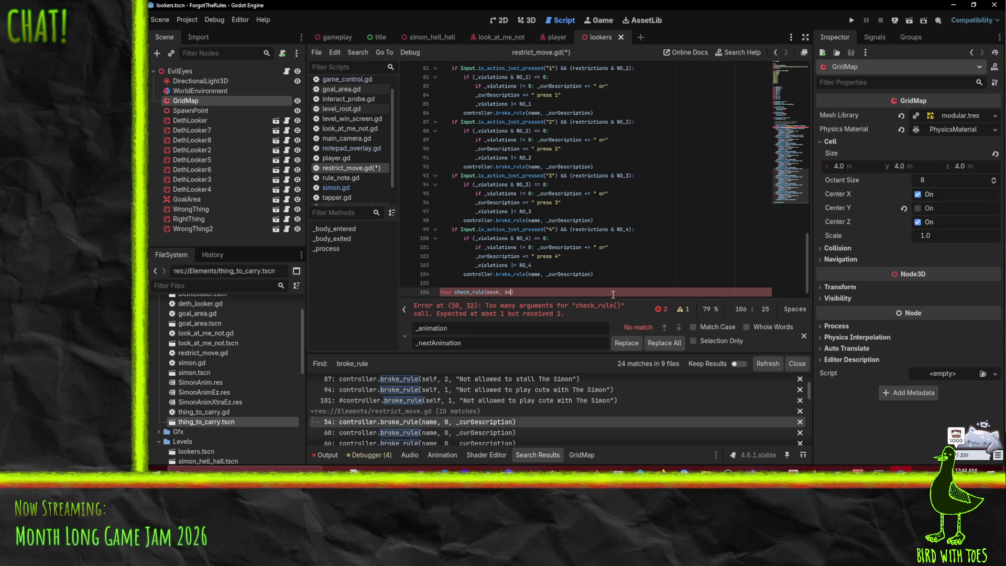
key(BackSpace)
text(ption):)
- Paste the cut violation block into check_rule and outdent it one level
key(Return)
key(ctrl+v)
key(shift+Up)
key(shift+Up)
key(shift+Up)
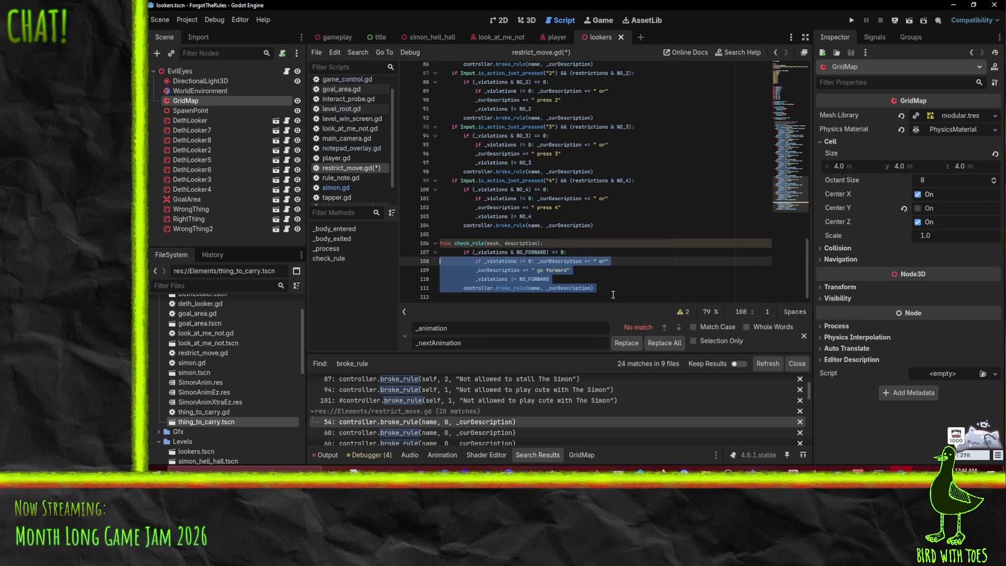
key(shift+Up)
key(shift+Tab)
- Replace NO_FORWARD in the pasted block with the mask parameter
drag(487, 243, 500, 243)
key(ctrl+c)
double_click(519, 252)
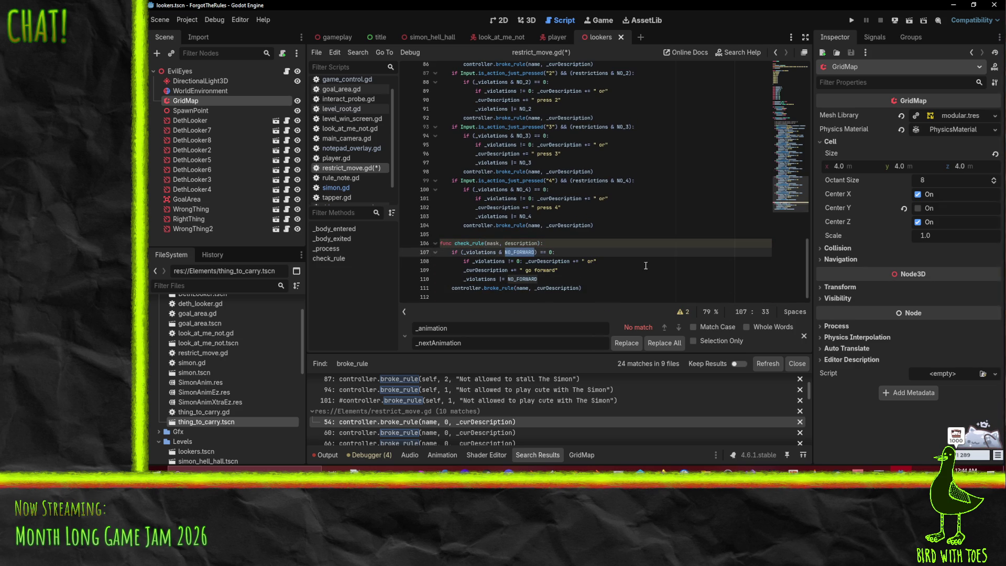
key(ctrl+v)
- Replace the hard-coded "go forward" text with the description parameter
double_click(517, 243)
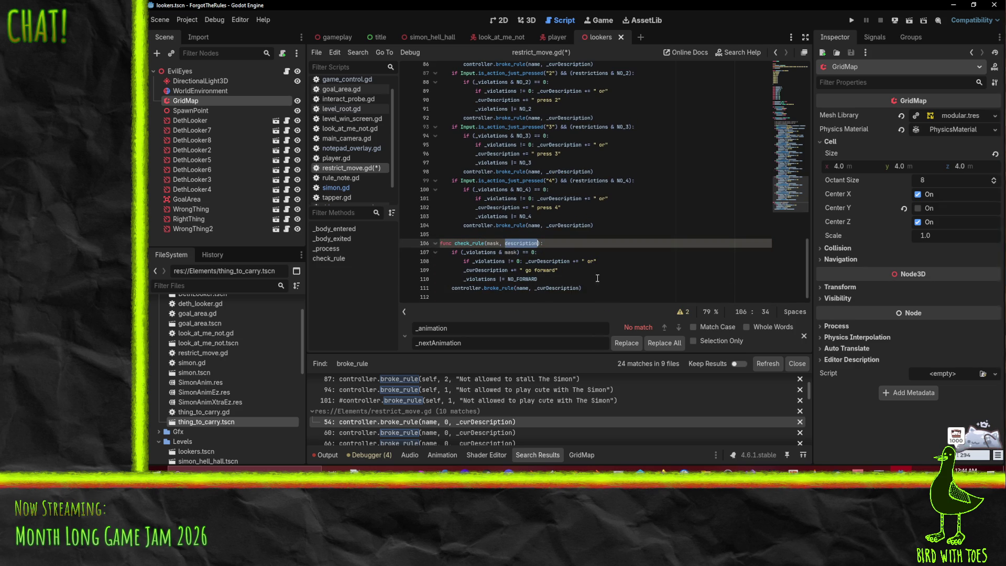
click(520, 270)
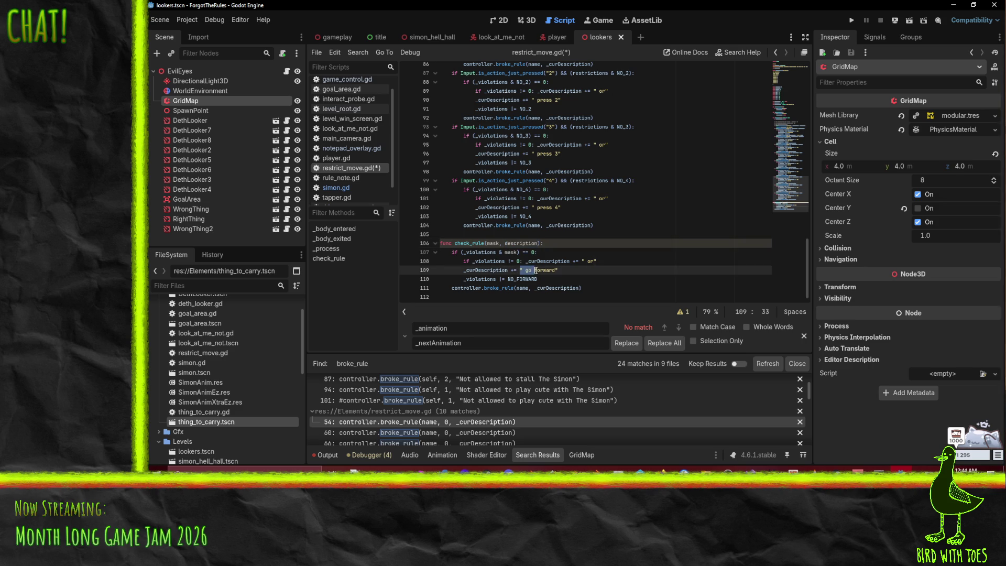
text(")
key(shift+End)
text(+ description)
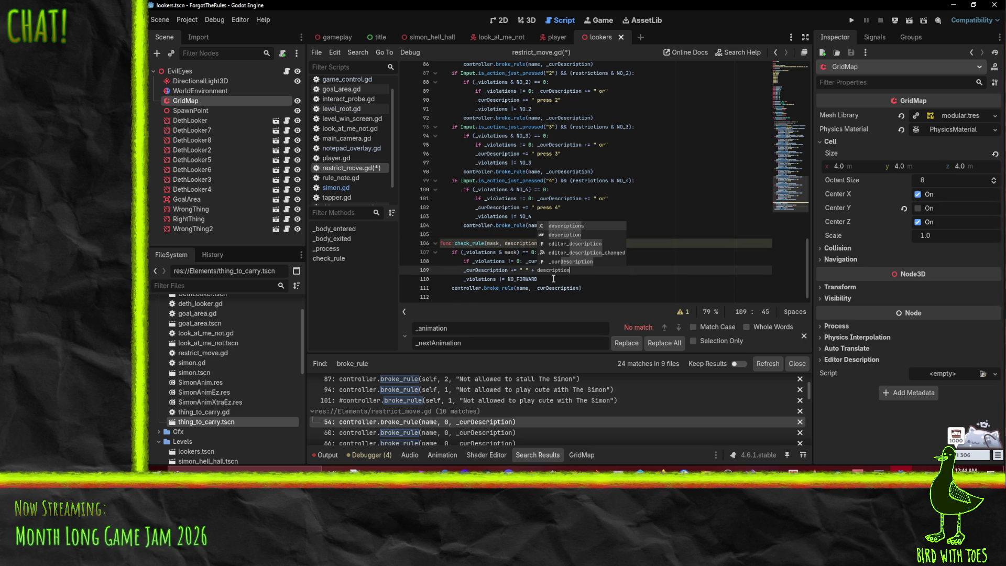
key(Escape)
key(Down)
key(Up)
key(Up)
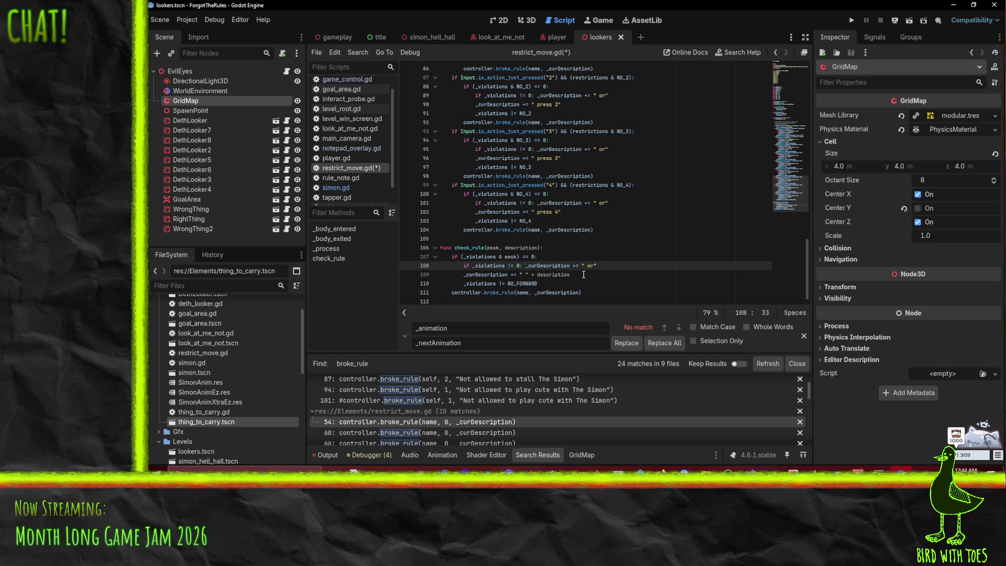
key(Down)
key(shift+Right)
key(shift+Right)
key(shift+Right)
key(Delete)
key(Up)
- Append + " in " + name to the broke_rule call inside check_rule and save the script
scroll(617, 285, up, 20)
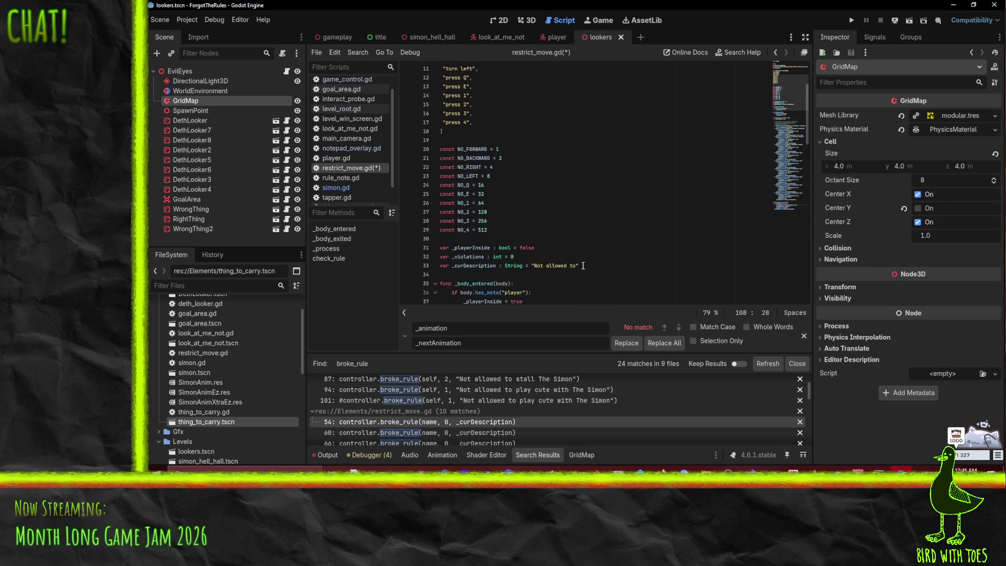
click(576, 265)
scroll(619, 267, down, 20)
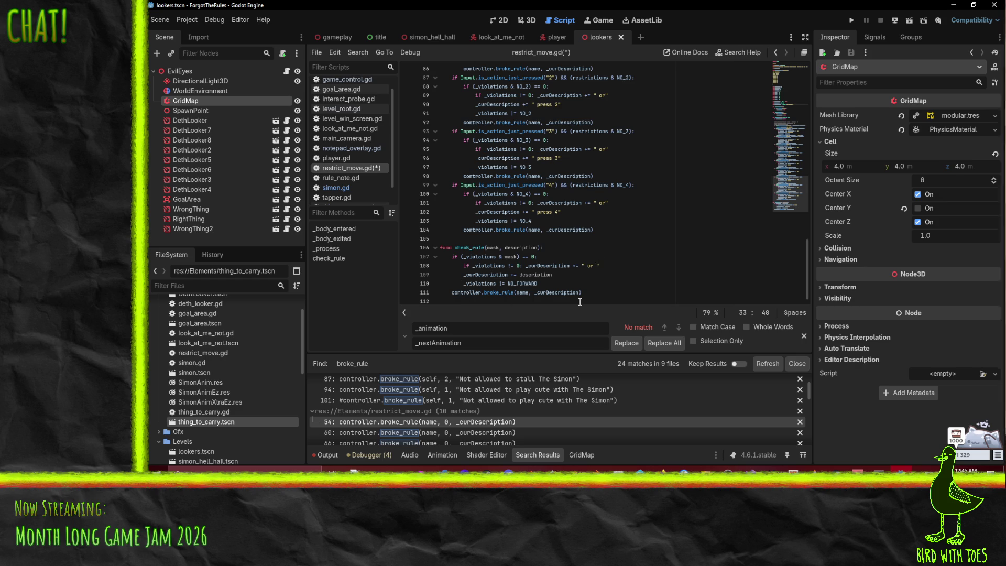
click(578, 294)
text(+ " in ")
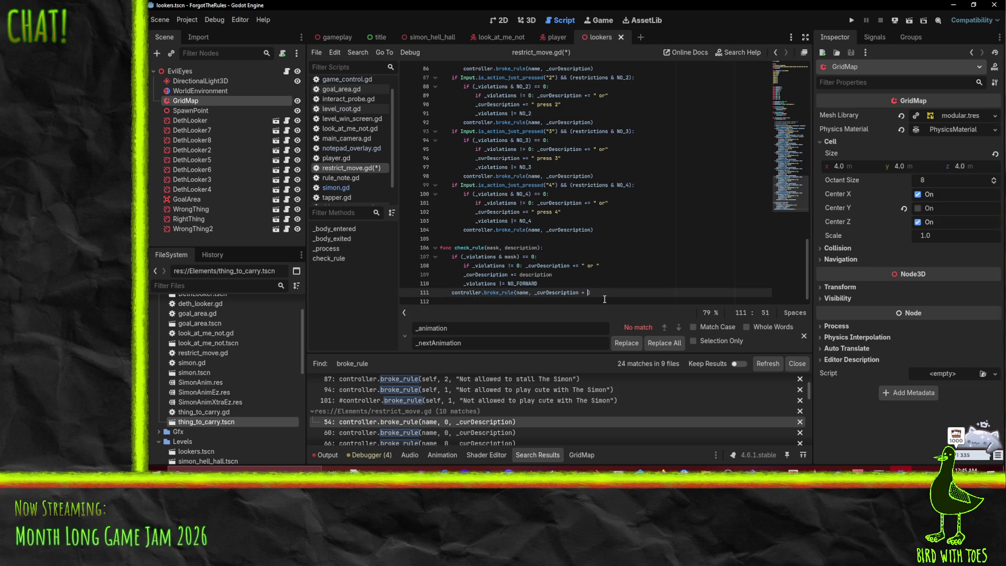
text( + name)
key(ctrl+s)
click(510, 299)
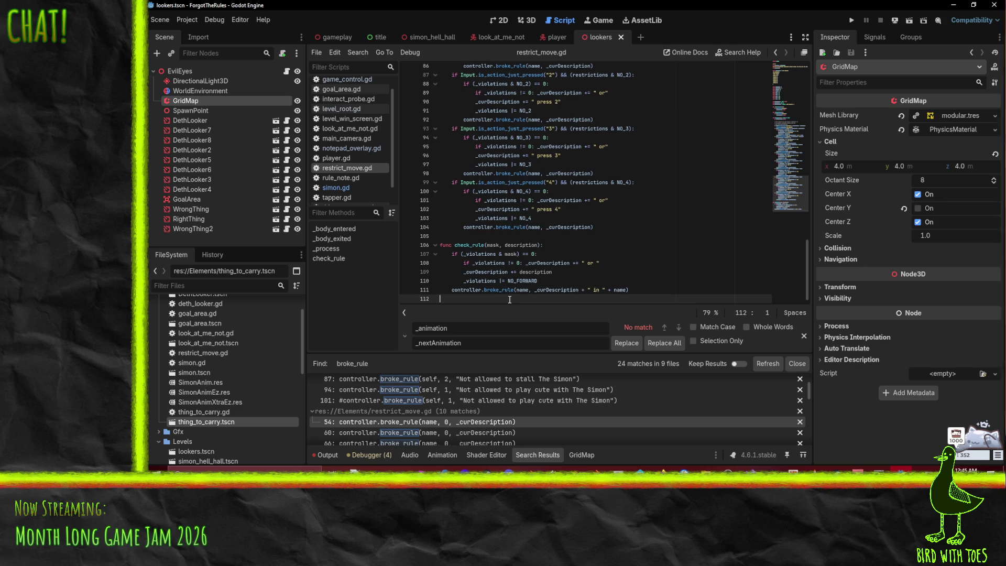
click(466, 245)
scroll(571, 238, up, 15)
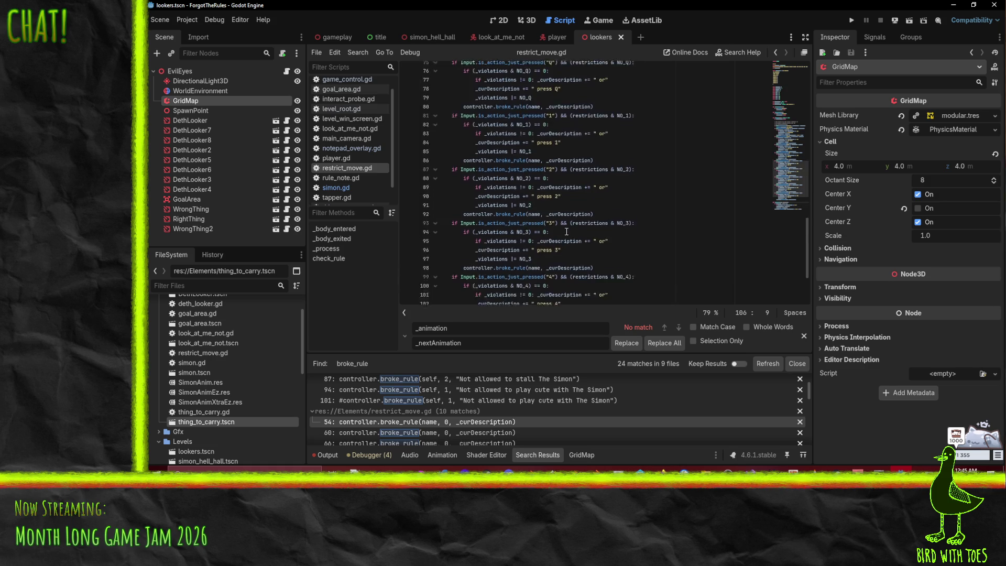
- Change NO_FORWARD to mask in check_rule's violations update line
scroll(570, 238, down, 2)
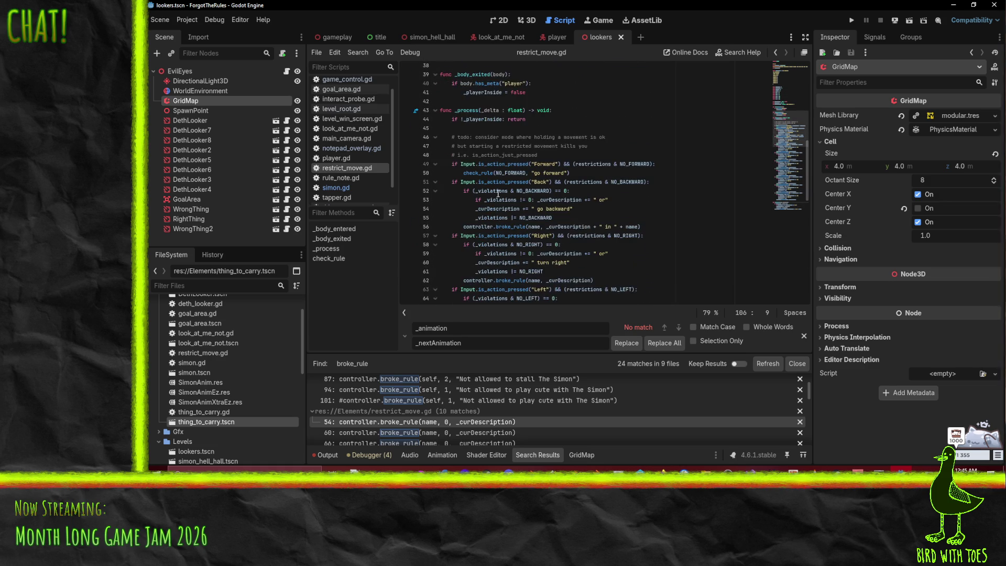
click(481, 147)
double_click(481, 147)
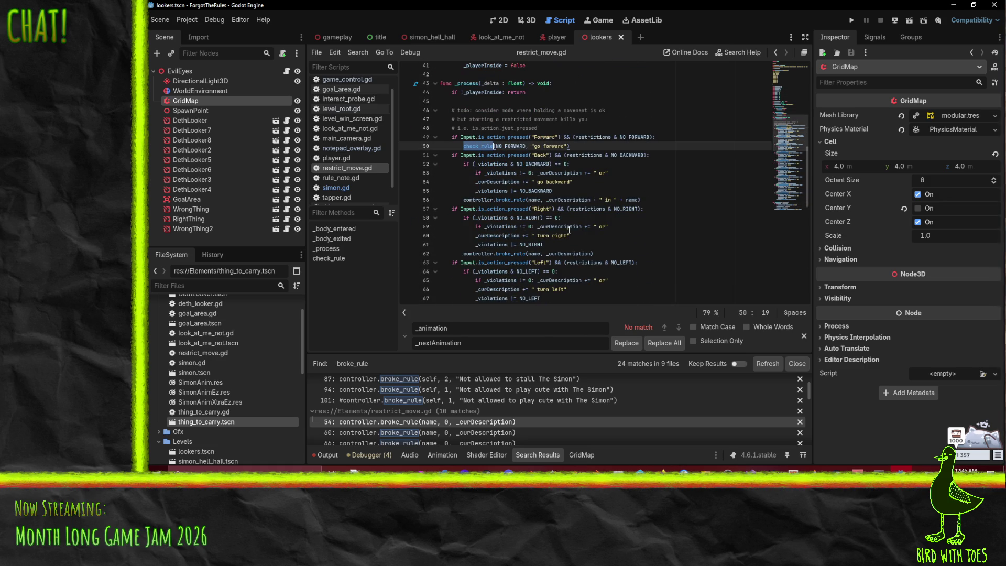
scroll(596, 224, down, 10)
scroll(595, 224, down, 2)
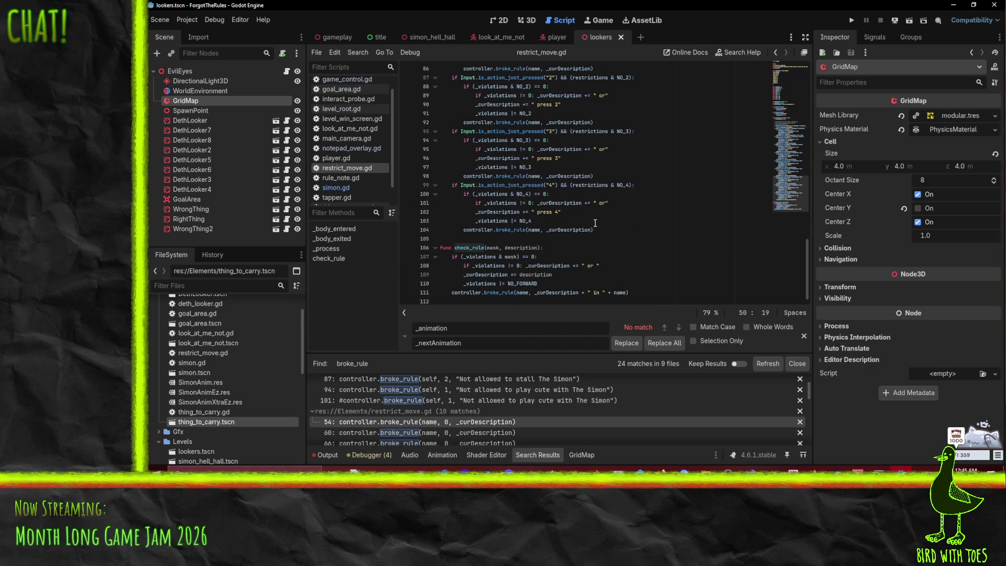
double_click(523, 283)
text(mask)
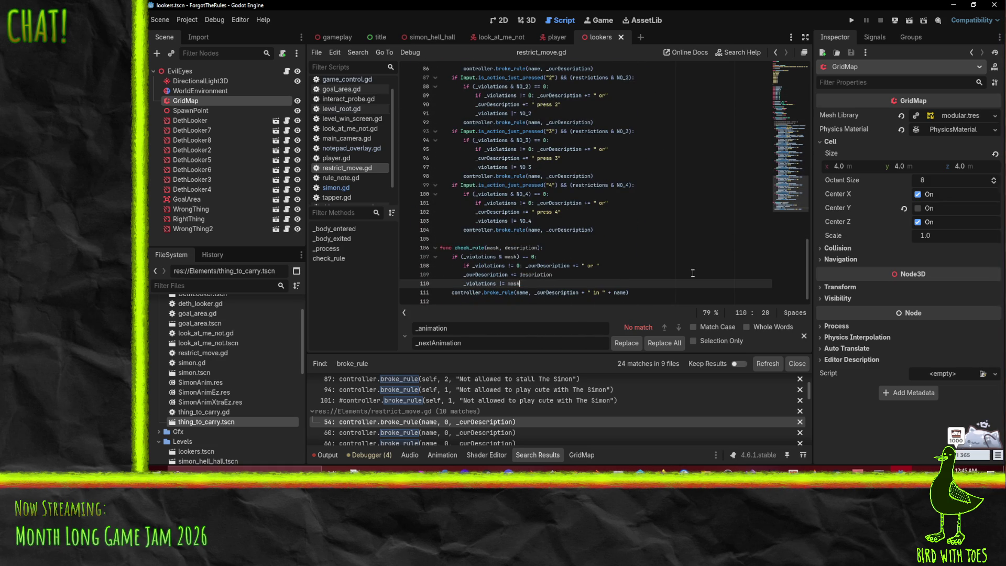
key(Up)
key(Up)
key(Up)
scroll(533, 280, up, 12)
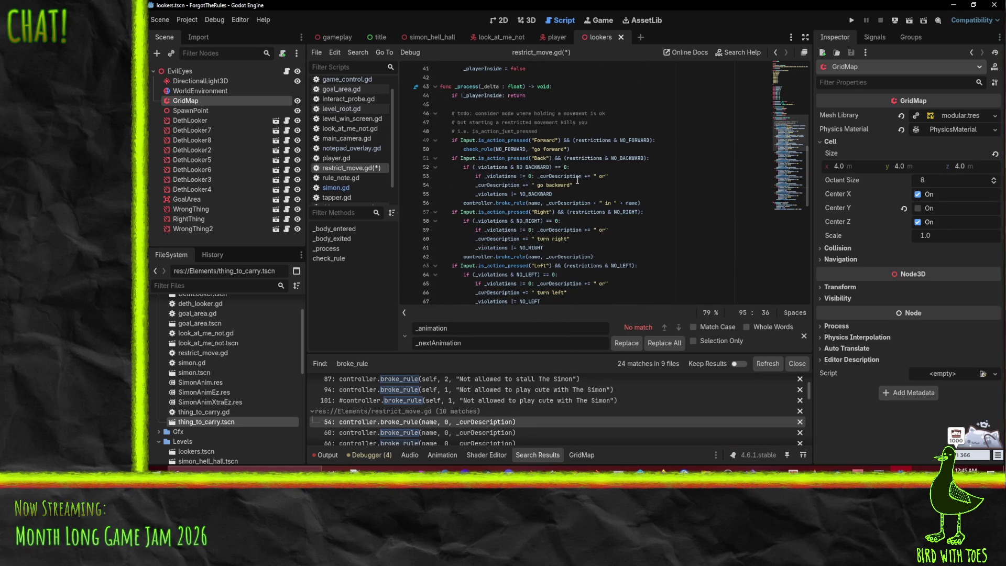
- Copy the check_rule name and start the Backward branch's test with 'check_rule('
click(496, 149)
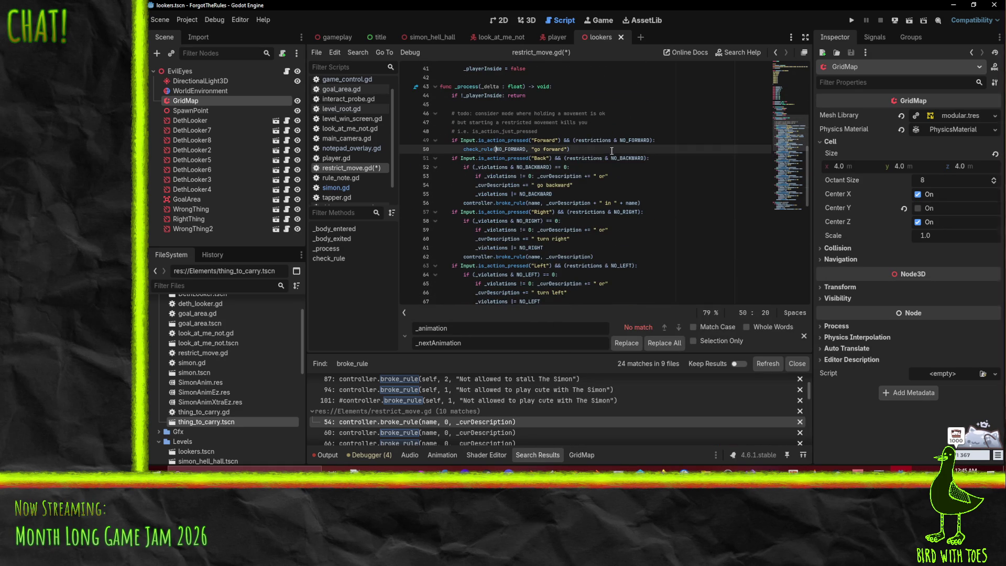
key(Down)
key(Down)
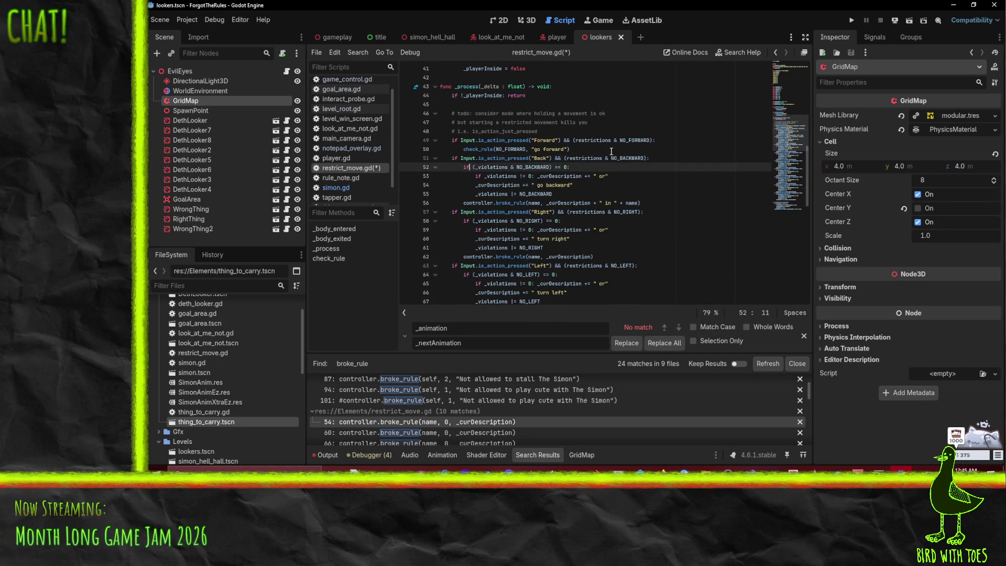
key(shift+Home)
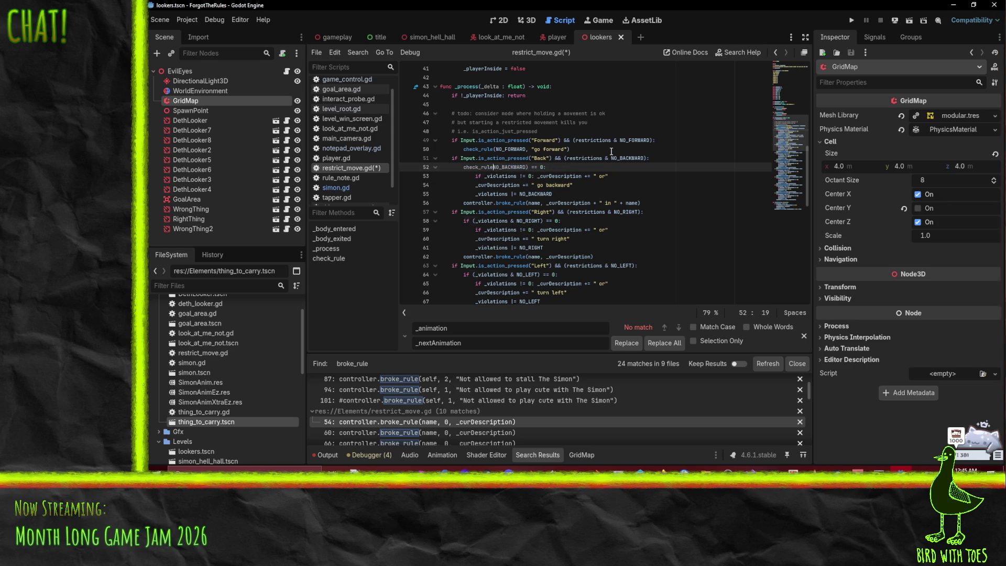
key(Up)
key(Up)
key(Right)
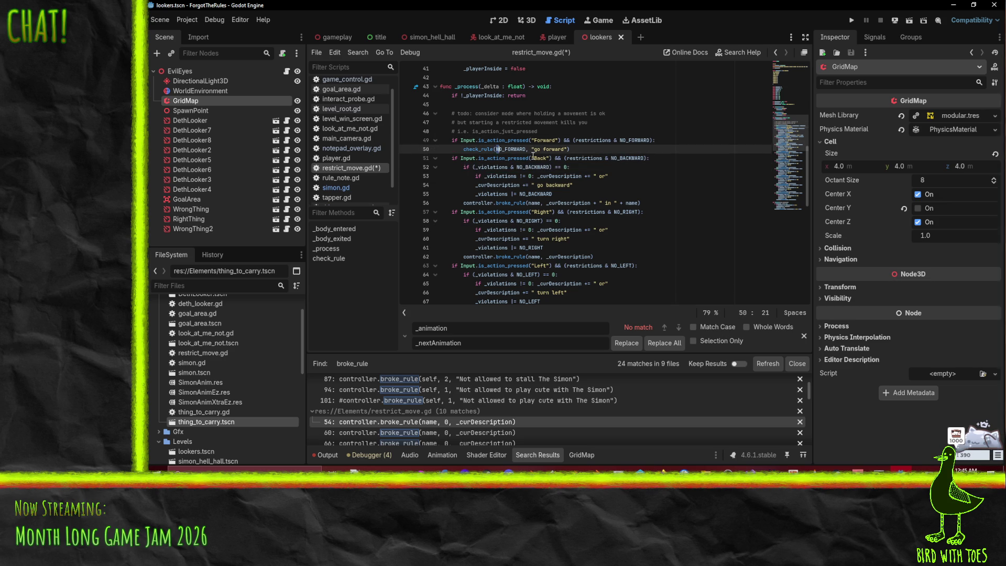
double_click(493, 150)
key(ctrl+c)
click(514, 167)
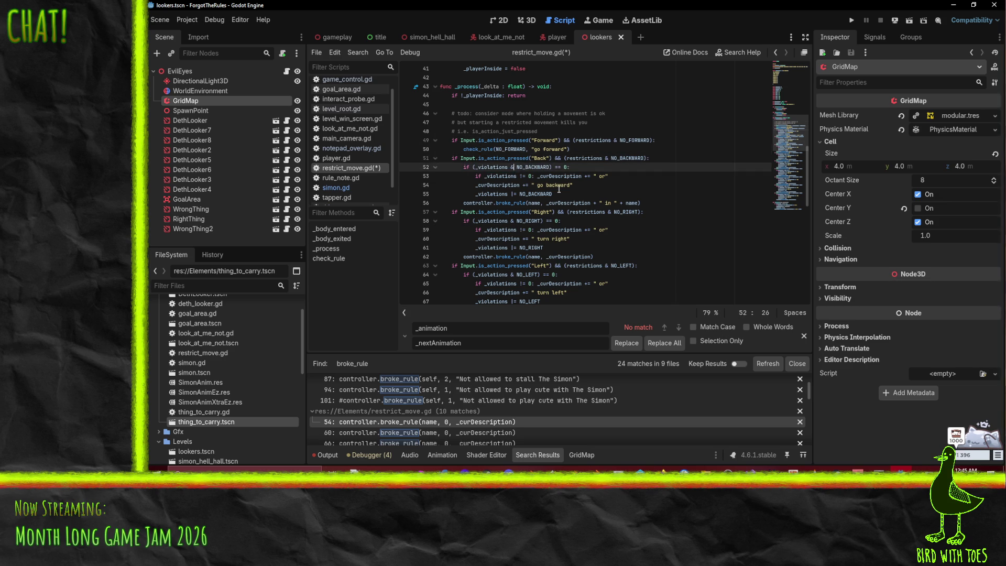
key(shift+Home)
key(ctrl+v)
text(()
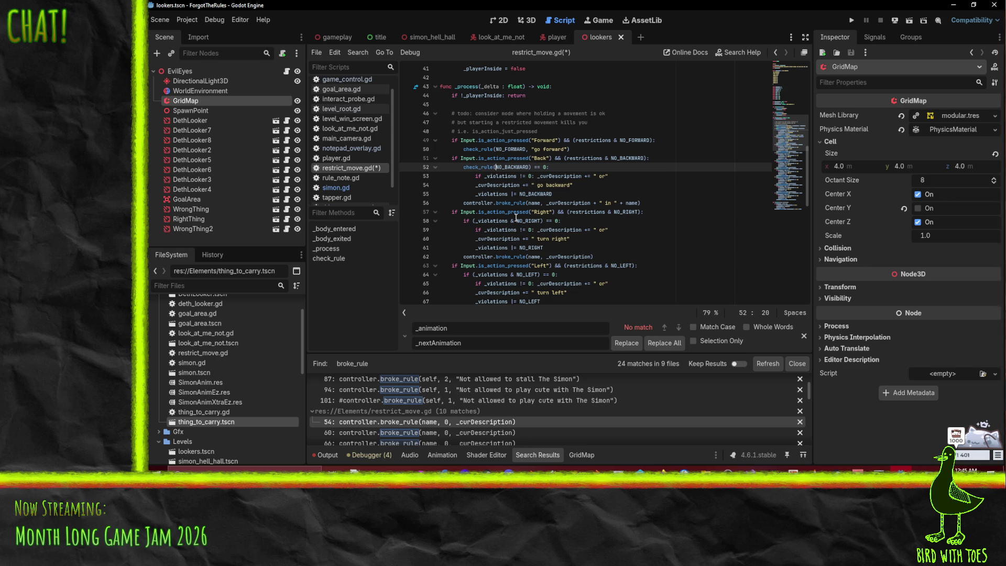
- Replace the Right and Left violation tests with 'check_rule(' calls
click(513, 221)
key(shift+Home)
key(ctrl+v)
text(()
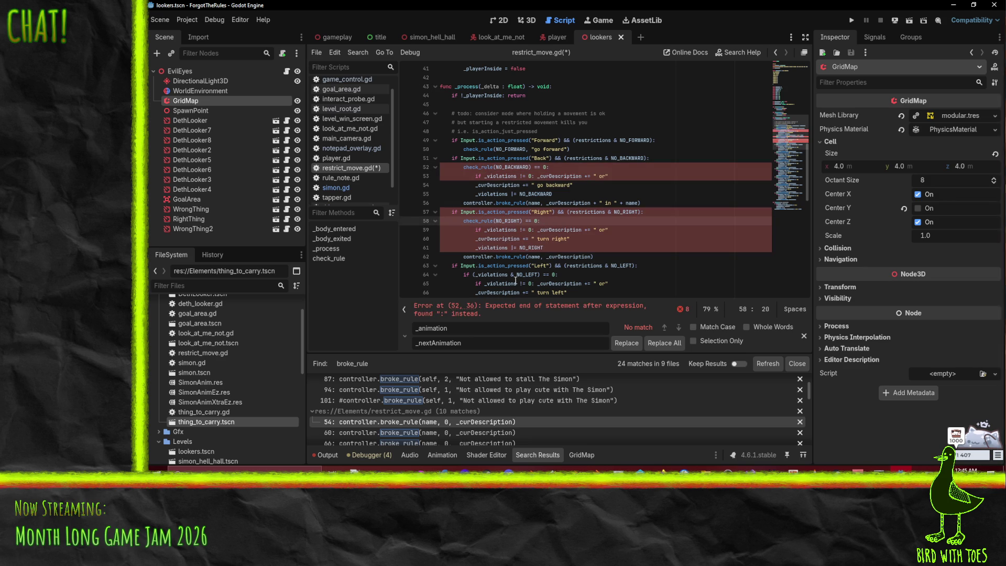
click(518, 274)
key(shift+Home)
key(ctrl+v)
text(()
- Replace the E and Q key violation tests with 'check_rule(' calls
scroll(523, 210, down, 6)
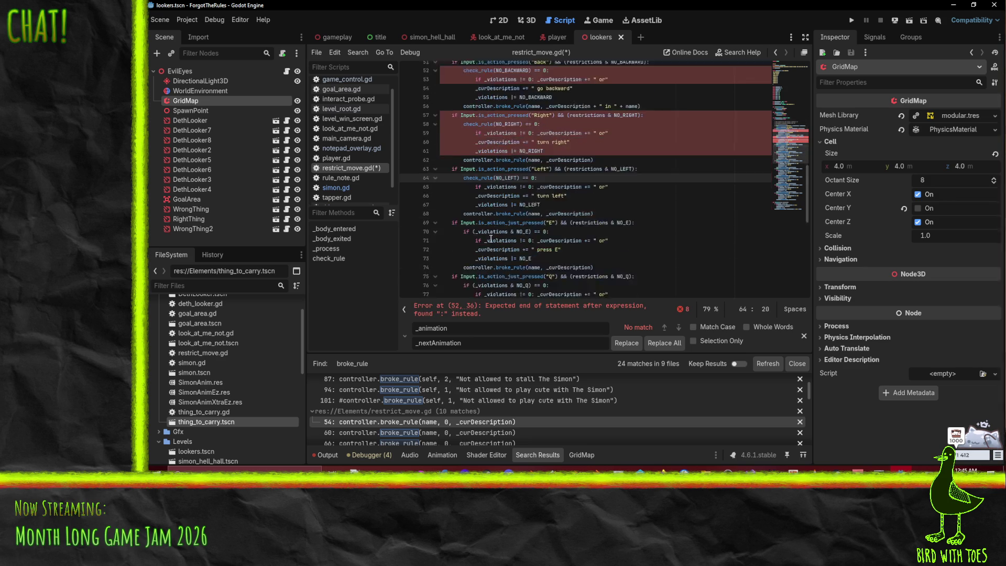
click(518, 168)
key(shift+Home)
key(ctrl+v)
text(()
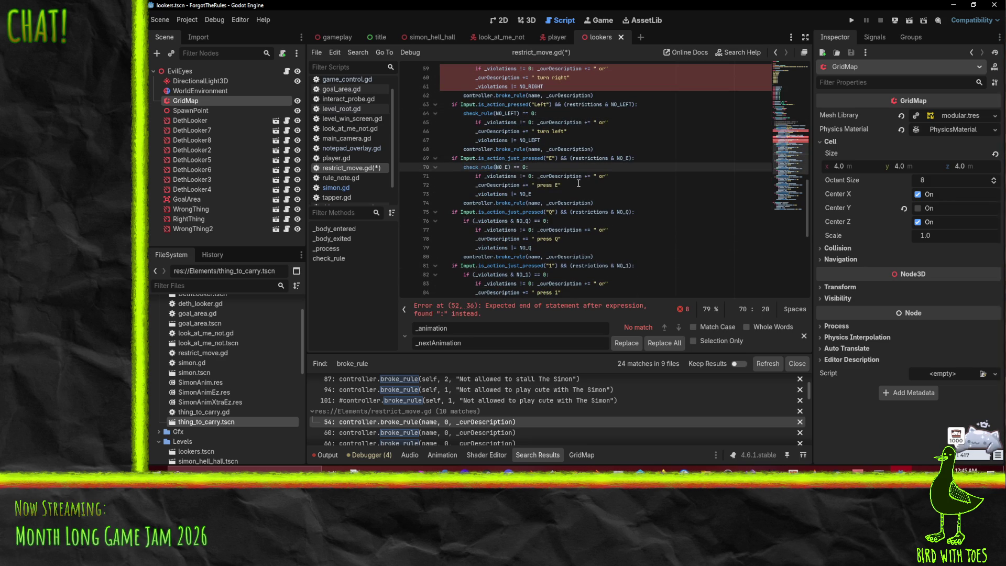
click(516, 221)
key(shift+Home)
key(ctrl+v)
text(()
- Replace the 1 and 2 key violation tests with 'check_rule(' calls
scroll(587, 231, down, 3)
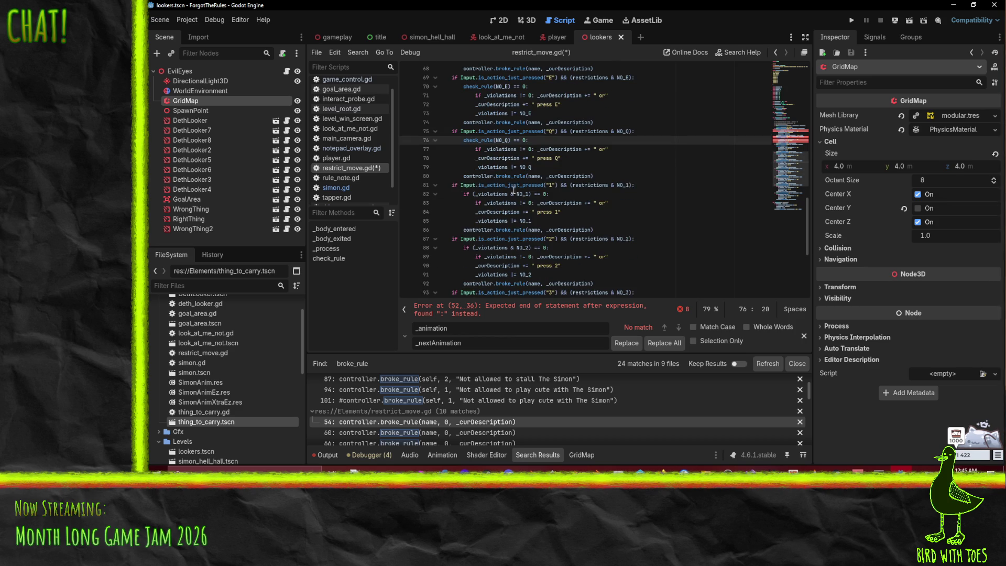
click(516, 194)
key(shift+Home)
text(check_rule()
text(()
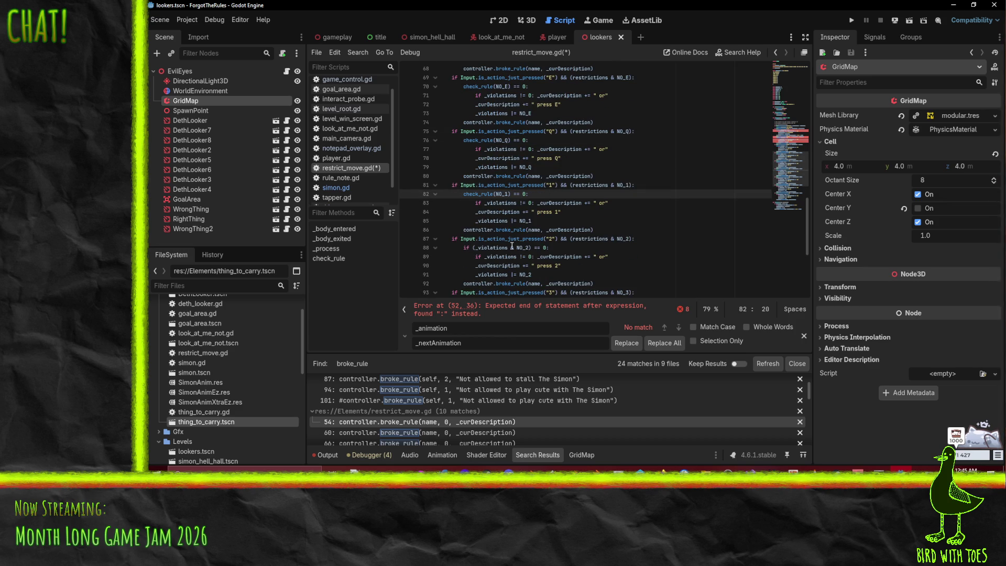
click(516, 247)
key(shift+Home)
text(check_rule()
text(()
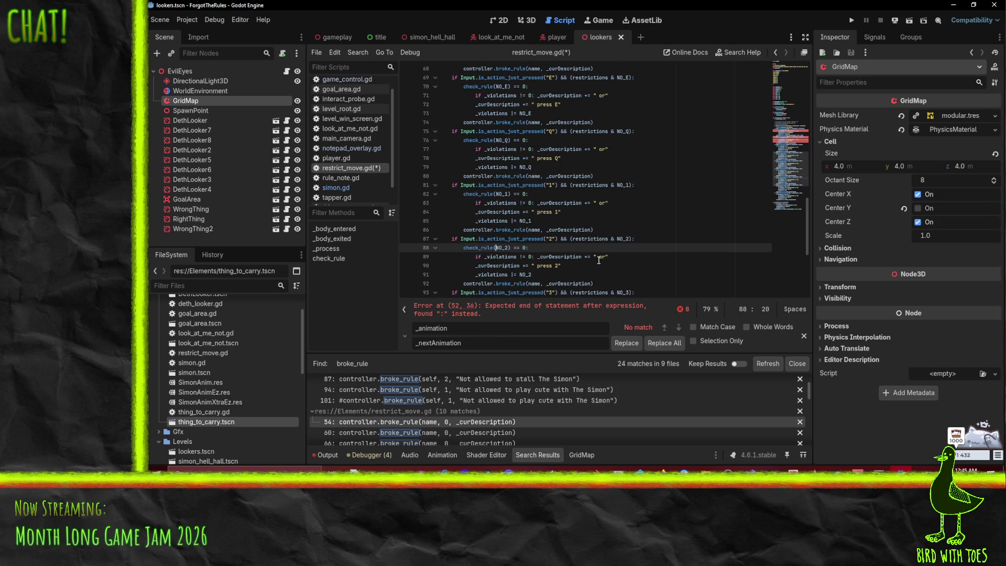
- Replace the 3 and 4 key violation tests with 'check_rule(' calls
scroll(566, 253, down, 3)
click(515, 220)
key(shift+Home)
key(ctrl+v)
text(()
scroll(510, 238, down, 1)
scroll(510, 237, down, 1)
click(511, 221)
text(00)
key(shift+Home)
key(ctrl+v)
- Join the NO_4, NO_3 and NO_2 conditions to their descriptions with commas
text(()
drag(530, 239, 513, 221)
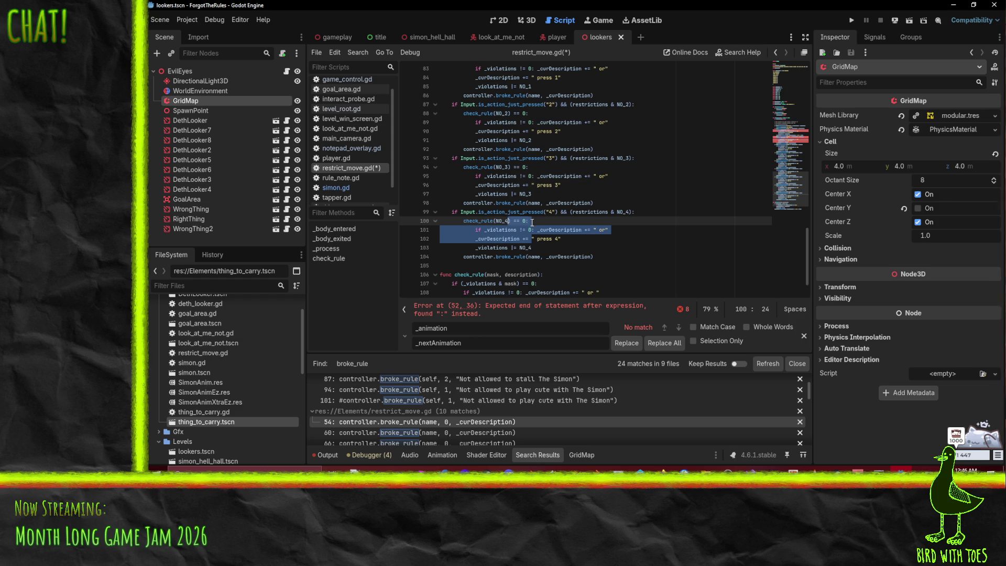
text(,)
drag(531, 184, 509, 166)
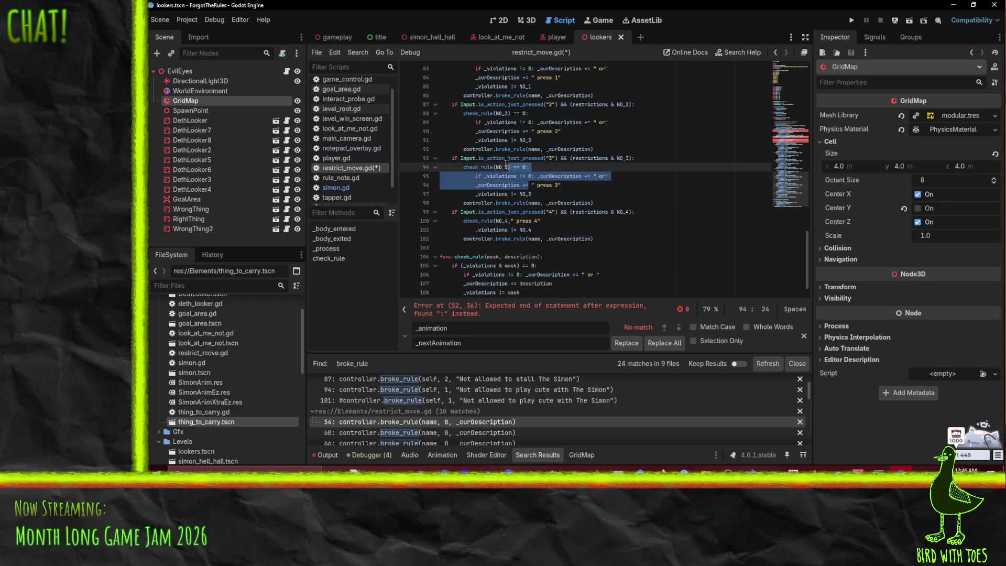
text(,)
drag(528, 131, 508, 113)
text(,)
- Join the NO_1, NO_Q and NO_E conditions to their descriptions with commas
scroll(545, 222, up, 5)
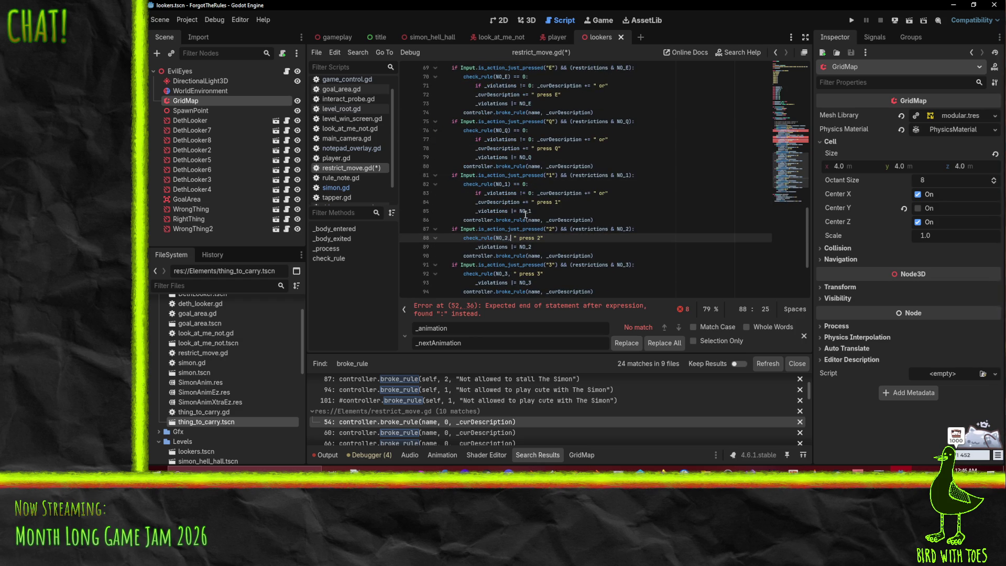
drag(529, 203, 507, 184)
text(,)
drag(531, 151, 508, 131)
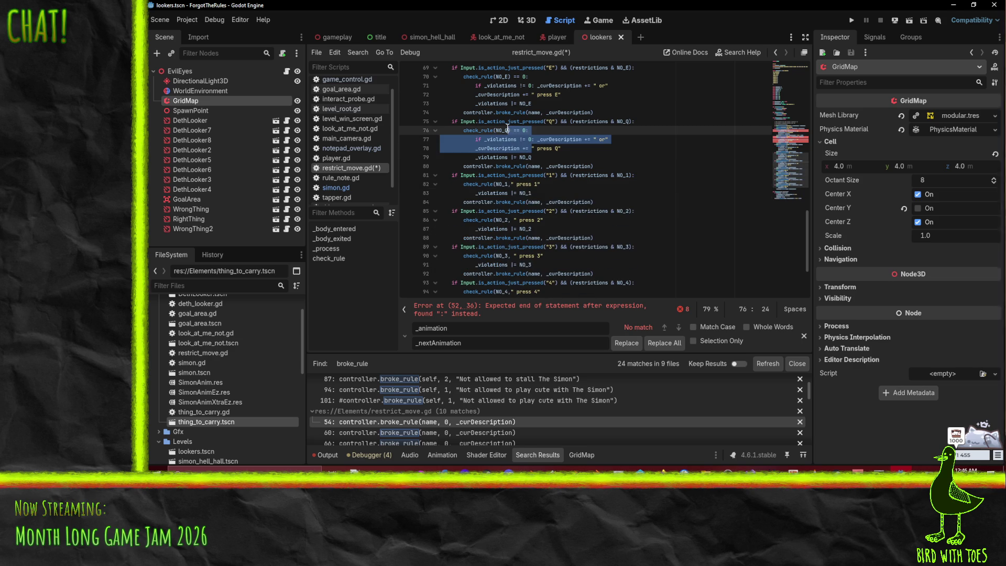
text(,)
scroll(573, 172, up, 4)
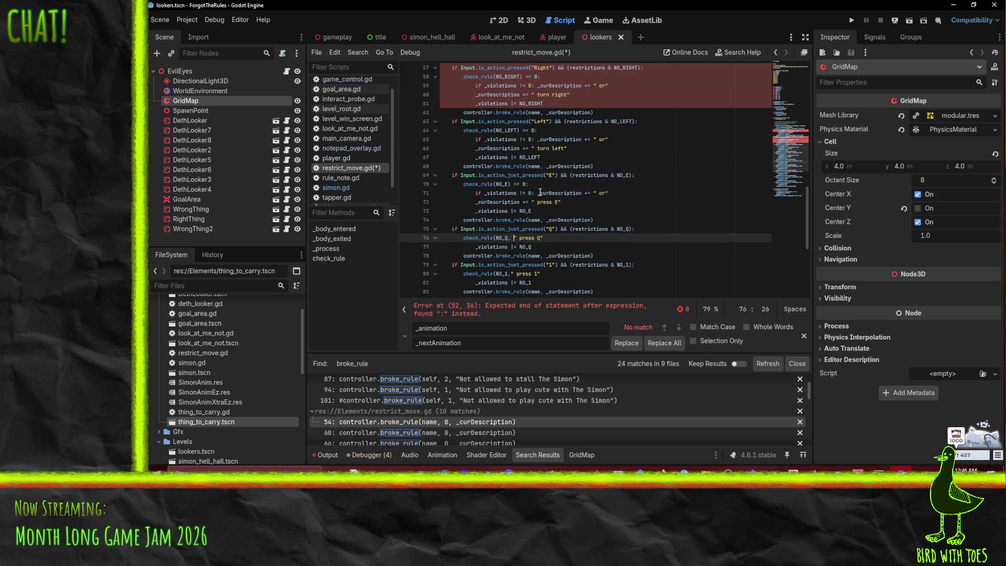
drag(531, 202, 508, 185)
text(,)
- Join the NO_LEFT and NO_BACKWARD conditions to their descriptions with commas
scroll(595, 234, up, 4)
scroll(597, 234, down, 1)
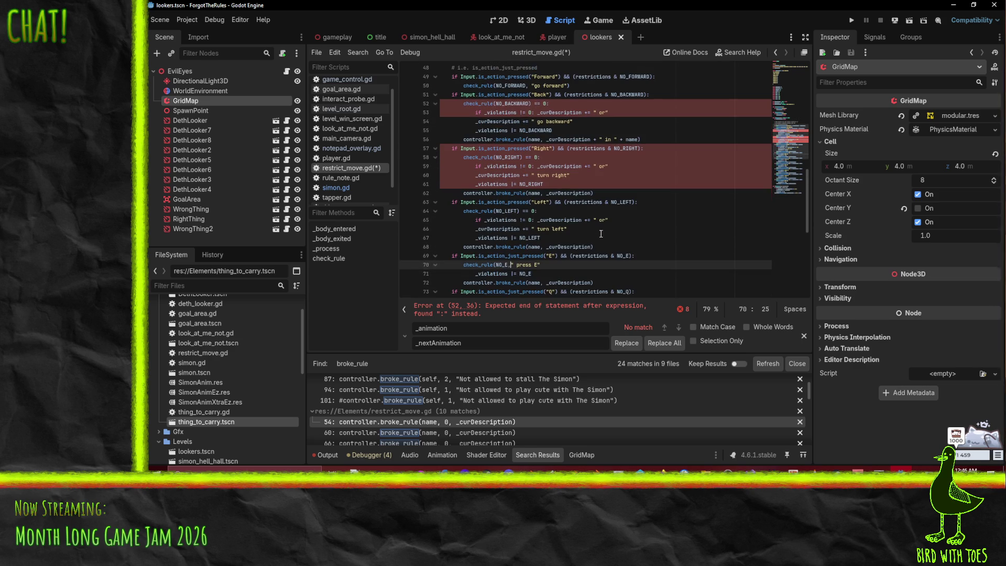
click(537, 220)
mouse_move(532, 229)
mouse_down()
mouse_move(521, 203)
mouse_move(525, 159)
mouse_up()
text(,)
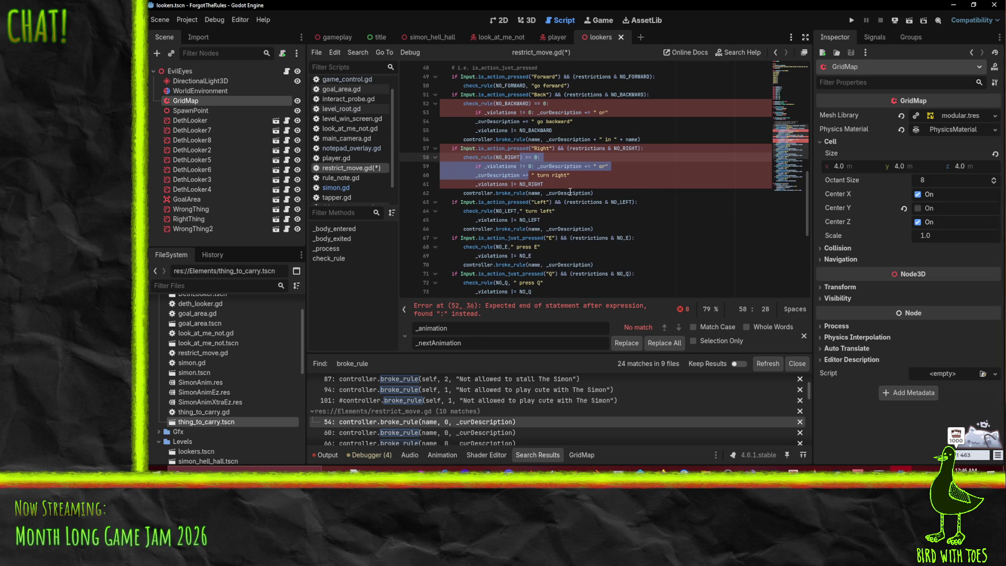
text(,)
scroll(575, 204, up, 3)
drag(535, 205, 548, 185)
text(,)
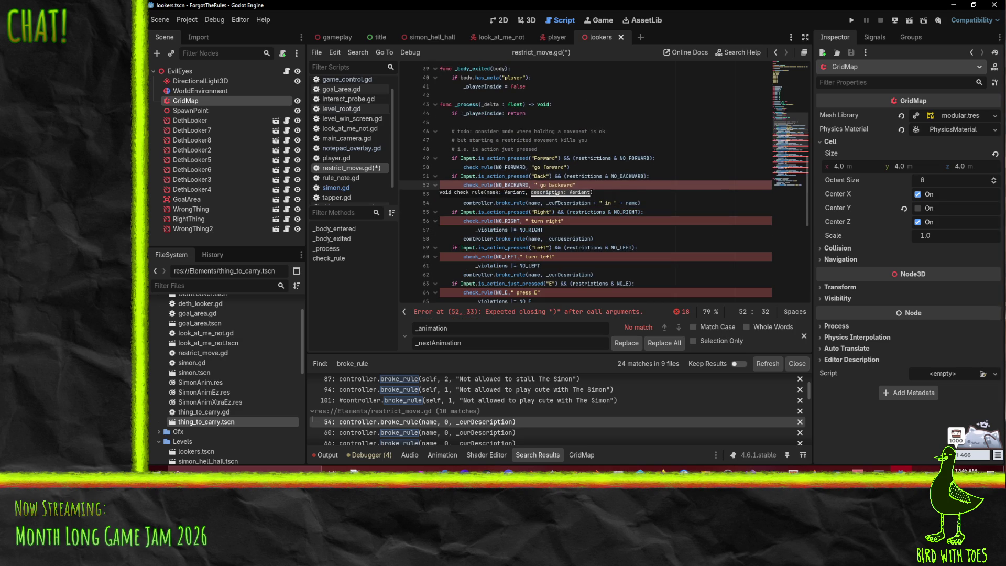
- Delete the leftover _violations and broke_rule lines for Backward and Right
click(525, 220)
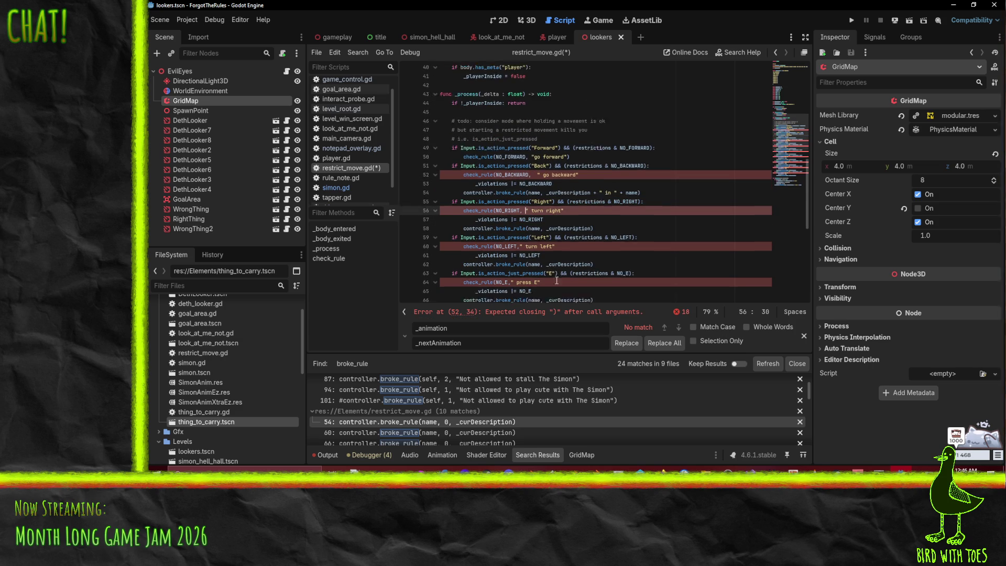
click(504, 194)
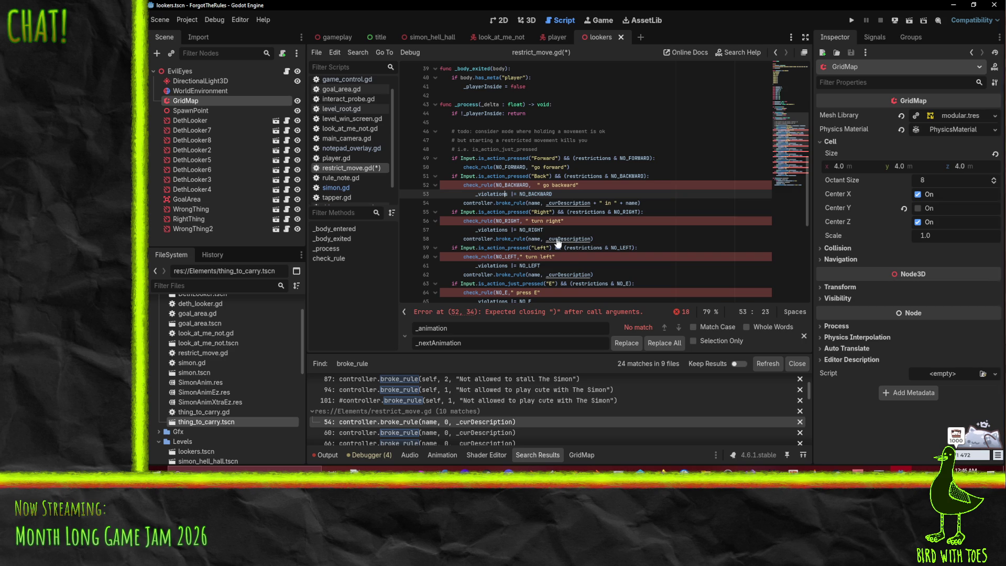
key(ctrl+shift+k)
key(ctrl+shift+k)
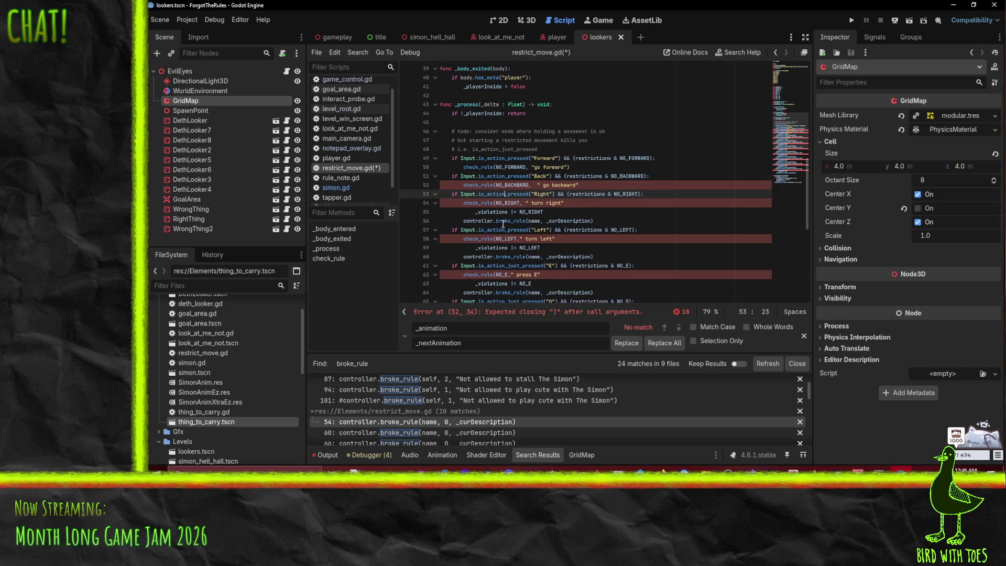
key(Down)
key(Down)
key(ctrl+shift+k)
key(ctrl+shift+k)
click(503, 231)
- Delete leftover lines for Left, E, Q and 1–4, restoring the accidentally removed NO_4 call
key(ctrl+shift+k)
key(ctrl+shift+k)
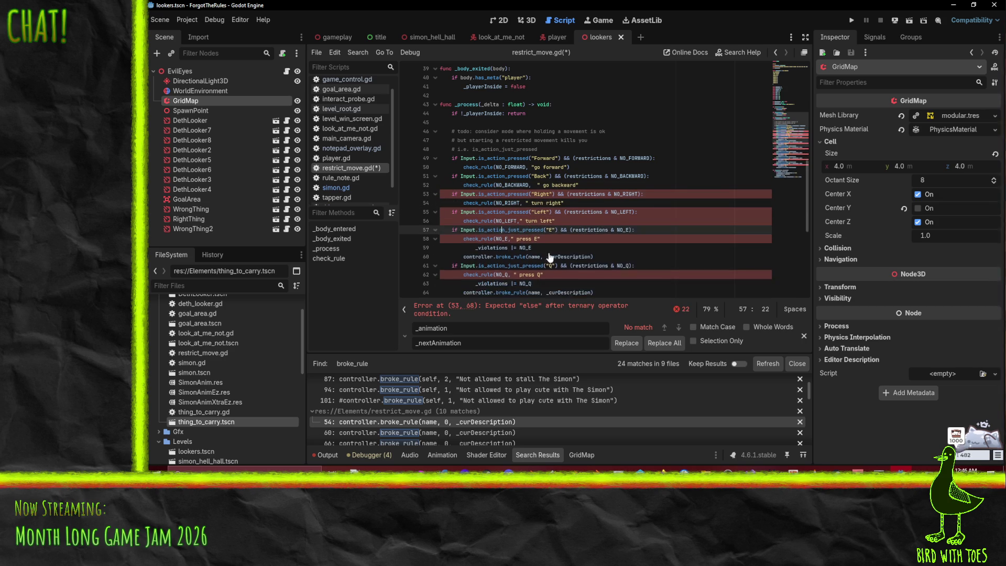
scroll(505, 220, down, 2)
key(Down)
key(Down)
key(ctrl+shift+k)
key(ctrl+shift+k)
key(Down)
key(Down)
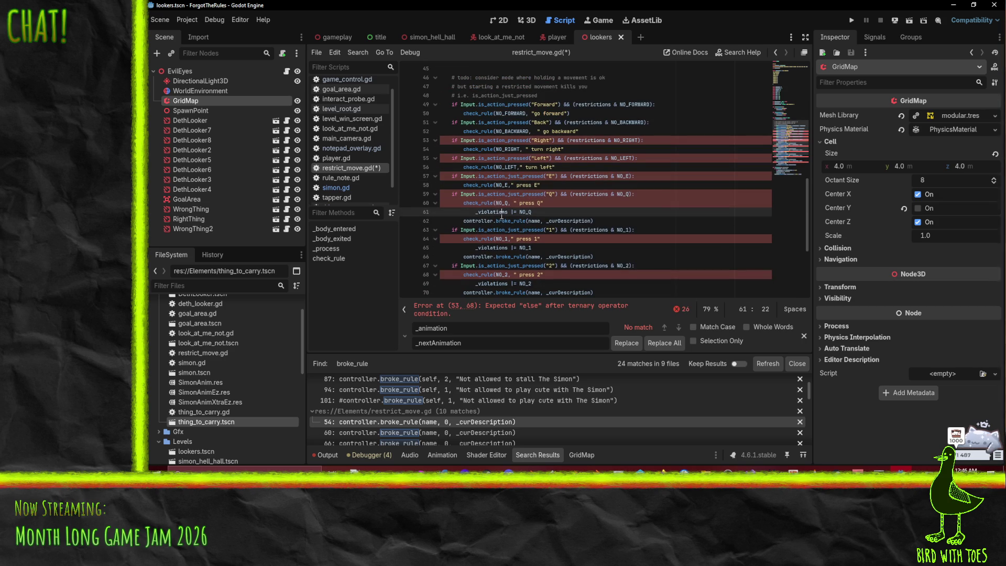
key(ctrl+shift+k)
key(ctrl+shift+k)
key(Down)
key(Down)
key(ctrl+shift+k)
key(ctrl+shift+k)
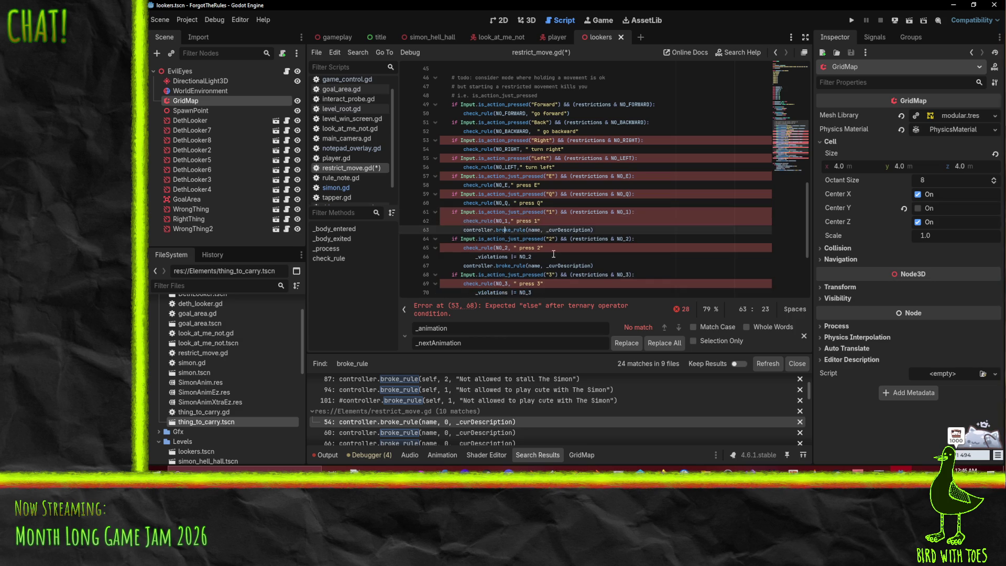
key(Down)
key(Down)
key(ctrl+shift+k)
key(ctrl+shift+k)
key(Down)
key(Down)
key(ctrl+shift+k)
key(ctrl+shift+k)
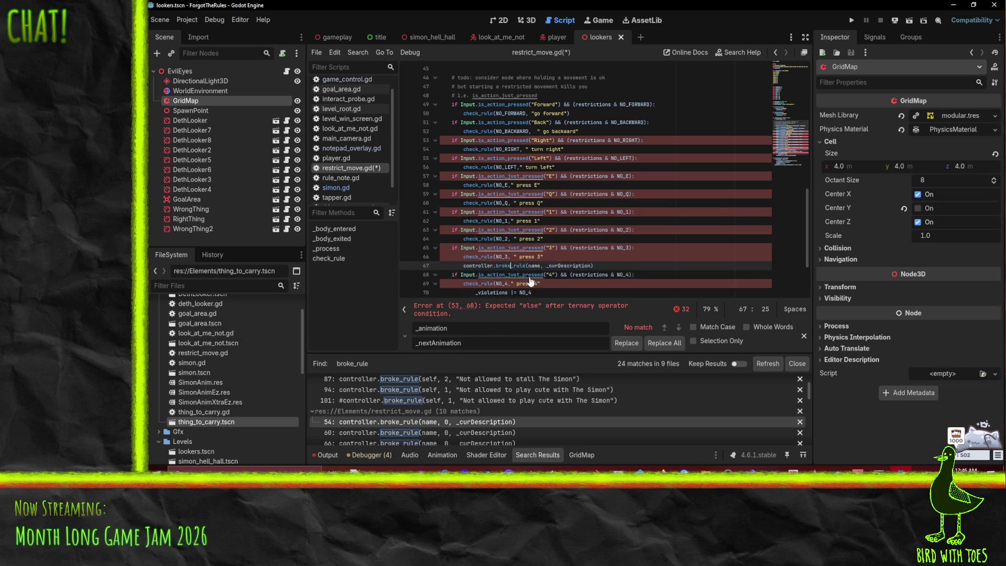
key(Down)
key(ctrl+shift+k)
key(ctrl+shift+k)
scroll(557, 244, down, 2)
key(ctrl+z)
key(ctrl+z)
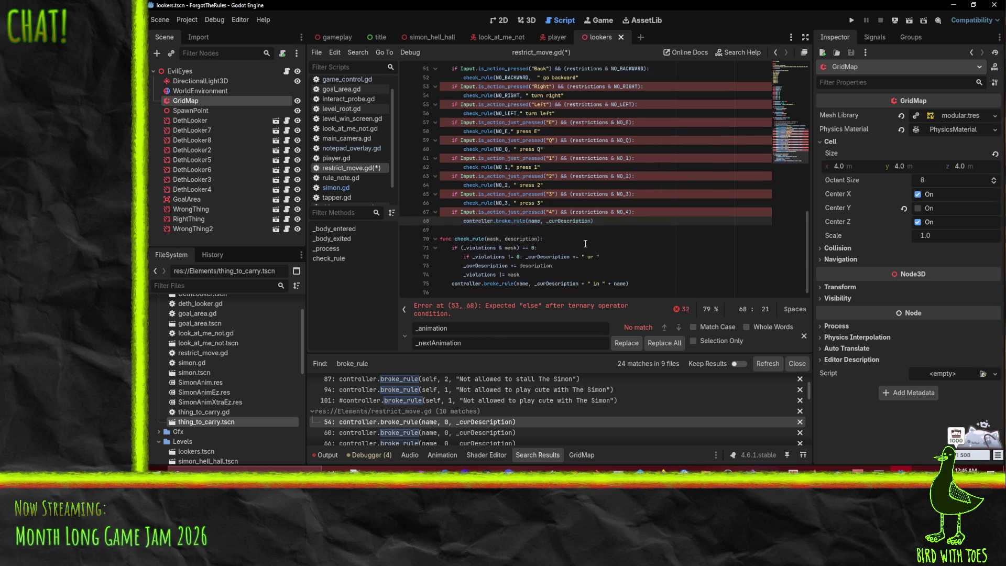
key(Down)
key(ctrl+shift+k)
key(ctrl+shift+k)
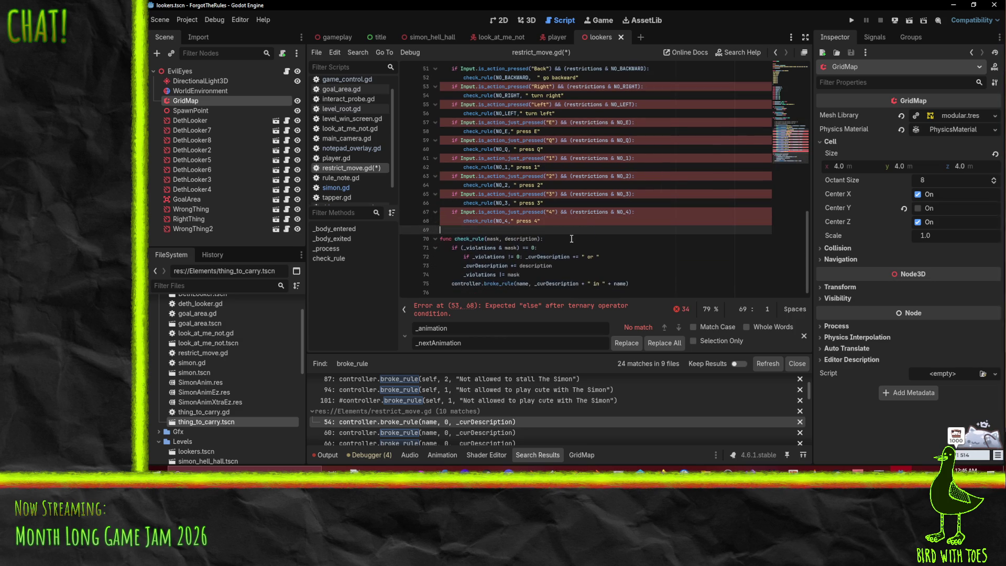
- Add closing parentheses to each check_rule call from NO_4 up to NO_FORWARD
click(602, 222)
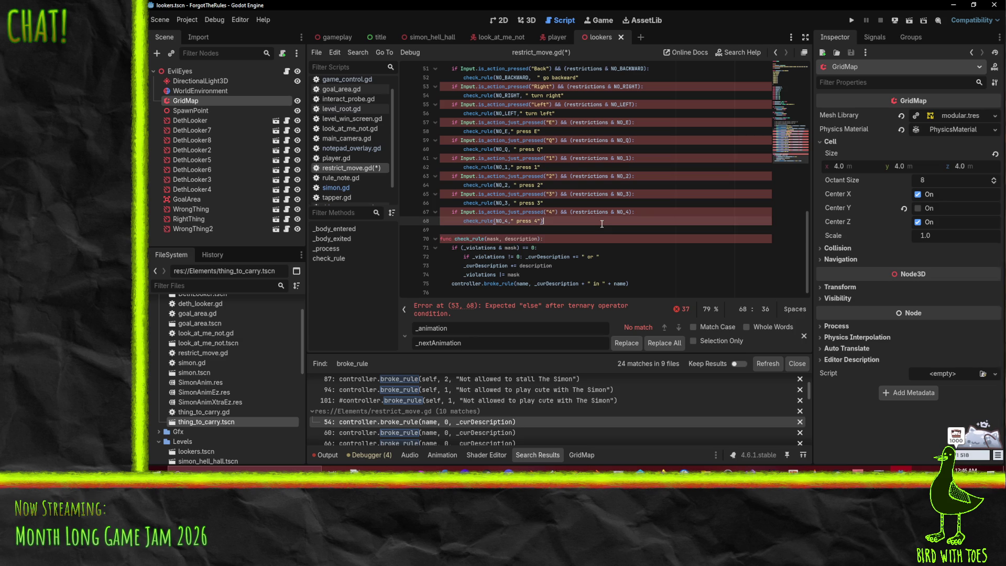
click(548, 205)
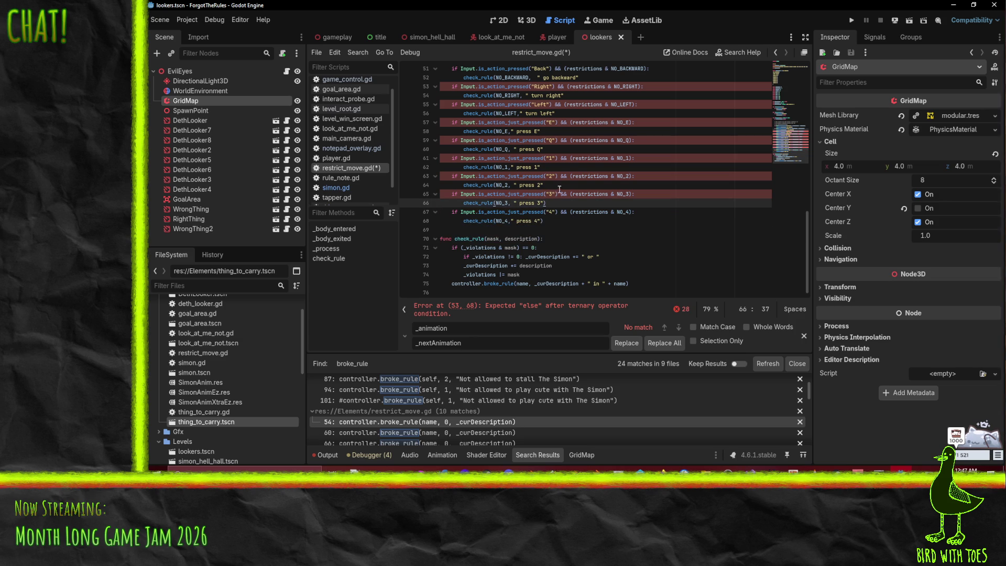
click(564, 187)
key(Up)
key(Up)
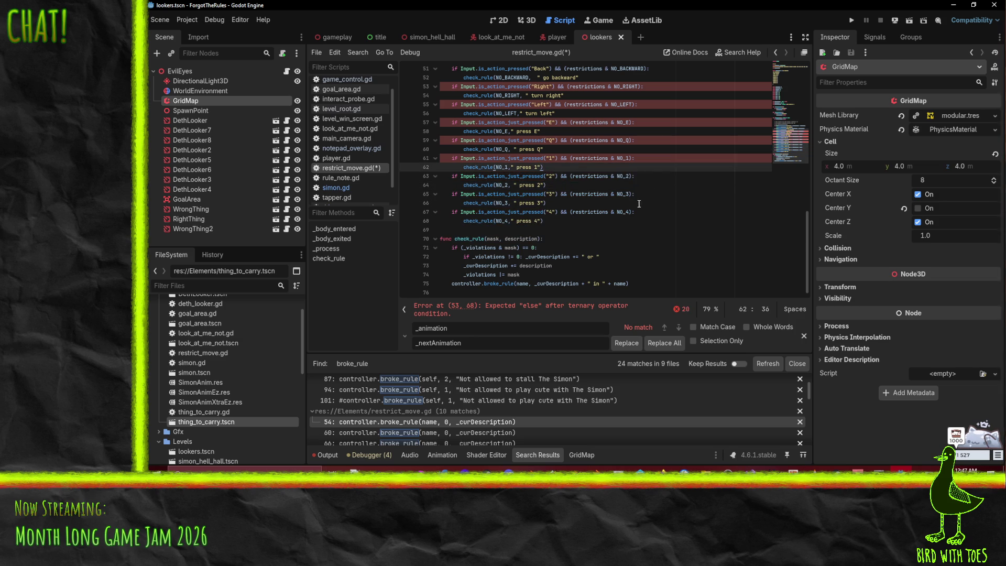
scroll(630, 210, up, 2)
click(560, 205)
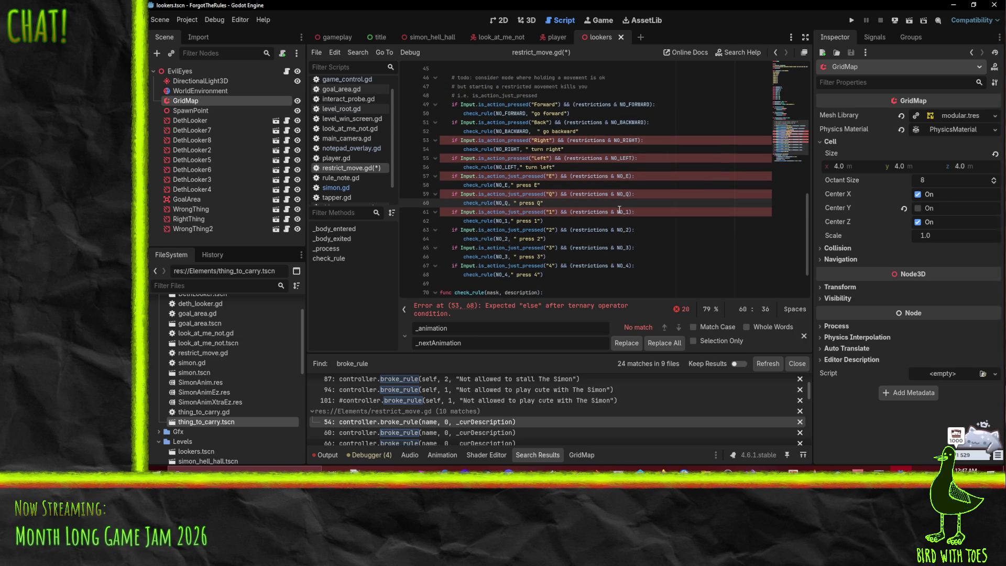
text())
click(582, 185)
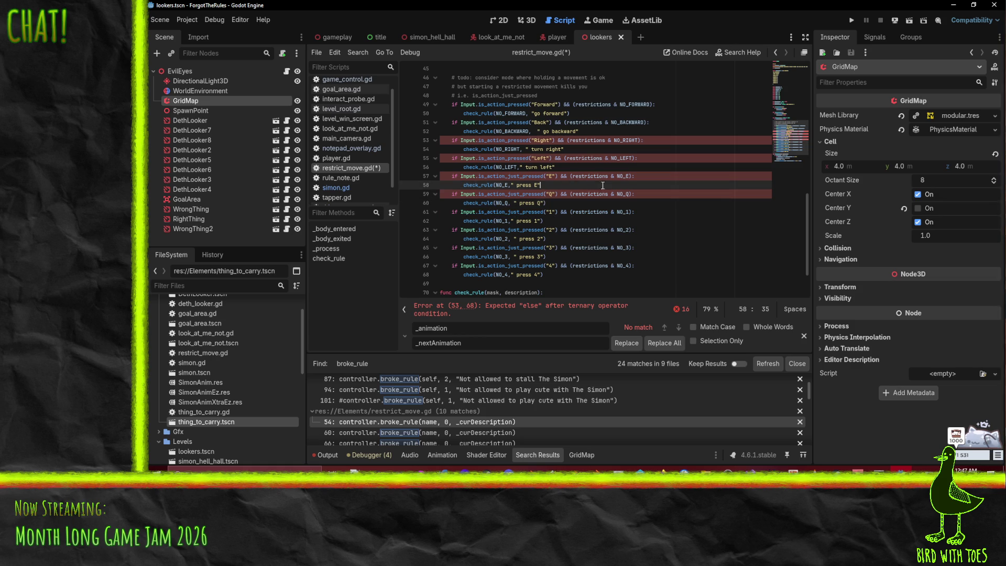
text())
click(583, 167)
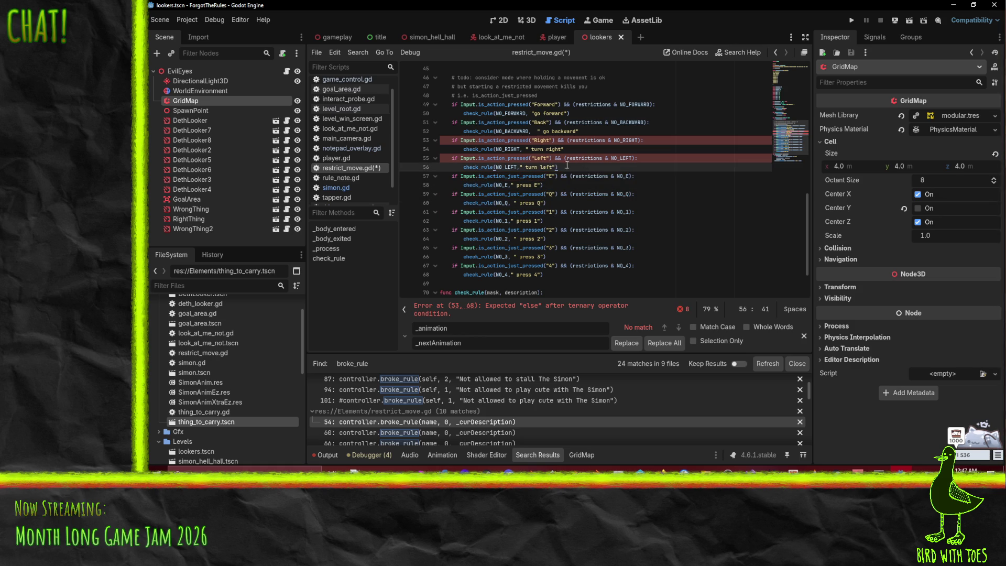
click(571, 151)
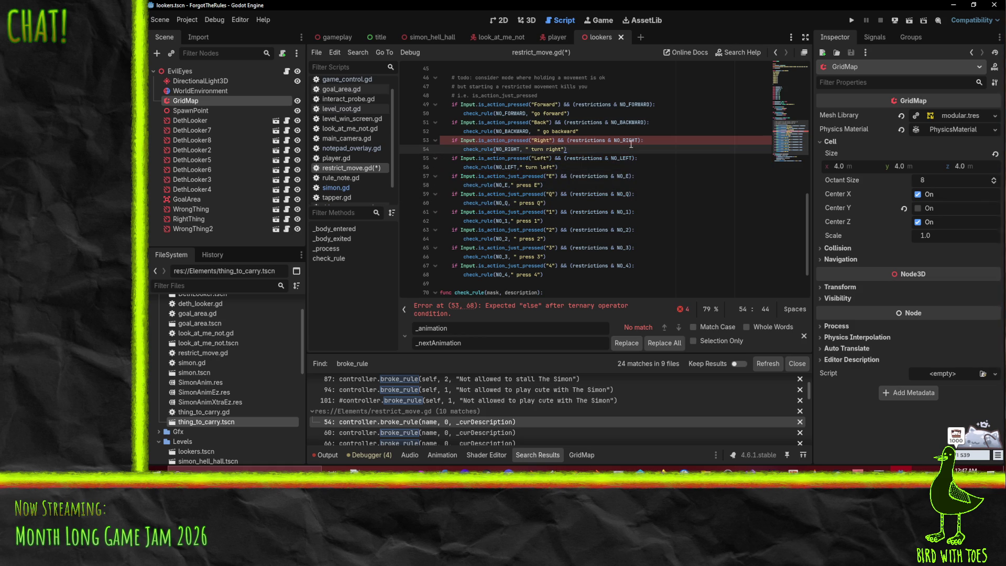
click(615, 133)
click(573, 113)
scroll(607, 194, down, 1)
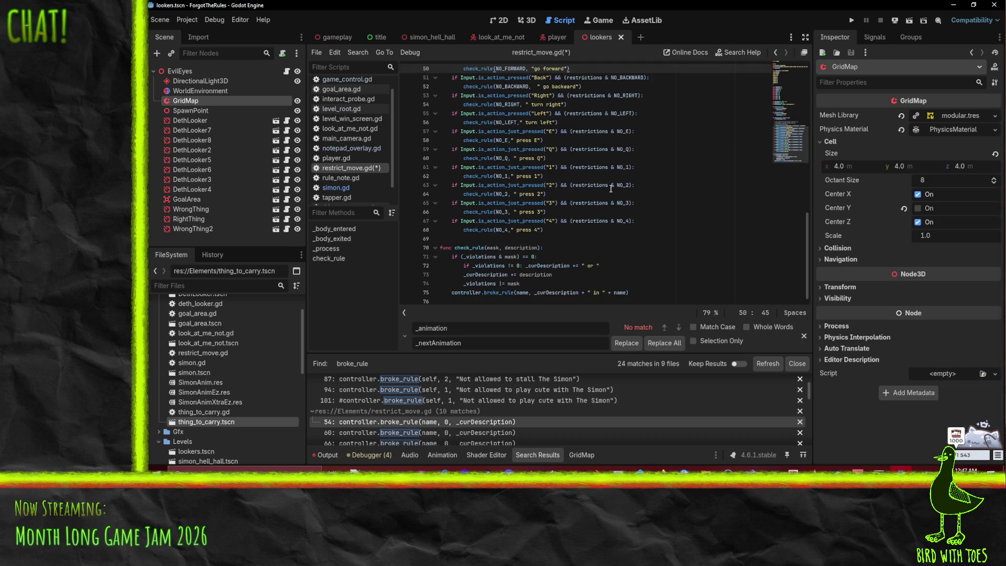
- Add an action parameter to check_rule's signature
scroll(640, 230, up, 4)
key(Up)
key(Home)
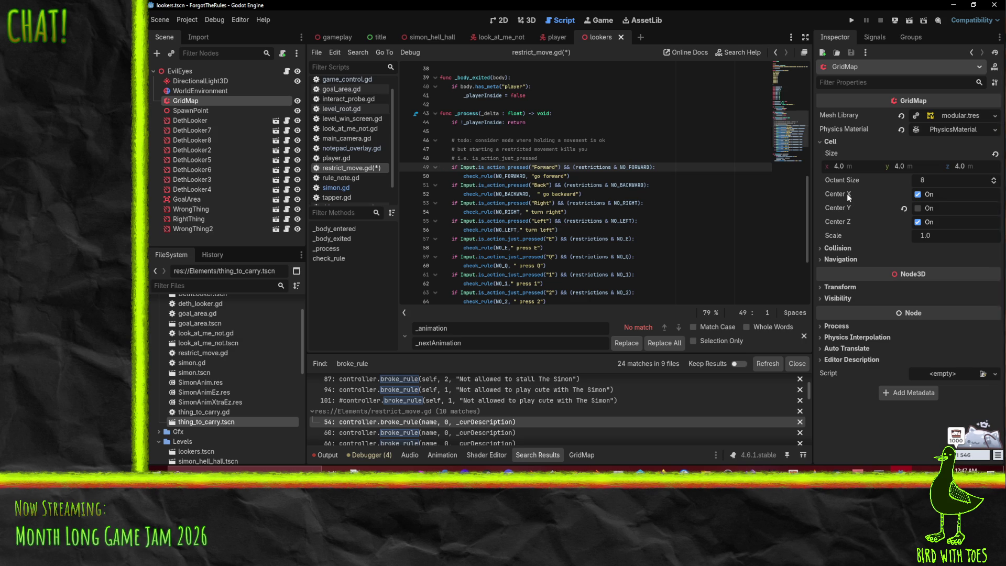
scroll(607, 230, down, 4)
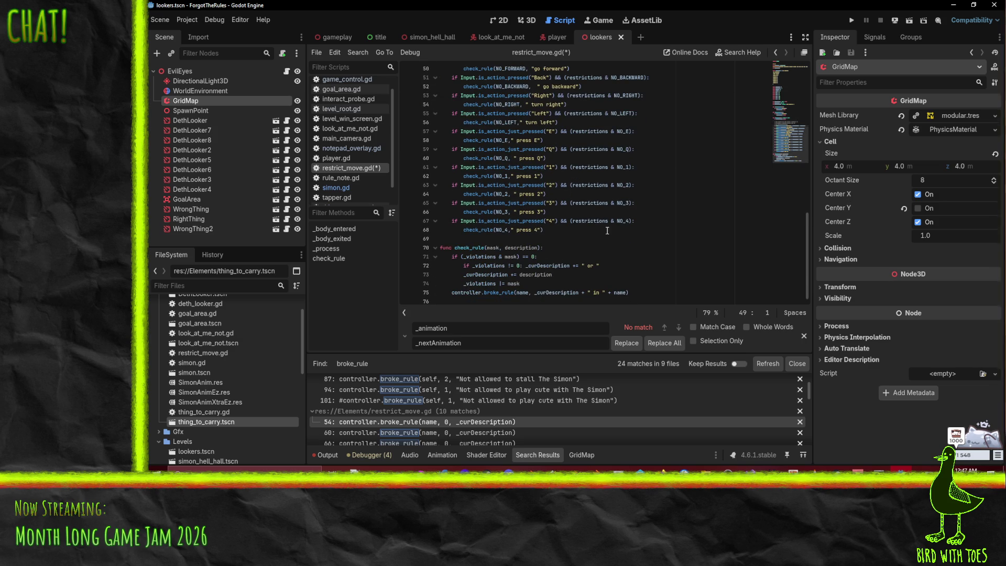
click(488, 247)
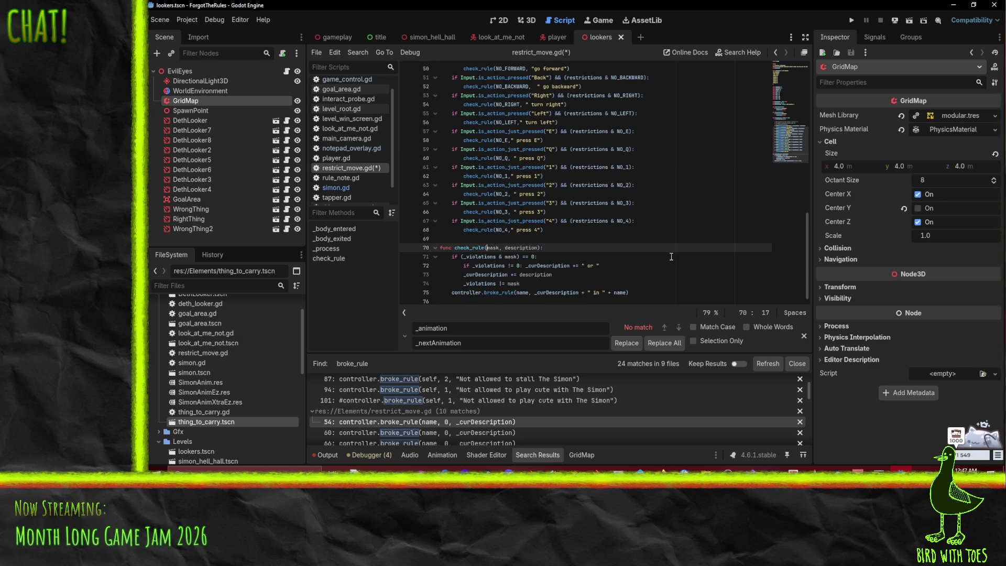
text(, action)
- Paste the Forward if-line into check_rule, swapping Forward for action and NO_FORWARD for mask
key(Down)
key(Home)
text(if Input.is_action_pressed("Forward") && (restrictions & NO_FORWARD):)
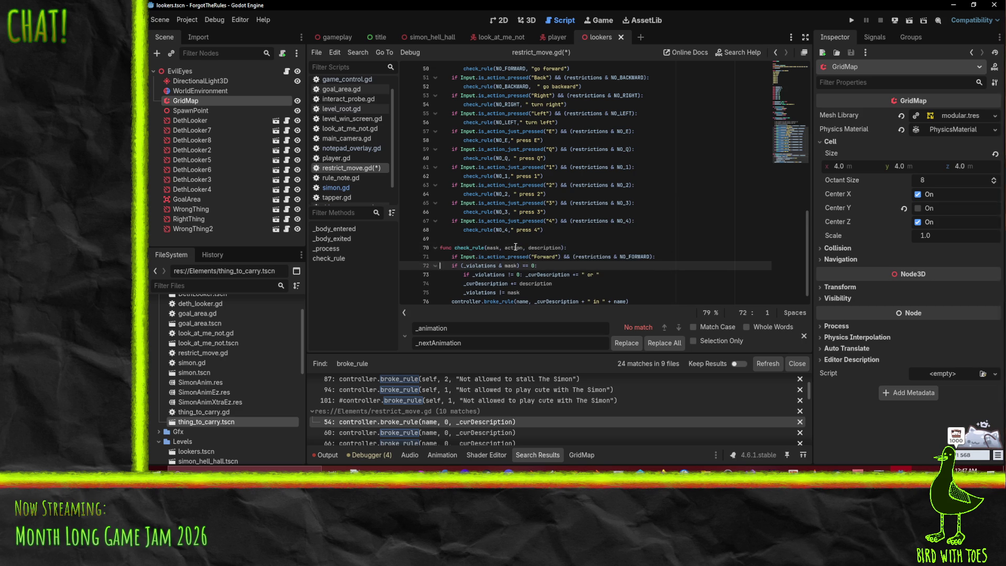
click(533, 256)
key(Left)
key(shift+Right)
key(shift+Right)
key(shift+Right)
text(action)
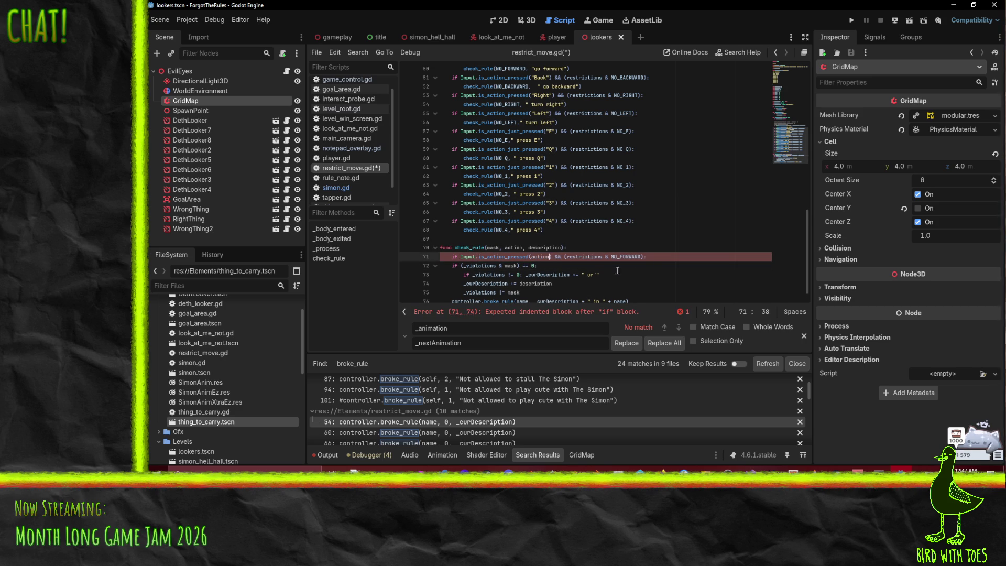
double_click(488, 247)
key(ctrl+c)
double_click(618, 256)
key(ctrl+v)
- Indent the violation-recording lines under the new action condition
click(452, 265)
scroll(524, 261, down, 1)
key(shift+Down)
key(shift+Down)
key(shift+Down)
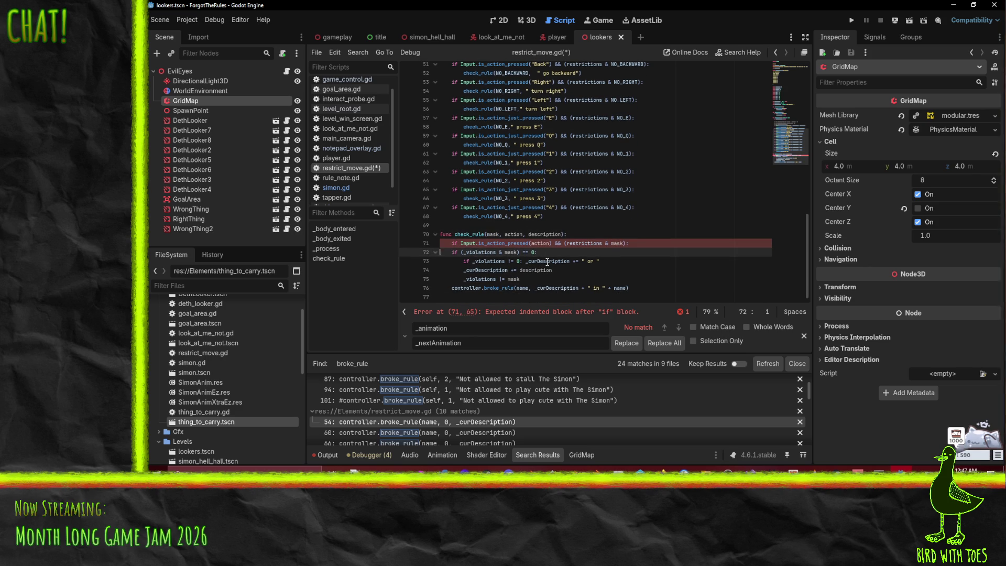
key(shift+Down)
key(Tab)
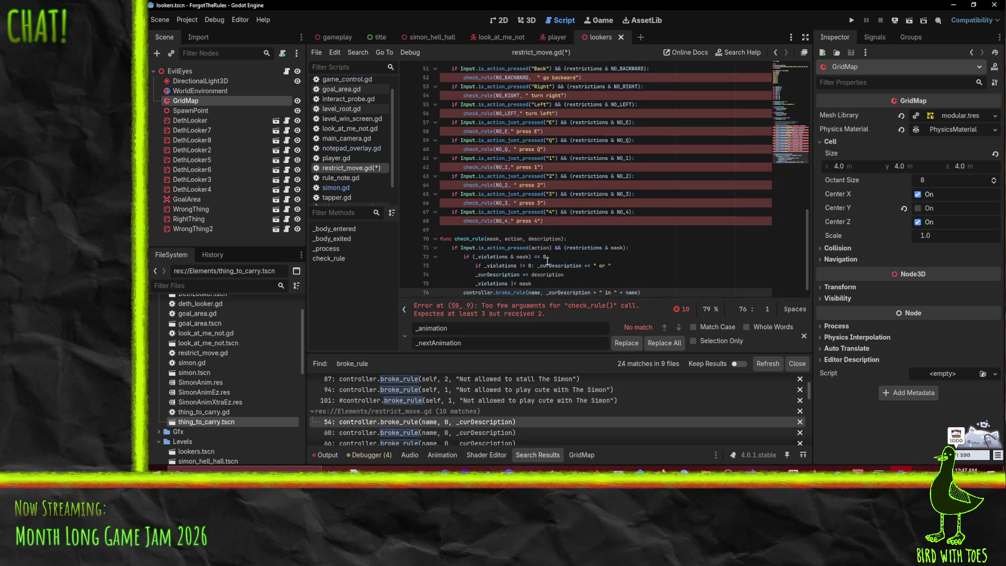
click(647, 253)
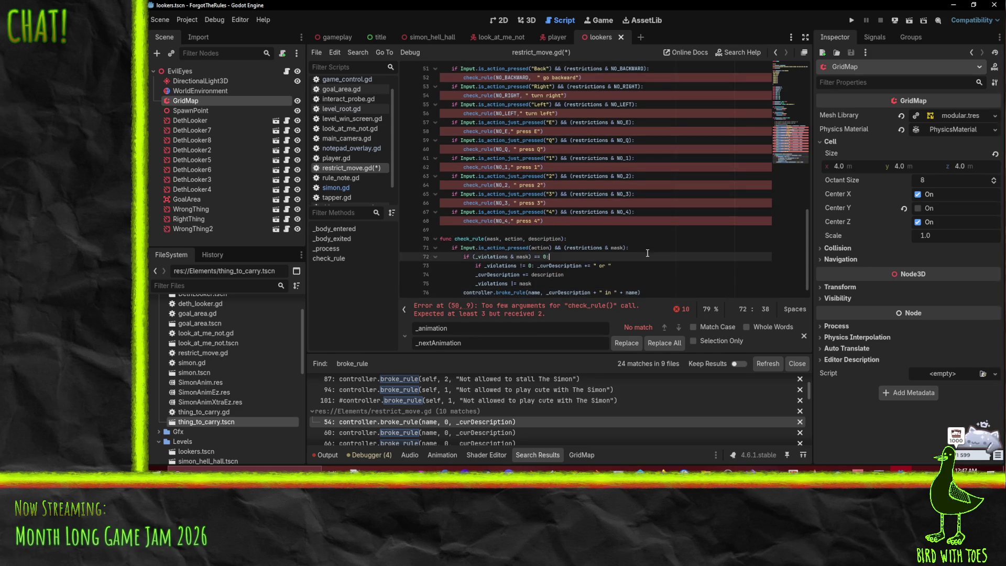
double_click(454, 239)
- Move "Forward" and "Back" from their input checks into their check_rule calls
scroll(576, 210, up, 5)
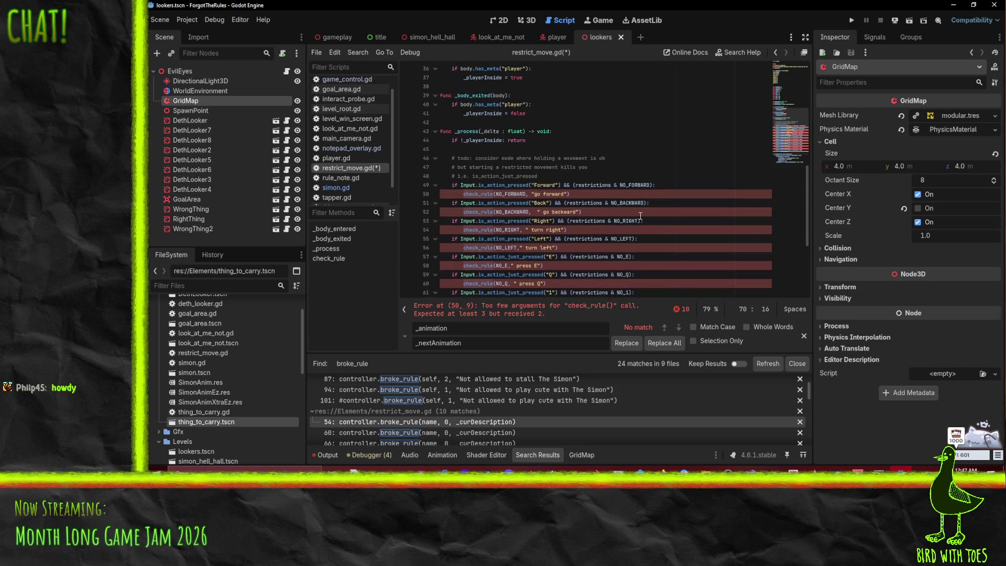
drag(531, 186, 560, 185)
key(BackSpace)
scroll(595, 210, down, 2)
scroll(595, 209, up, 2)
click(523, 185)
text(, "Forward")
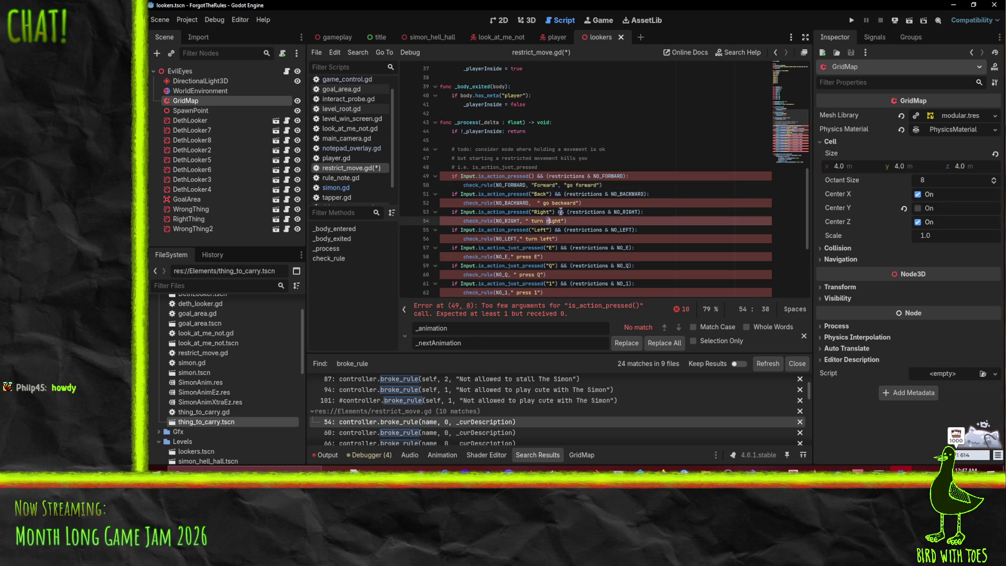
click(531, 193)
drag(532, 192, 550, 193)
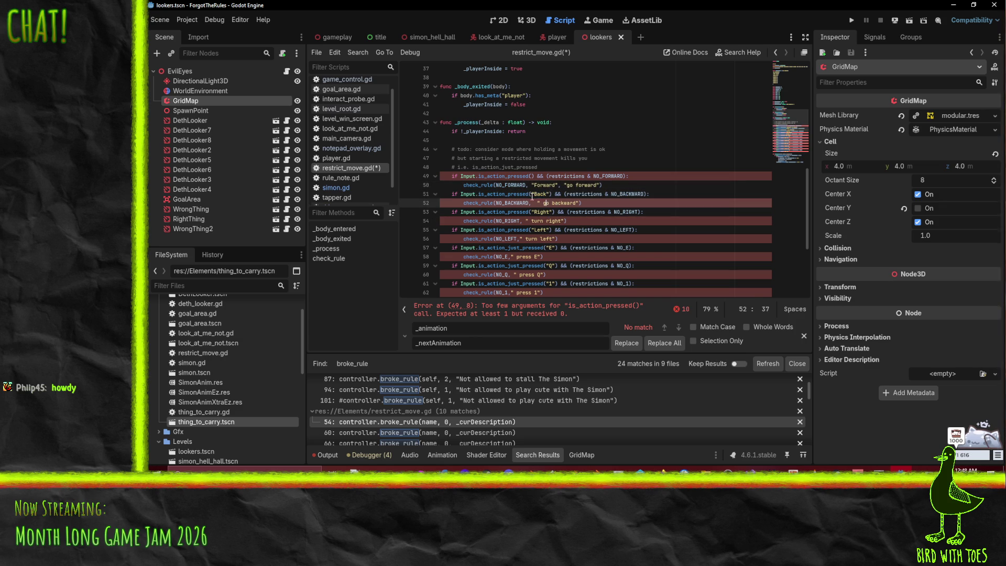
key(Delete)
click(532, 203)
text("Back",)
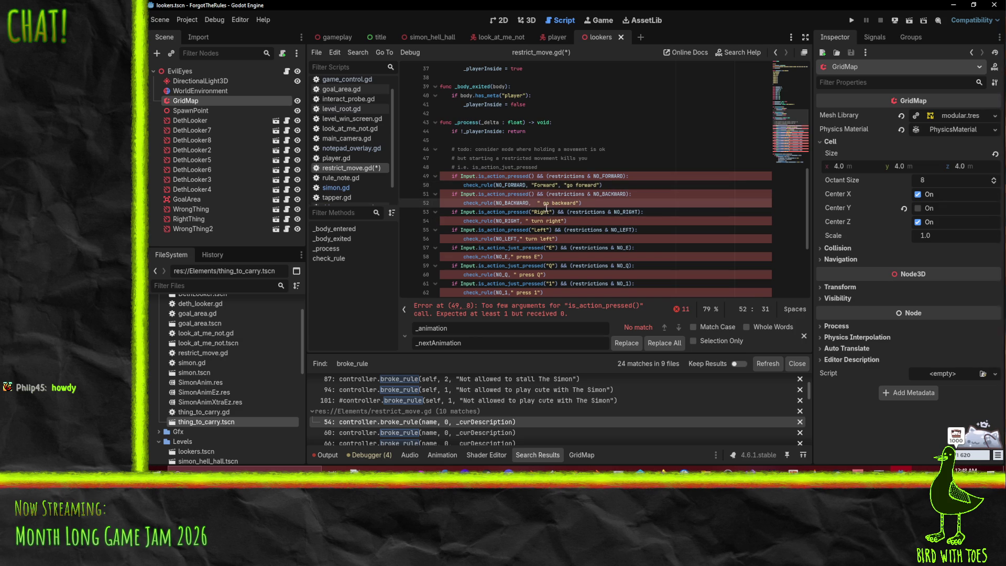
- Cut "Left" from its condition and paste it into the turn-left check_rule call
click(524, 249)
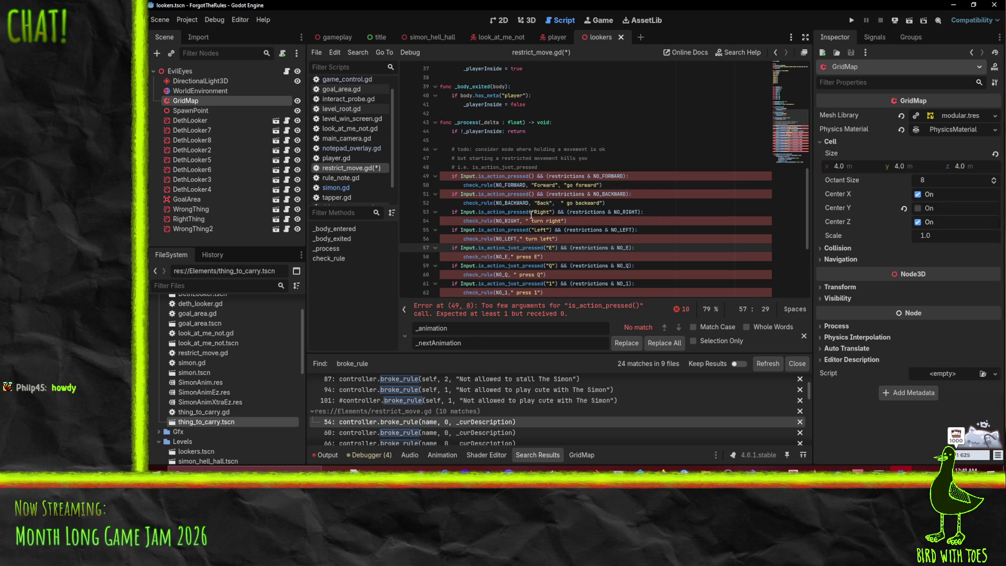
drag(531, 229, 552, 230)
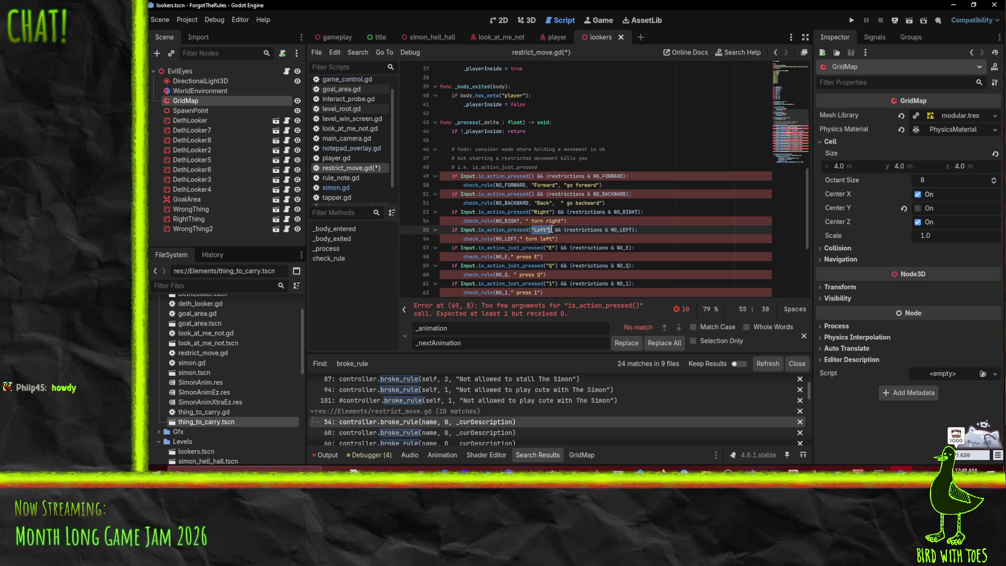
key(ctrl+x)
click(516, 238)
text(,)
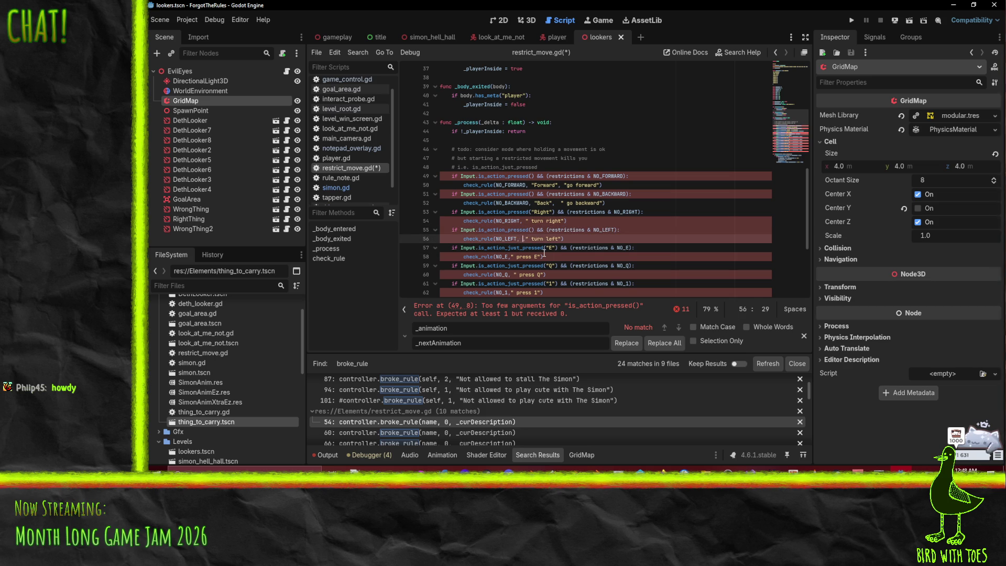
key(ctrl+v)
click(554, 185)
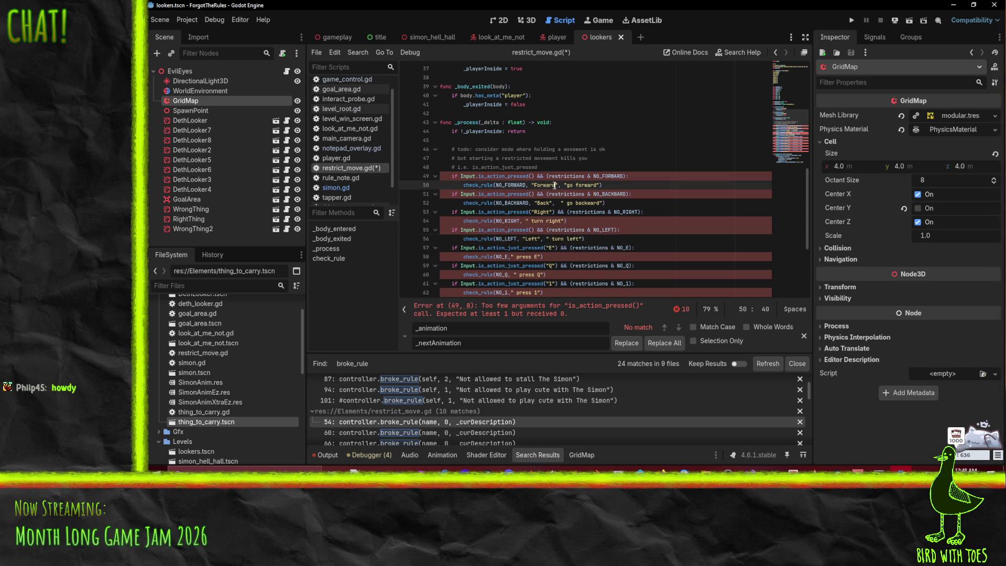
- Move the "E" and "Q" action names into their check_rule calls
scroll(595, 201, down, 1)
click(546, 221)
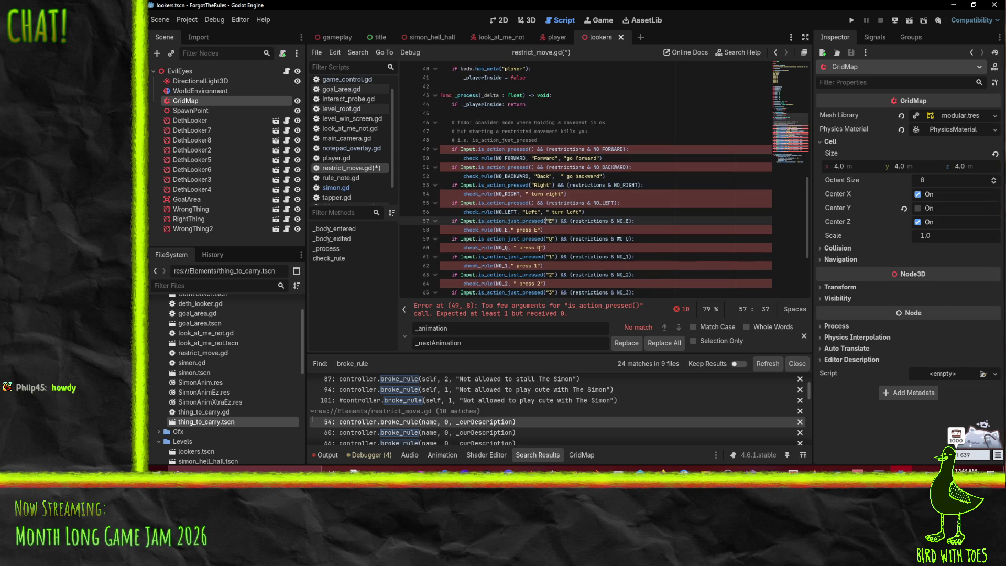
key(shift+Right)
key(shift+Right)
key(shift+Right)
key(ctrl+x)
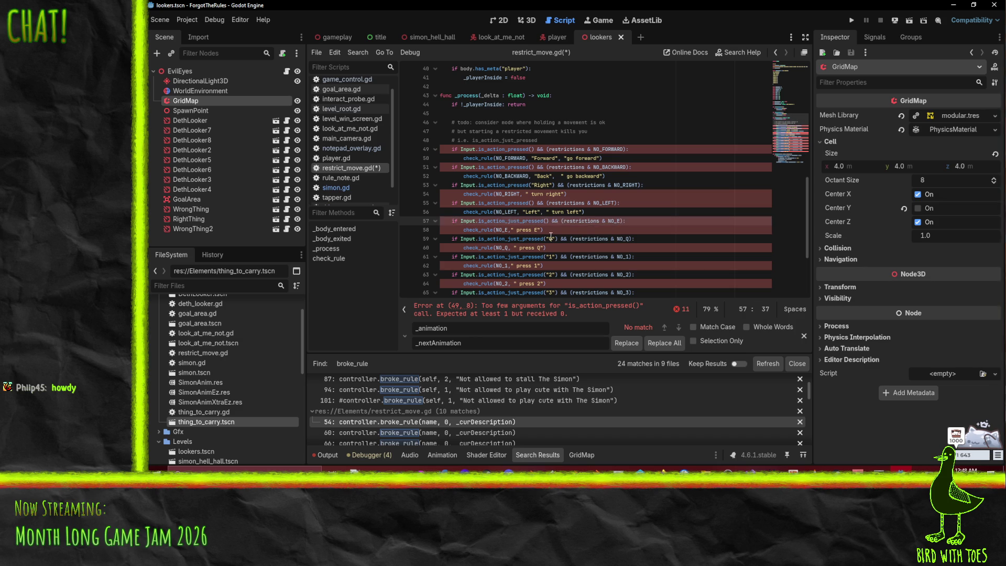
click(510, 230)
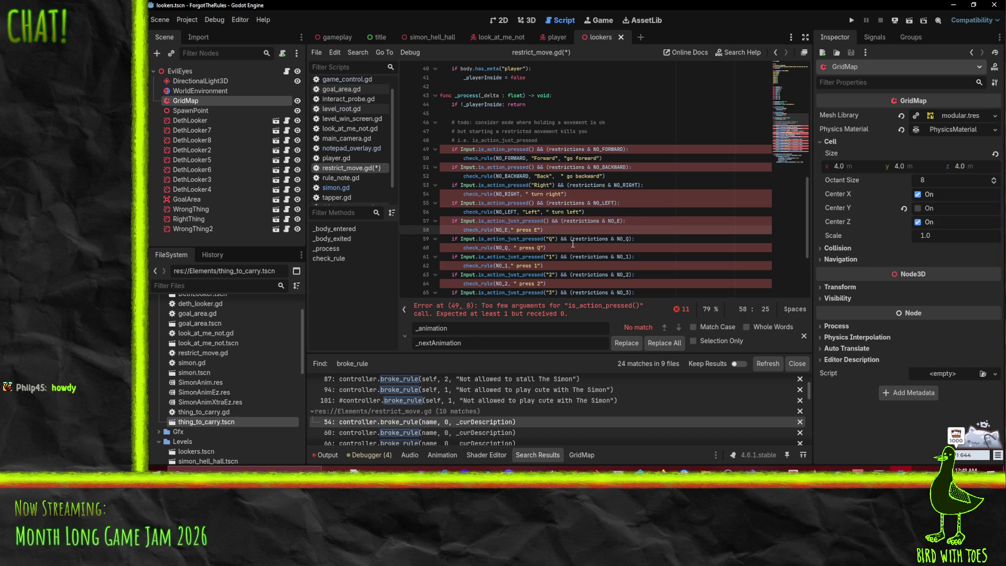
text("E",)
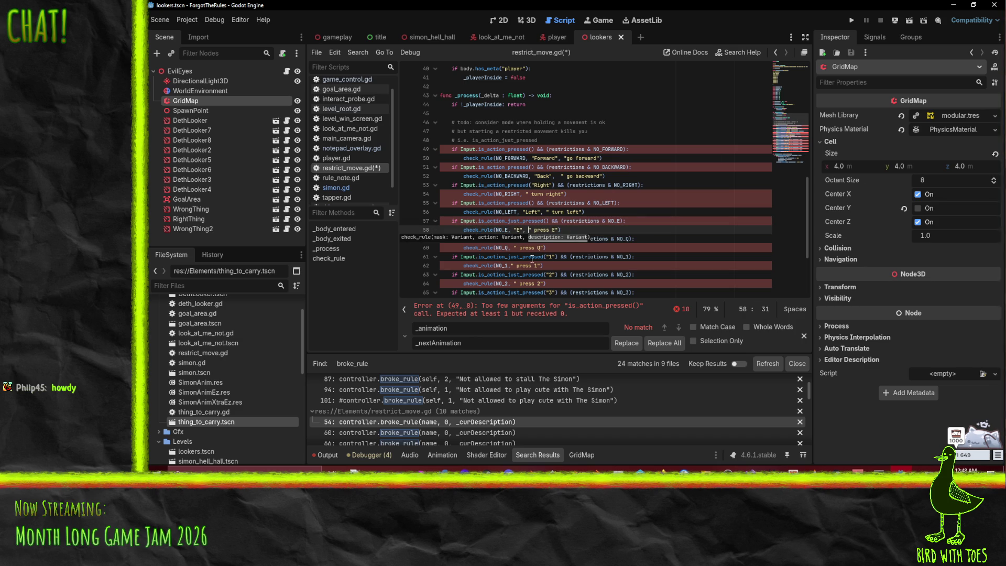
click(546, 256)
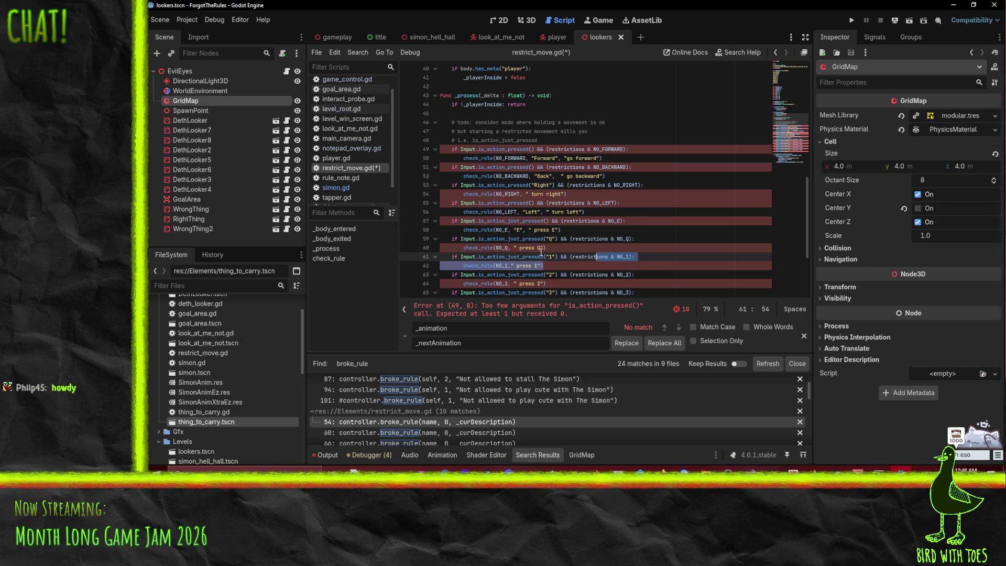
click(548, 239)
key(Delete)
key(Delete)
key(Delete)
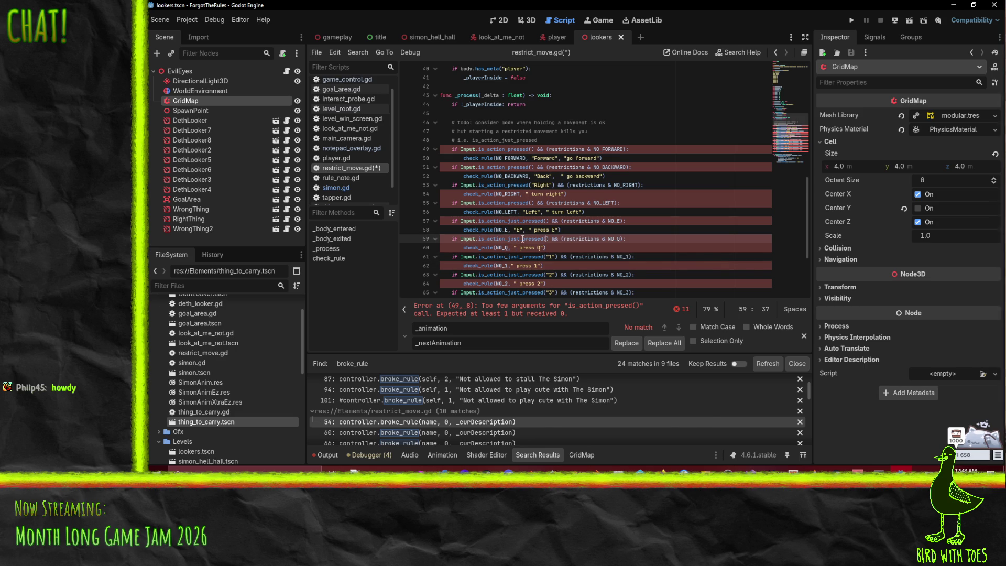
key(ctrl+Left)
key(Down)
text("Q",)
- Move the "1" and "2" key names into their check_rule calls
scroll(605, 203, down, 1)
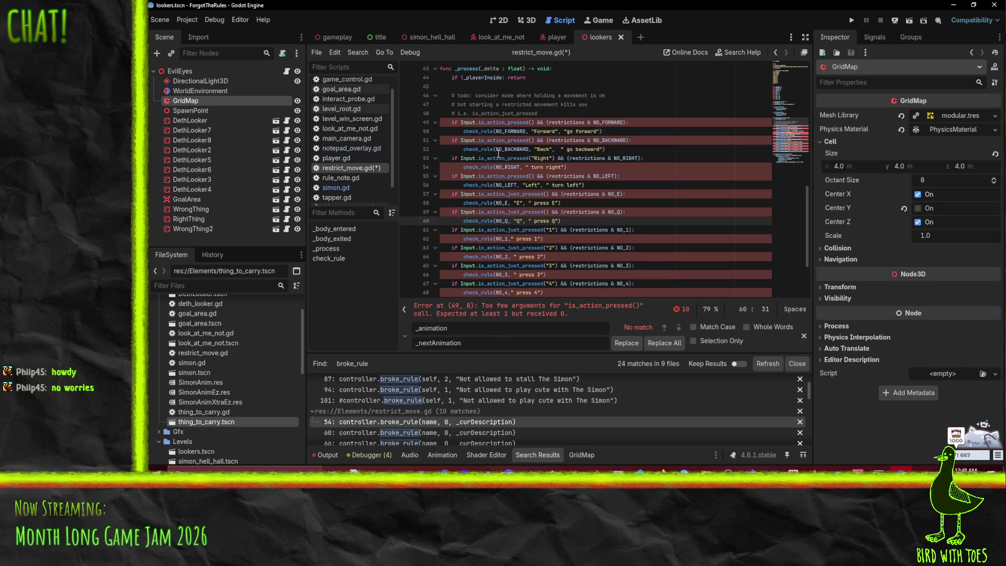
scroll(519, 179, down, 2)
click(547, 175)
key(Delete)
key(Delete)
key(Delete)
click(513, 185)
text("1",)
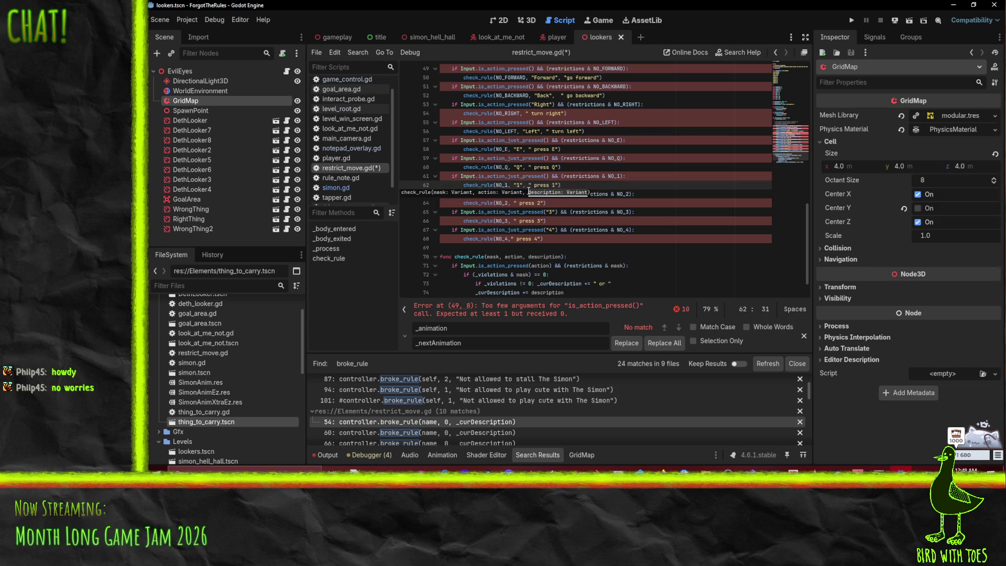
click(544, 194)
key(Right)
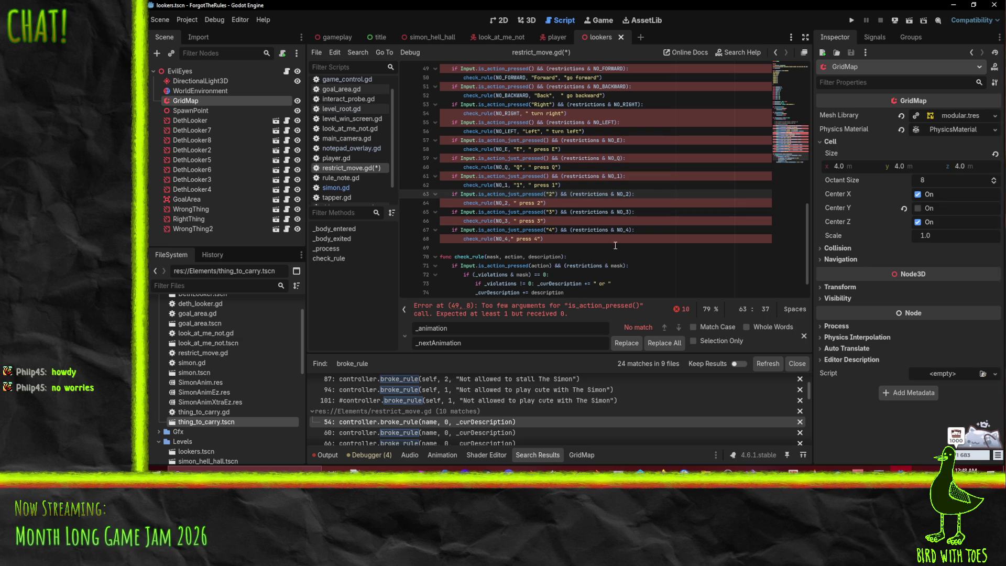
key(shift+Right)
key(shift+Right)
key(ctrl+x)
key(Delete)
key(Down)
key(ctrl+v)
text(",)
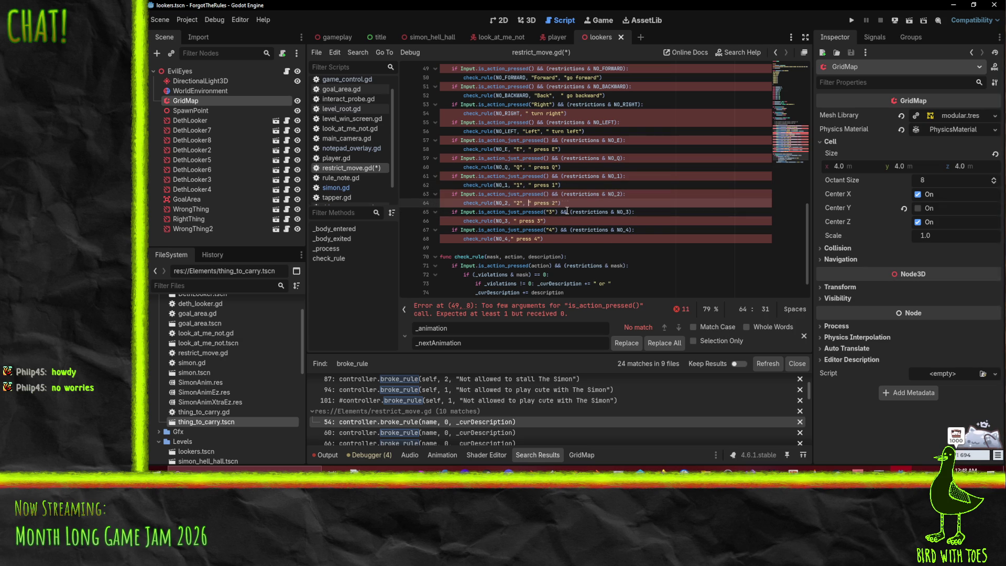
- Cut the "3" and "4" key names into their check_rule calls as second arguments
key(Down)
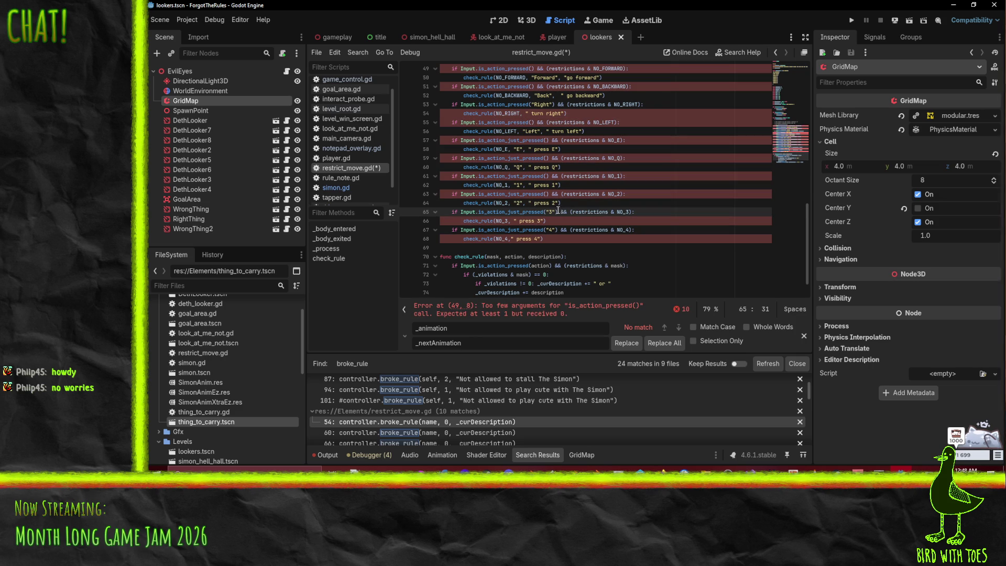
drag(546, 212, 557, 213)
key(ctrl+x)
key(Down)
key(Left)
key(Left)
key(Left)
key(ctrl+v)
text(,)
click(563, 265)
drag(546, 230, 556, 230)
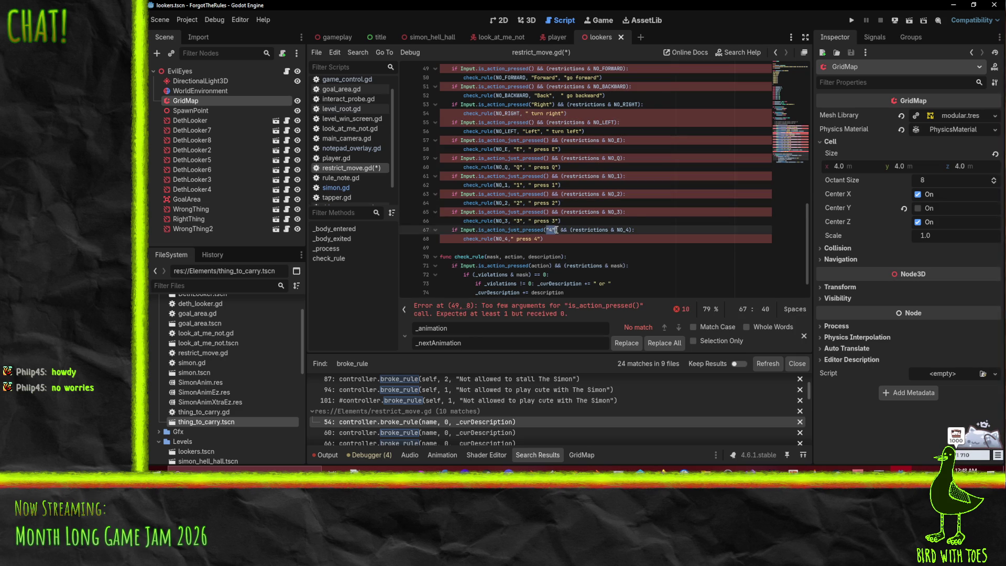
key(ctrl+x)
key(Down)
key(Left)
key(Left)
key(Left)
key(ctrl+v)
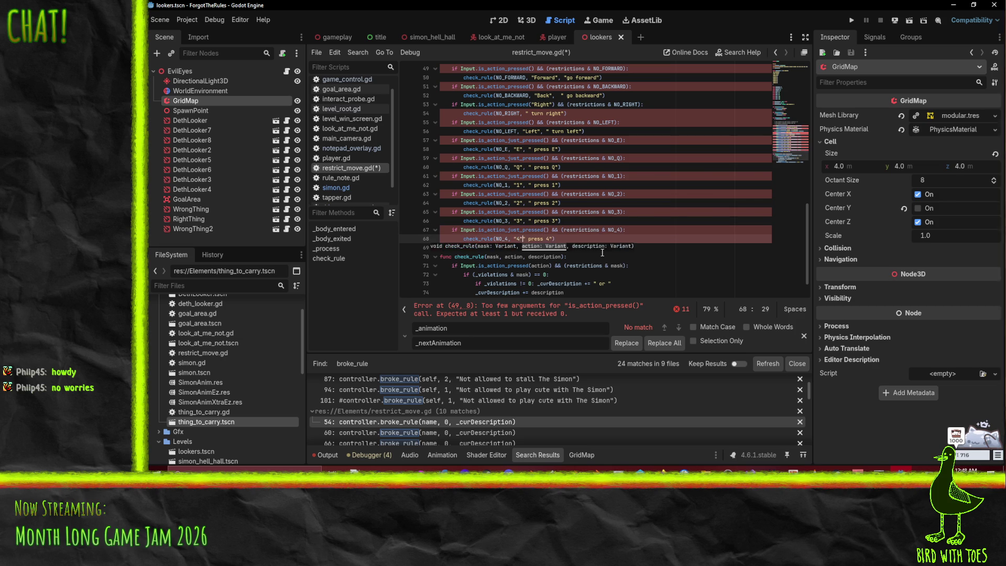
- Undo the key 4 edit and delete the Forward, Back, Right and Left if-lines
key(ctrl+z)
scroll(581, 177, up, 3)
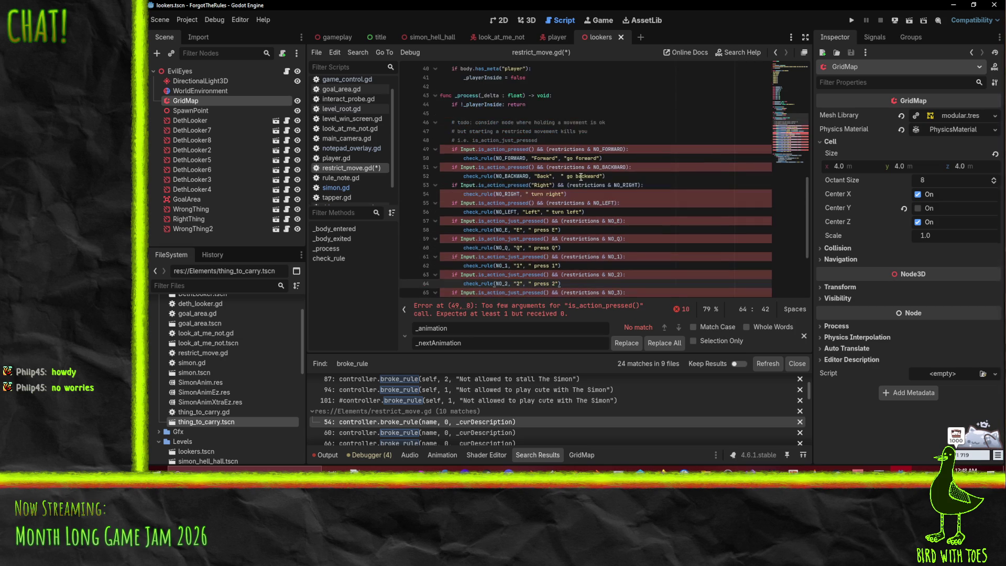
click(524, 150)
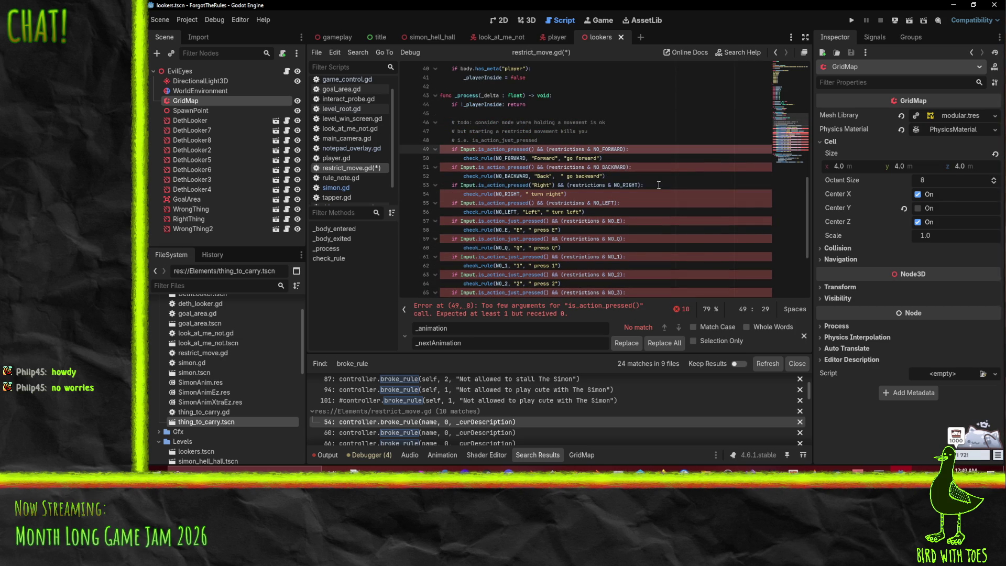
key(ctrl+shift+k)
key(Down)
key(ctrl+shift+k)
key(Down)
key(ctrl+shift+k)
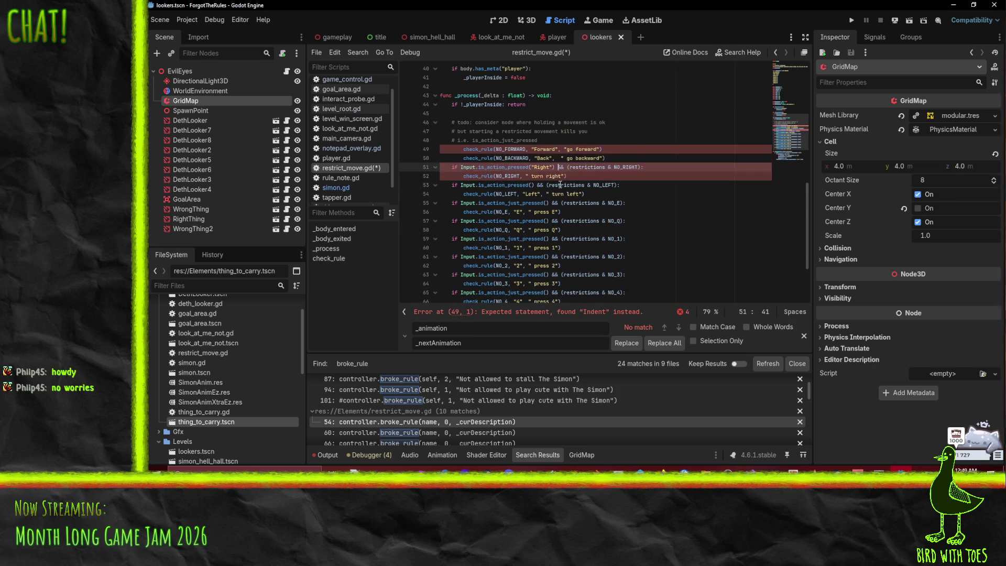
click(526, 176)
key(ctrl+shift+k)
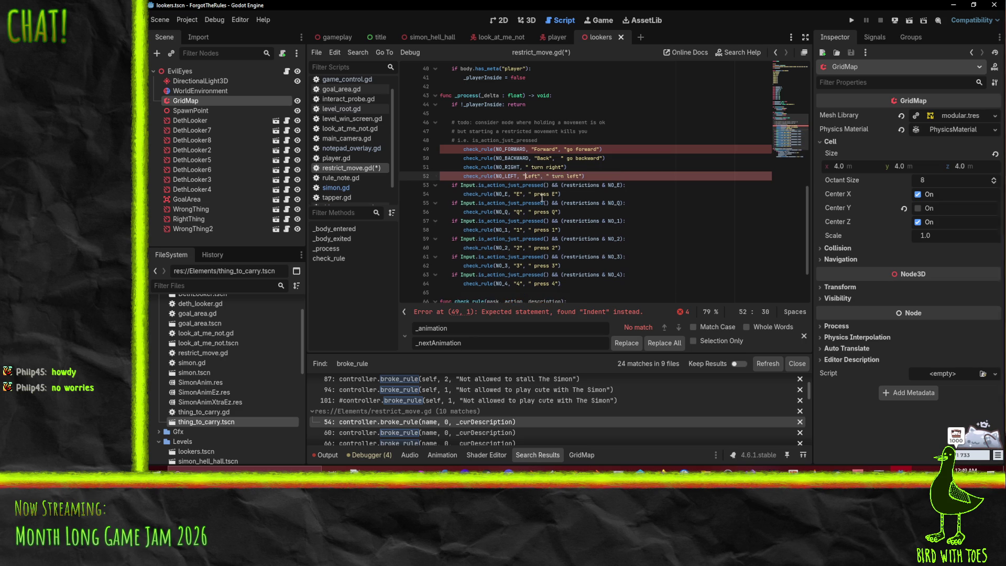
- Delete the E, Q, 1, 2, 3 and NO_4 if-condition lines
click(533, 185)
key(ctrl+shift+k)
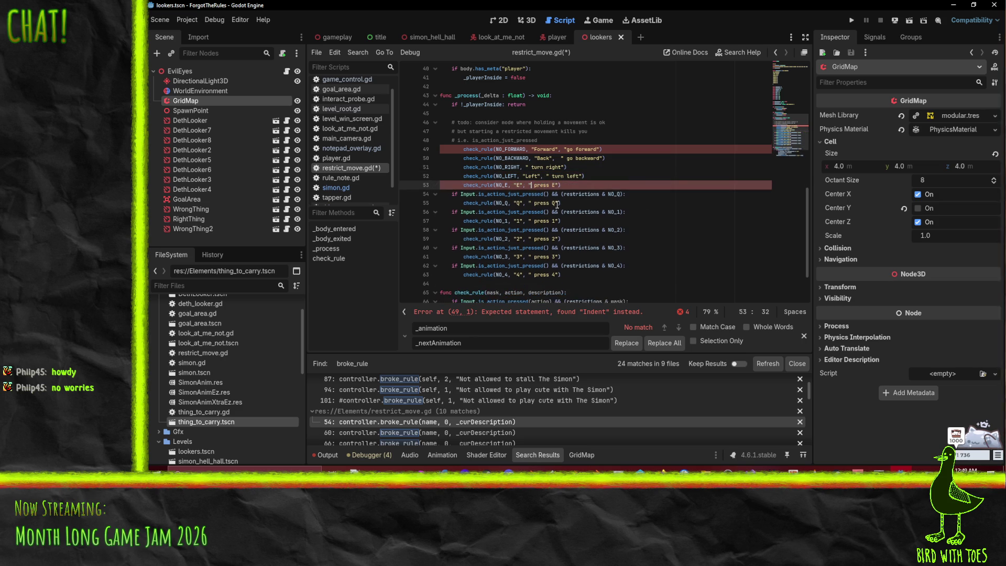
key(Down)
key(ctrl+shift+k)
click(556, 203)
key(ctrl+shift+k)
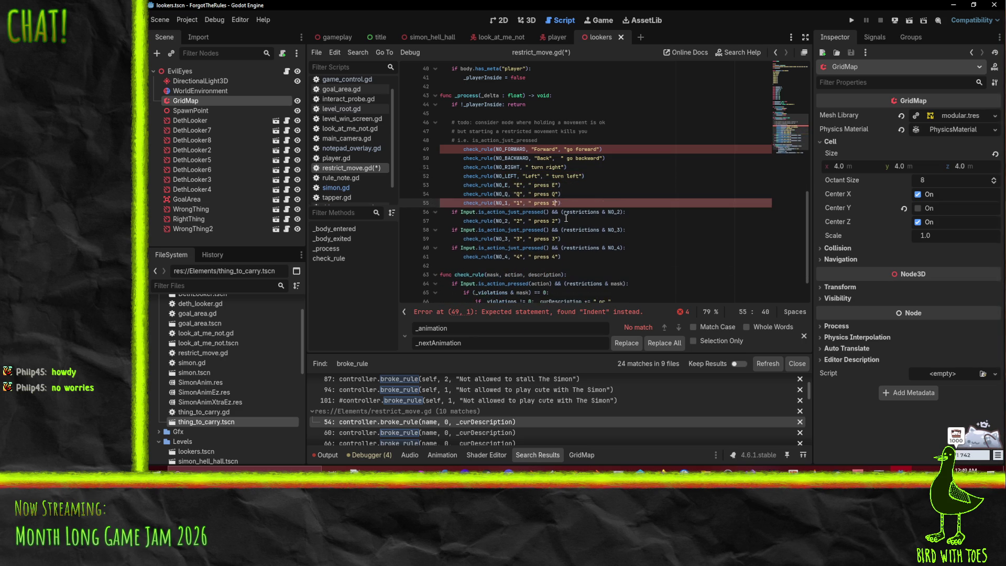
key(Down)
key(ctrl+shift+k)
key(Down)
key(ctrl+shift+k)
key(Down)
key(ctrl+shift+k)
- Unindent the block of check_rule calls by one level
click(504, 149)
key(Home)
key(Home)
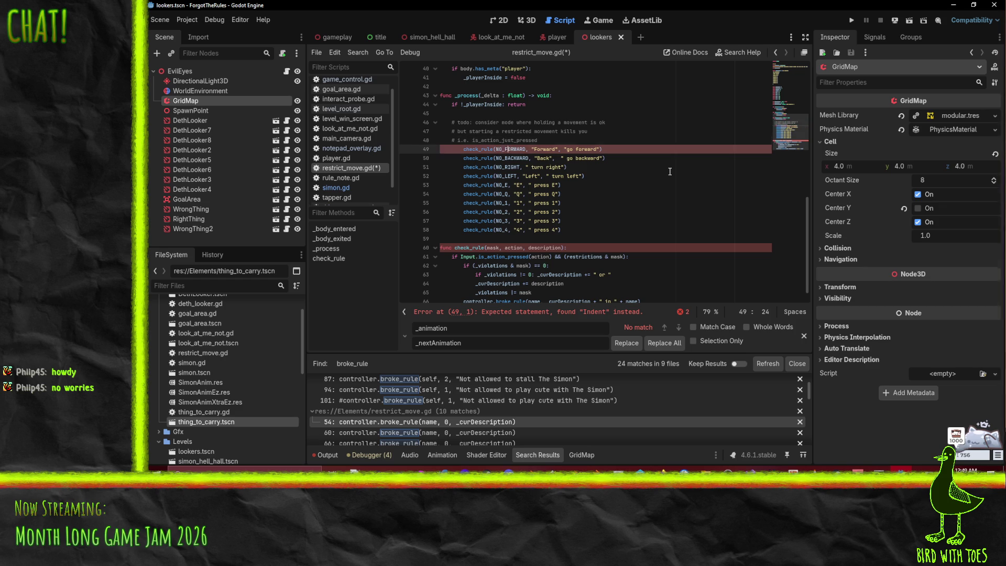
key(shift+Down)
key(shift+Down)
key(shift+Down)
key(shift+Down)
key(shift+Down)
key(shift+Down)
key(shift+Tab)
key(Right)
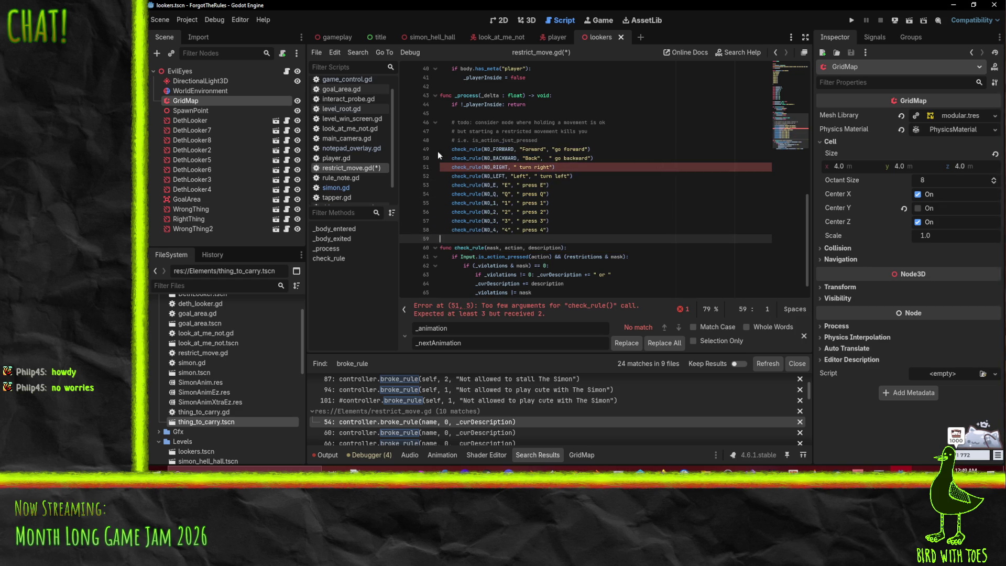
- Add "Right" to the NO_RIGHT call, remove stray spaces before turn right/left/go backward, and save
click(511, 167)
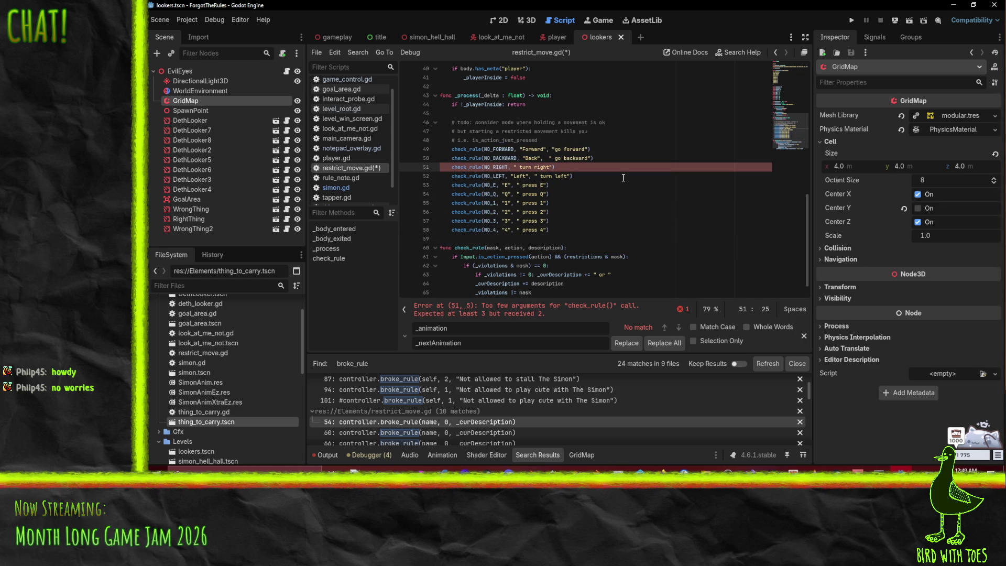
text("Right)
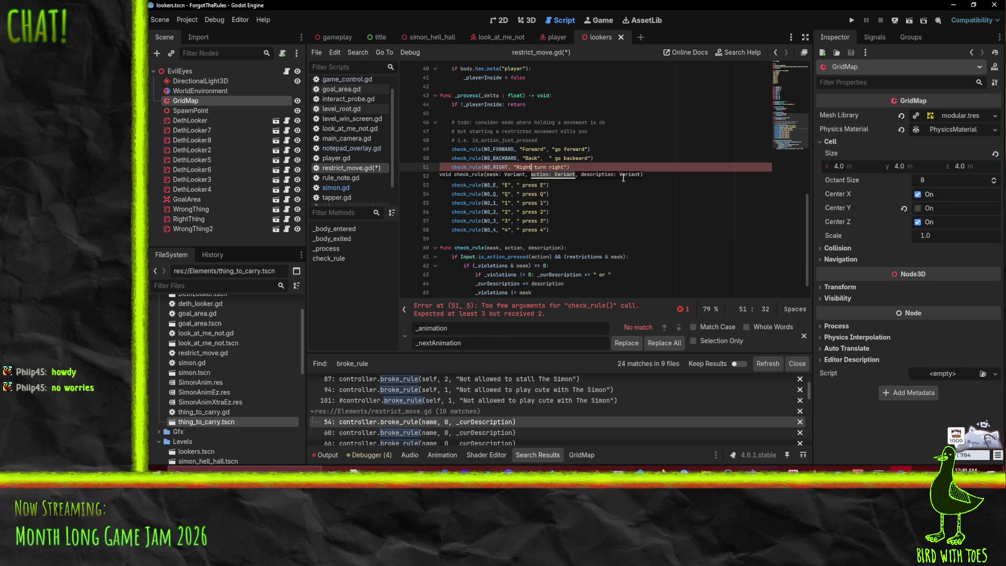
text(", ")
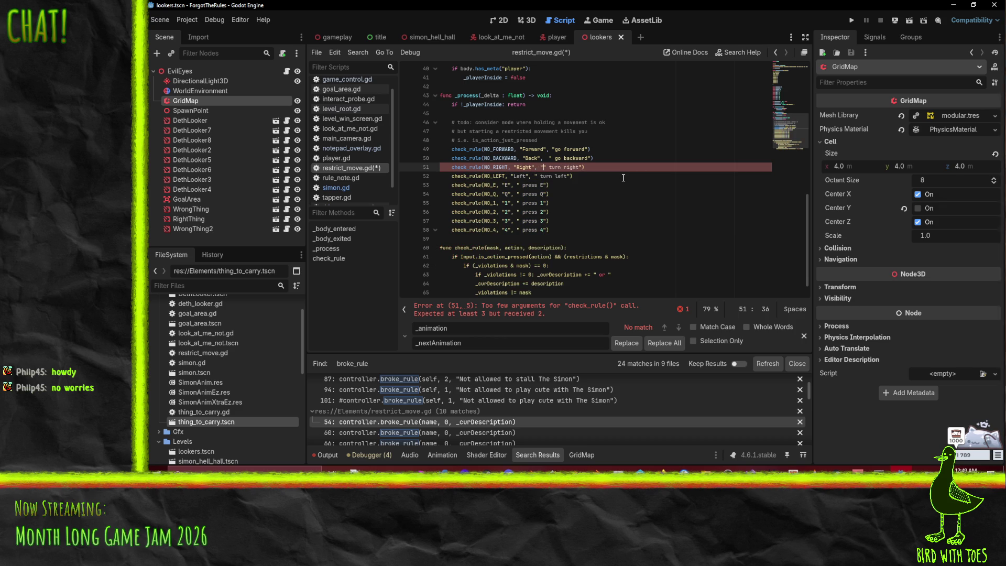
key(Delete)
key(Delete)
key(Down)
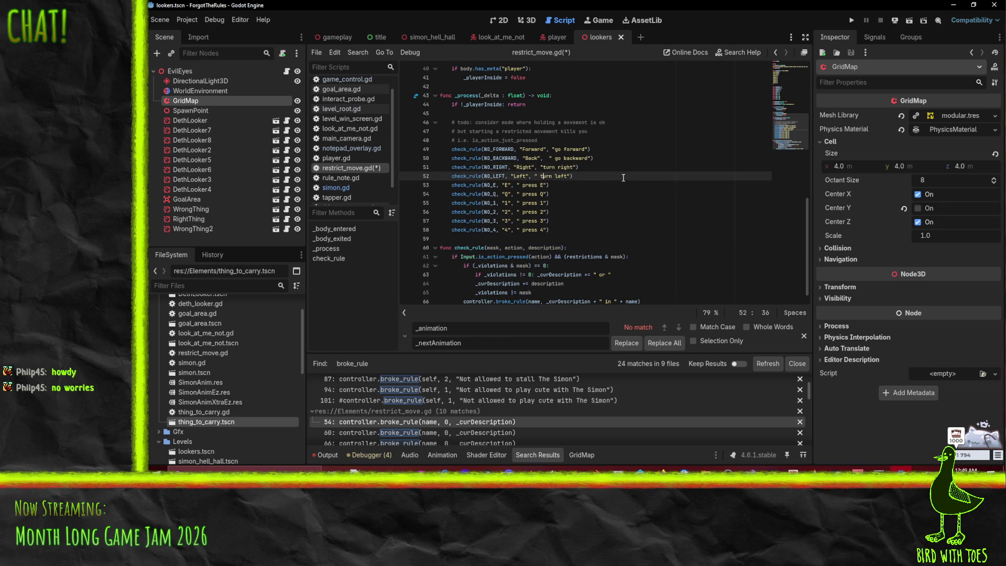
key(Delete)
key(Up)
key(Up)
key(Delete)
key(Up)
key(ctrl+s)
click(519, 185)
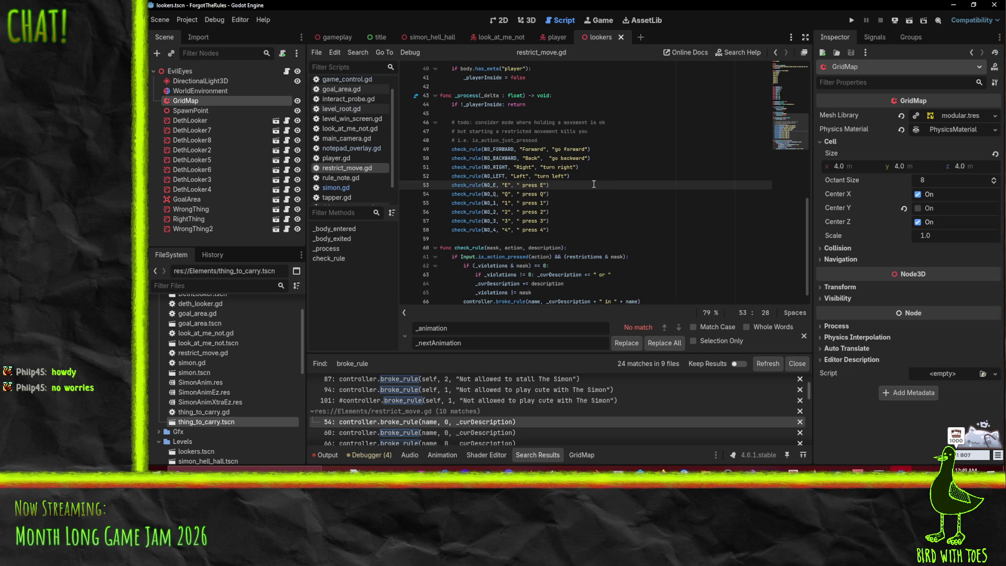
- Delete the leading space inside each "press E" through "press 4" description string
key(Delete)
key(Down)
key(Delete)
key(Down)
key(Delete)
key(Down)
key(Delete)
key(Down)
key(Delete)
key(Down)
key(Delete)
key(Up)
- Review the check_rule function body and the "press E" description
click(519, 167)
scroll(524, 172, down, 1)
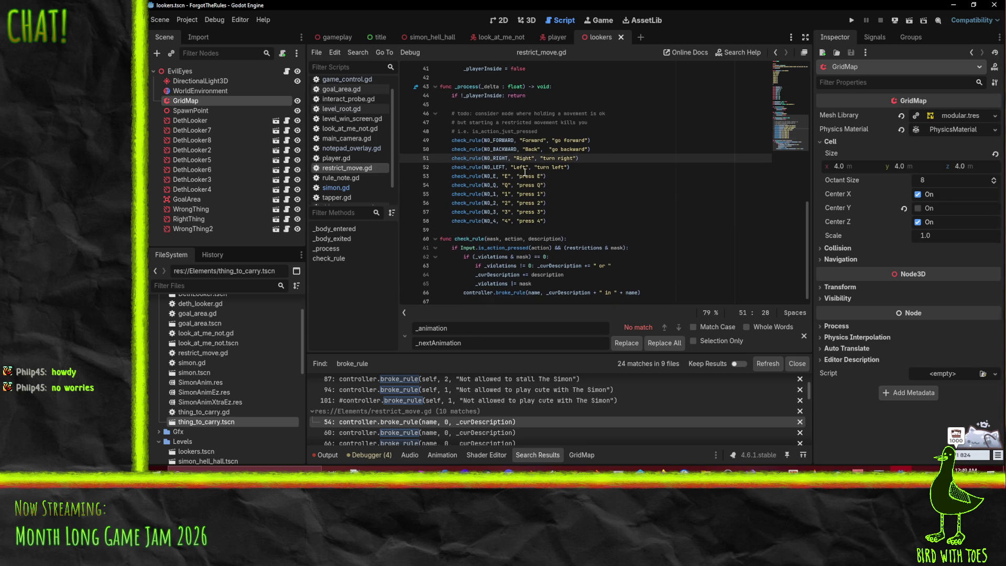
drag(443, 248, 682, 295)
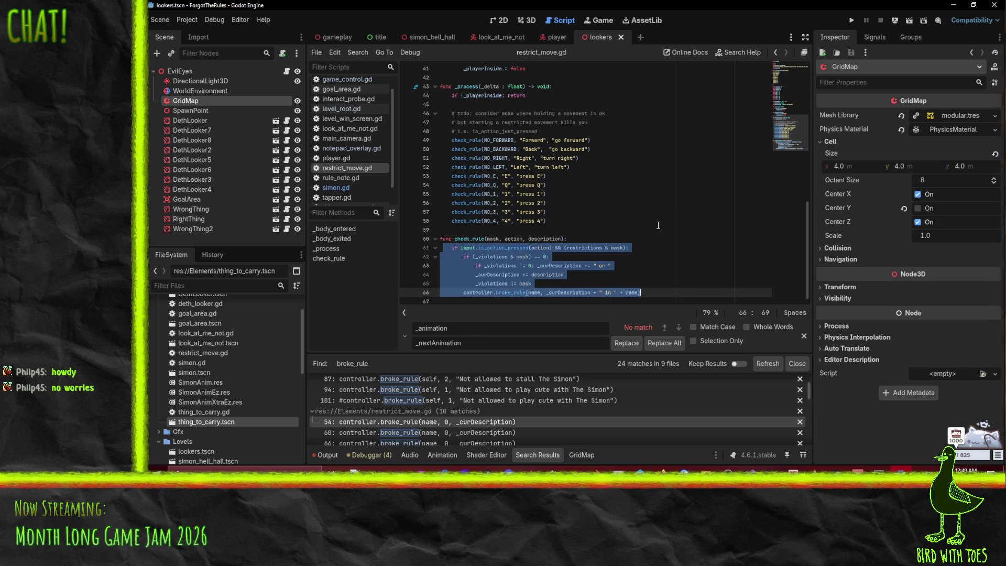
click(592, 212)
scroll(487, 229, up, 1)
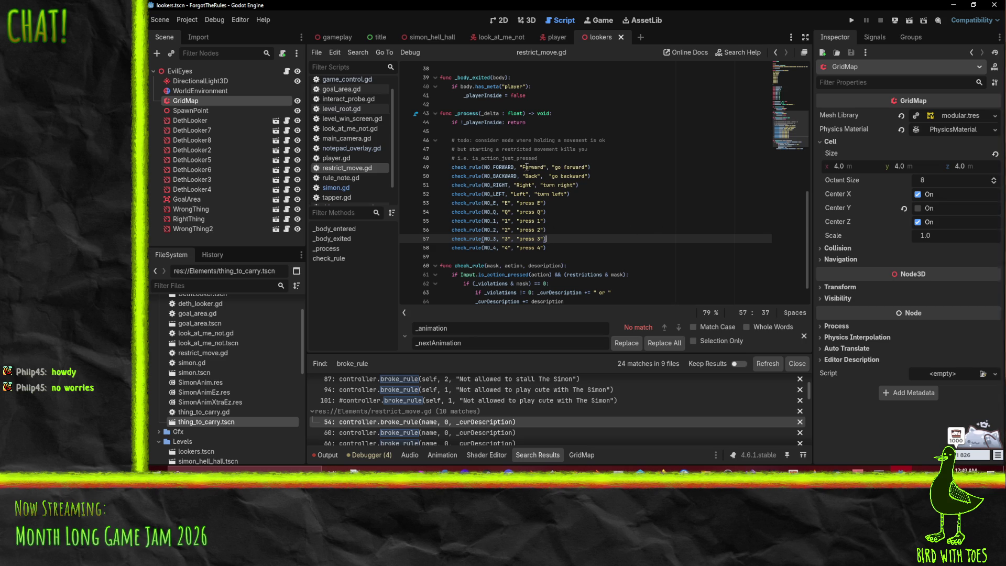
drag(518, 203, 525, 202)
key(shift+Right)
key(shift+Right)
key(shift+Right)
scroll(566, 221, down, 1)
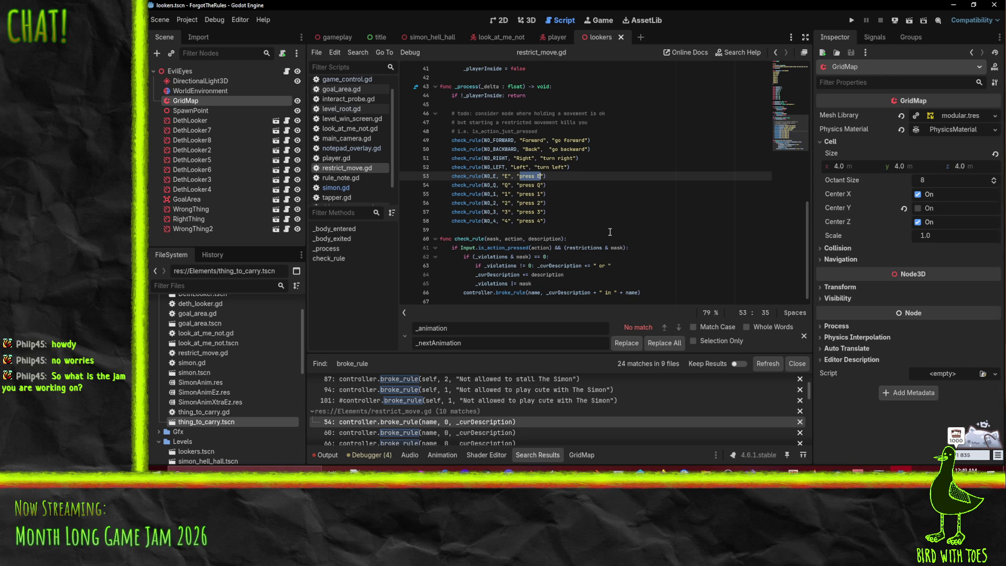
click(664, 472)
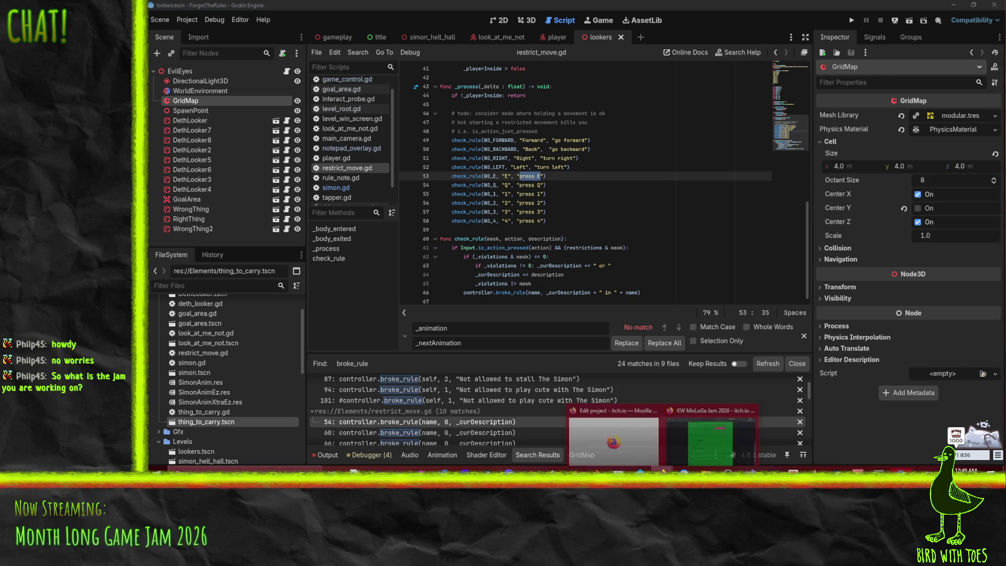
click(726, 433)
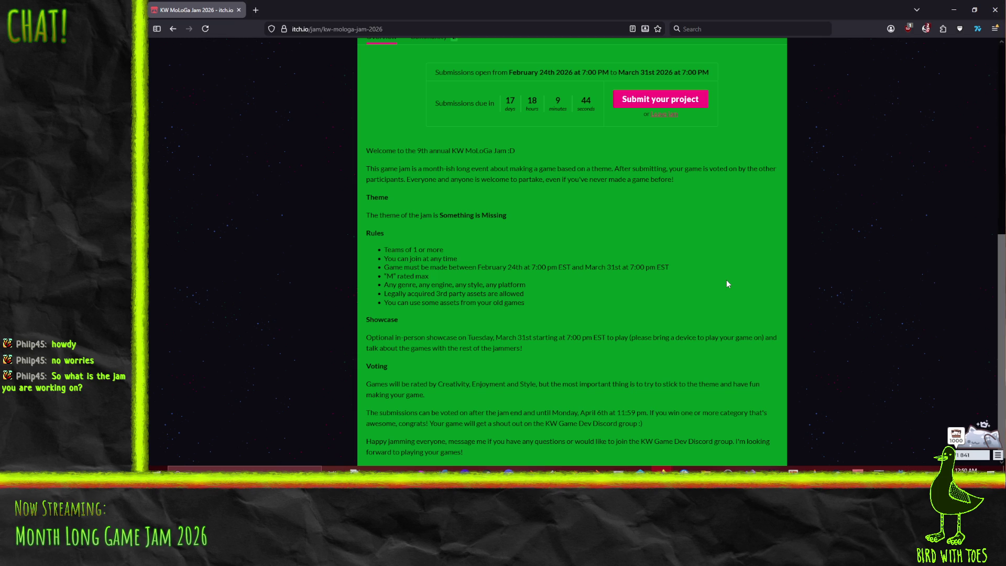
mouse_move(686, 6)
mouse_down()
mouse_move(740, 48)
mouse_move(1004, 63)
mouse_up()
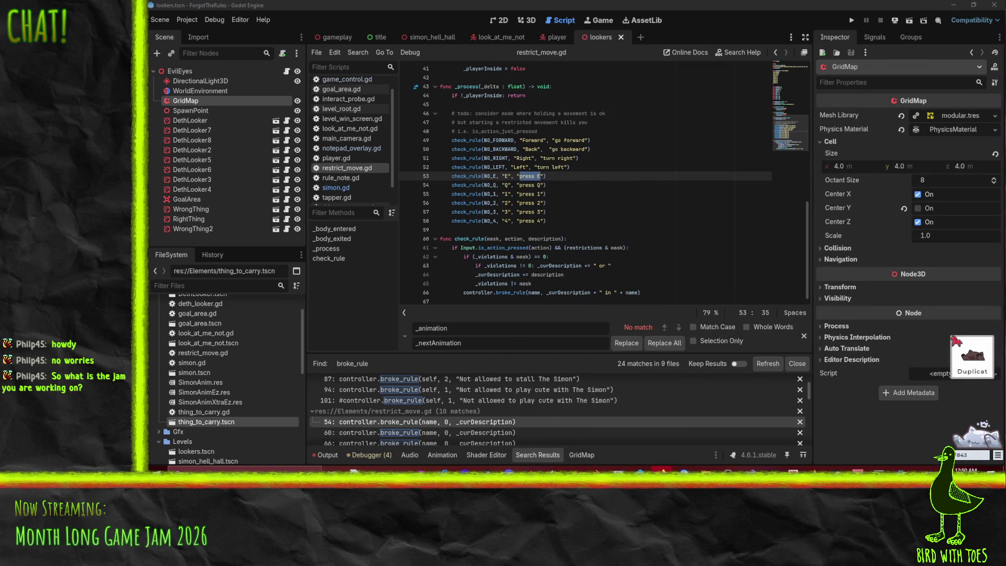
key(End)
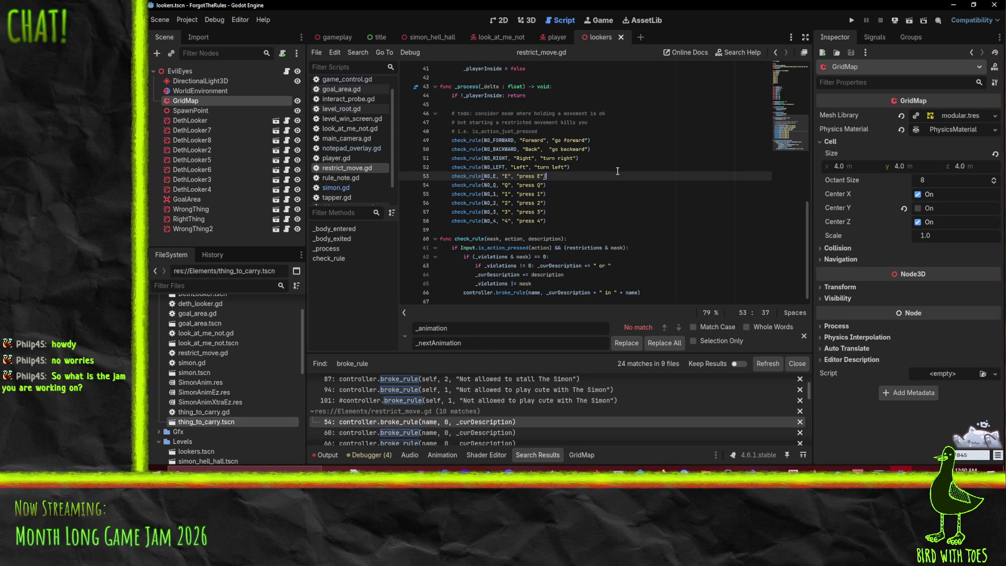
click(579, 275)
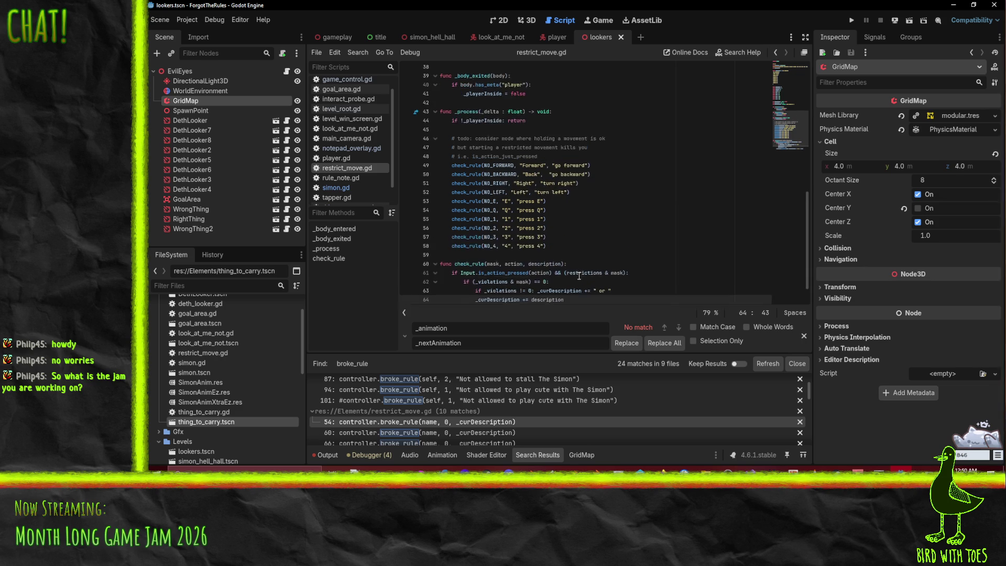
scroll(579, 275, up, 8)
drag(535, 212, 576, 211)
scroll(576, 211, down, 8)
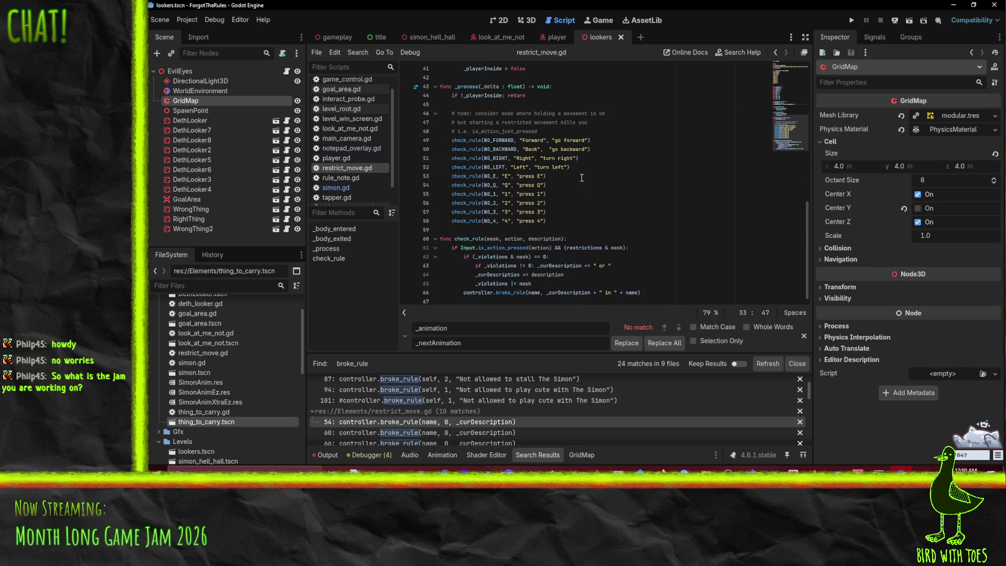
drag(554, 140, 585, 139)
drag(601, 292, 639, 293)
click(646, 218)
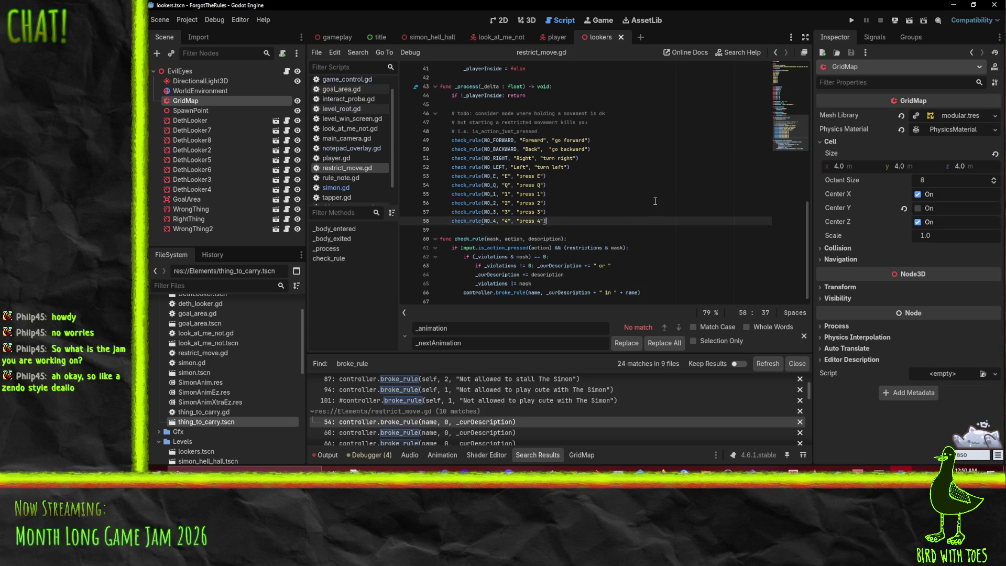
click(704, 165)
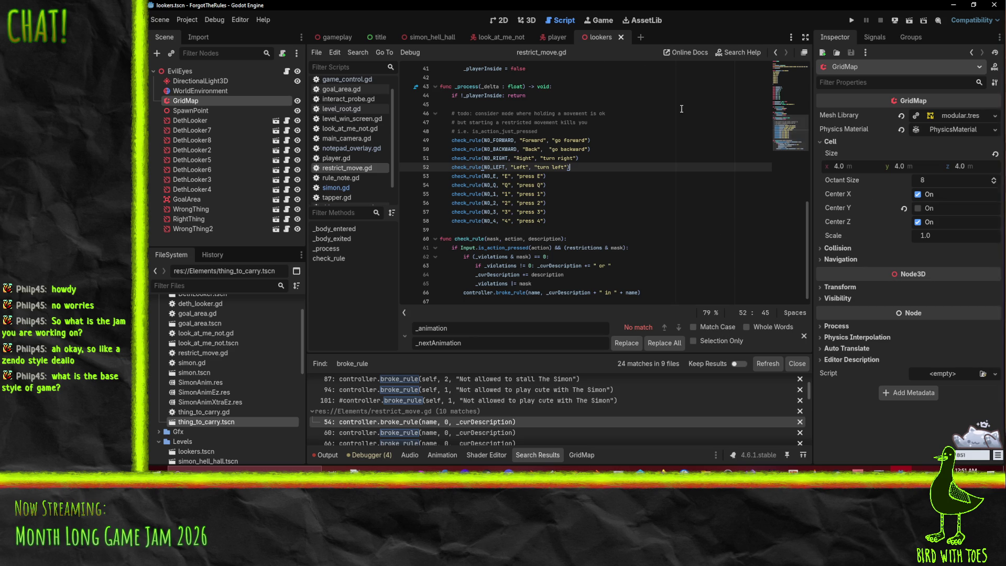
click(860, 20)
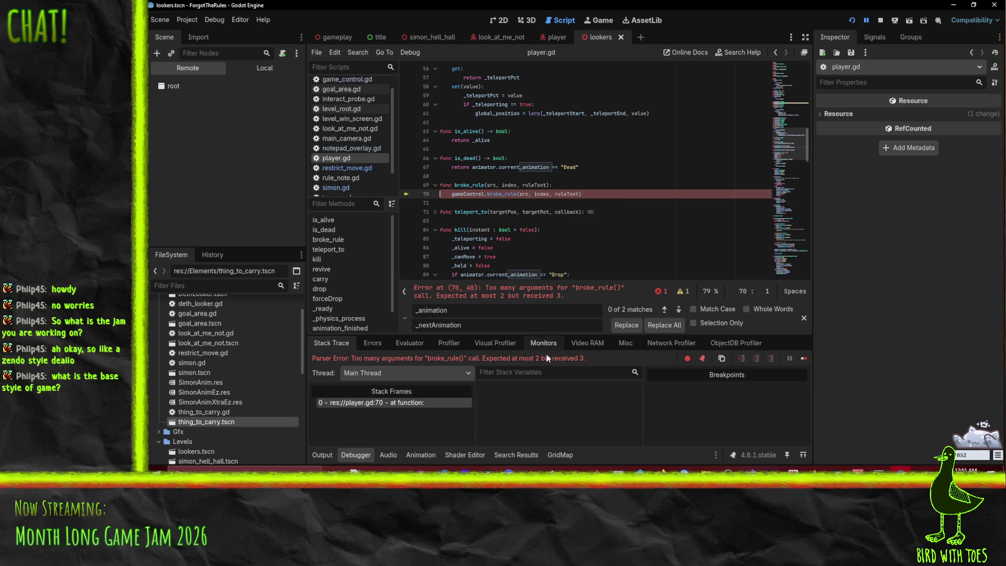
- Stop the running game and search the whole project for broke_rule uses
click(880, 19)
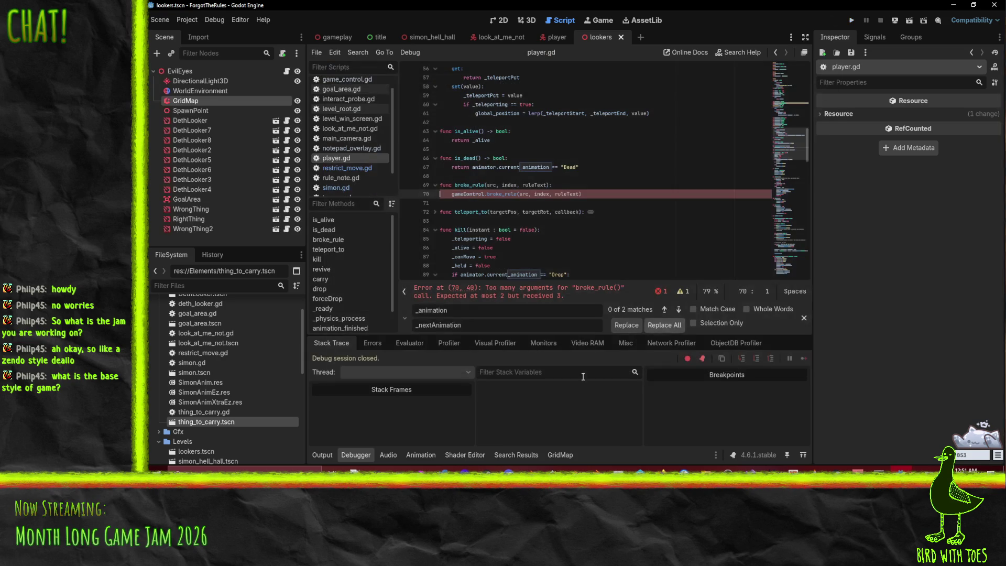
click(511, 239)
double_click(502, 195)
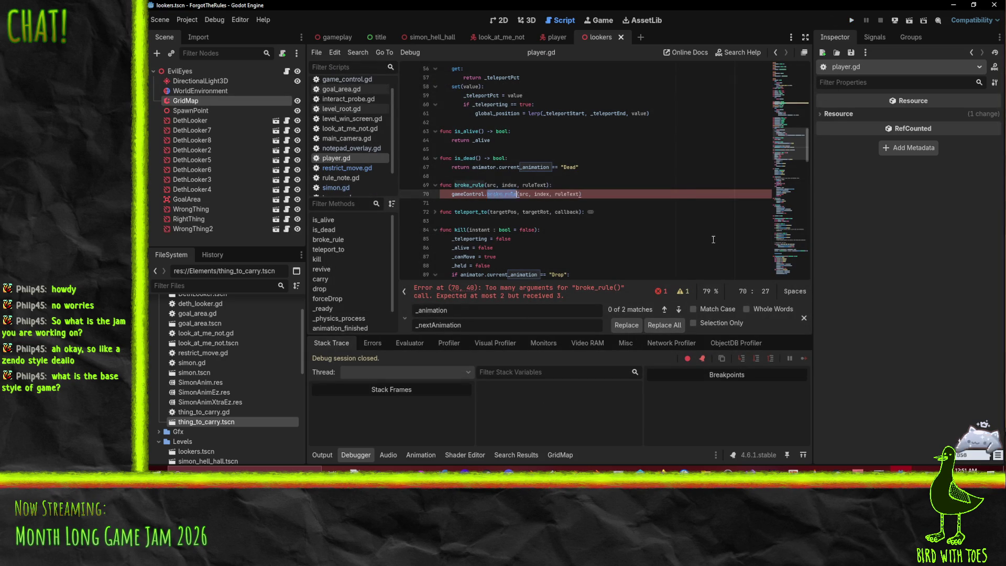
key(ctrl+shift+f)
click(588, 291)
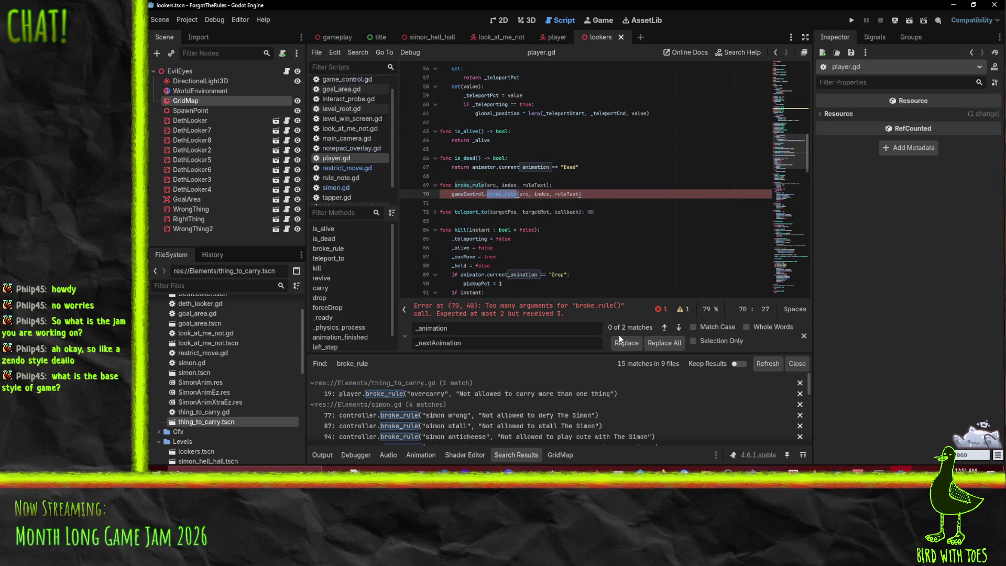
click(595, 240)
click(531, 199)
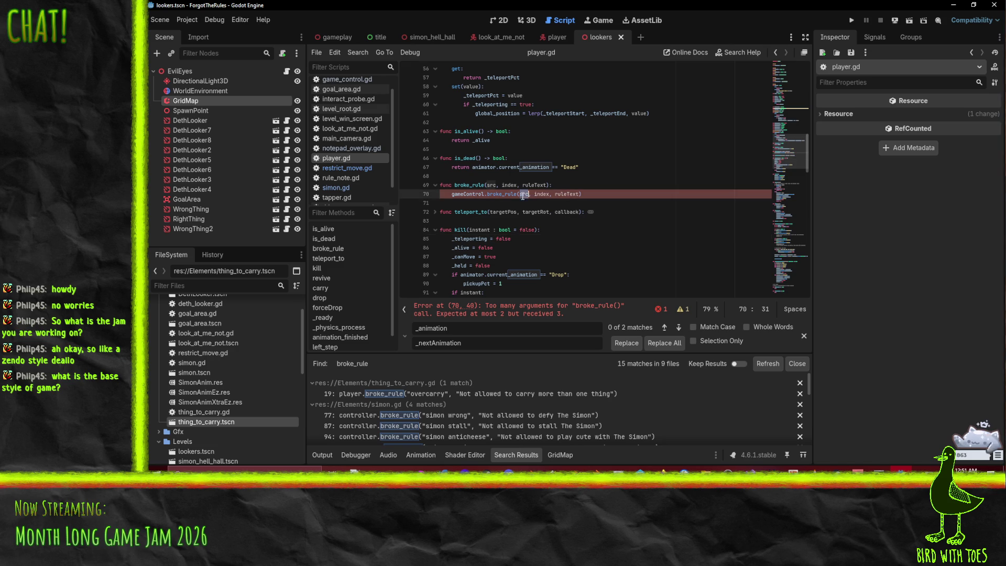
- Replace the 'src, index' parameters in player.gd's broke_rule signature with 'key'
scroll(633, 224, up, 6)
scroll(633, 224, down, 3)
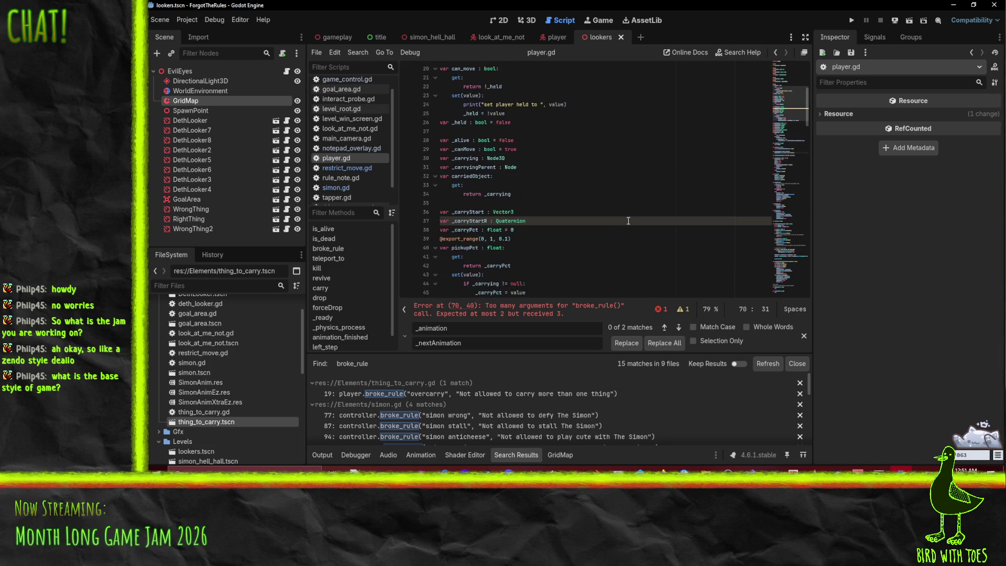
scroll(620, 211, down, 3)
click(533, 194)
key(Left)
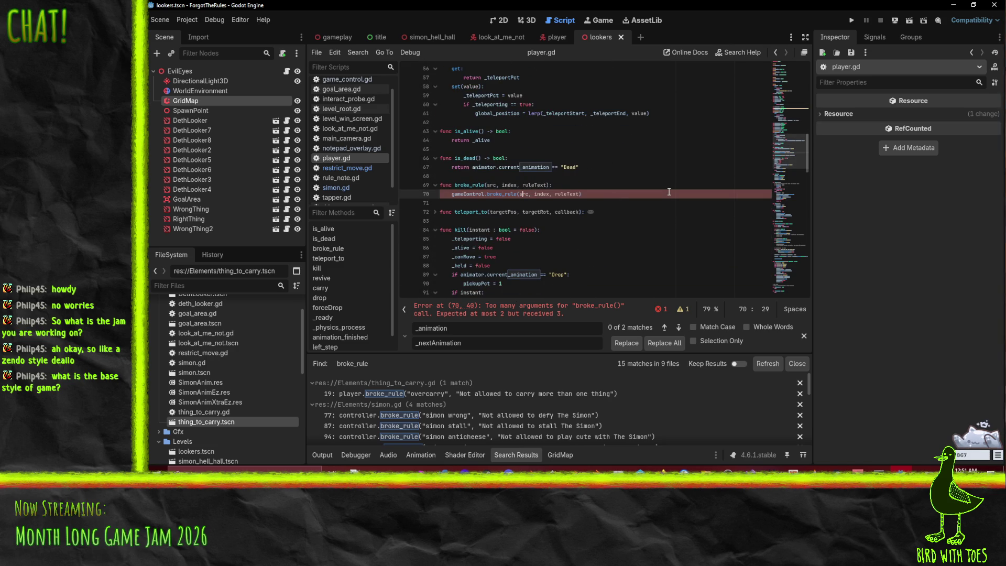
key(Left)
key(shift+Right)
key(shift+Right)
key(shift+Right)
key(shift+Left)
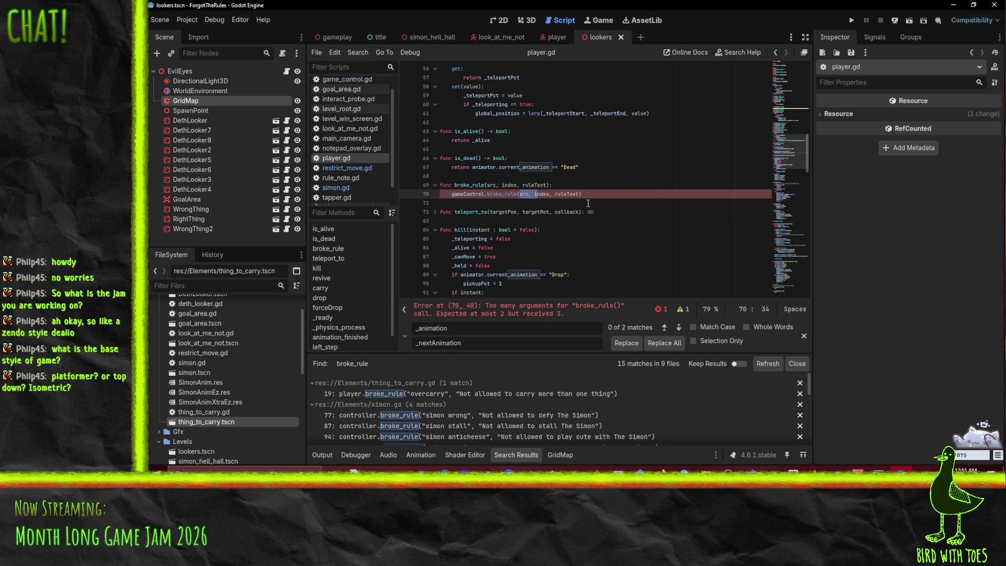
click(495, 185)
drag(486, 185, 516, 186)
text(key)
- Pass 'key' in the forwarded gameControl.broke_rule call, then open restrict_move.gd at line 66
key(Down)
key(shift+Right)
key(shift+Right)
key(shift+Right)
text(key)
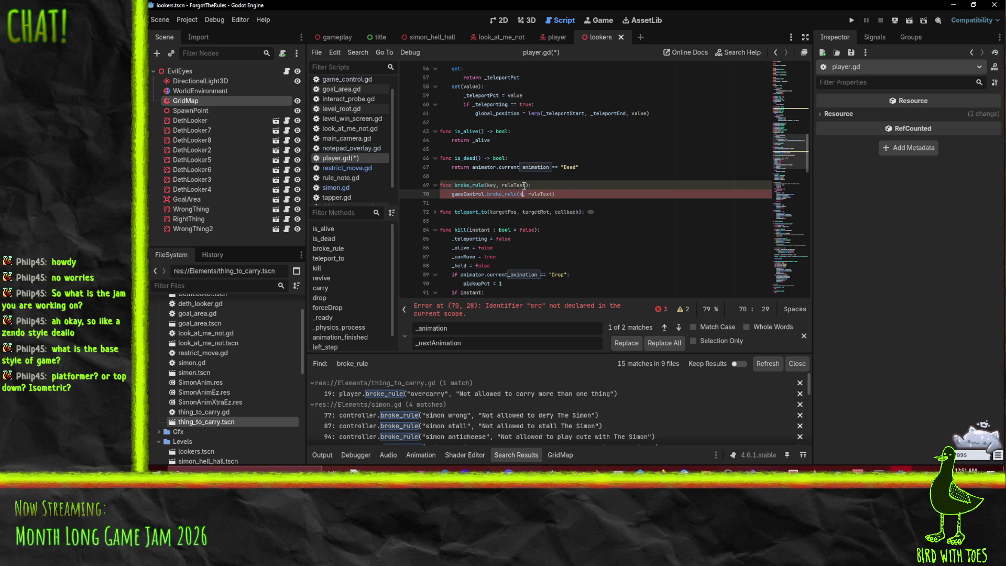
key(Up)
key(Up)
key(Up)
click(622, 201)
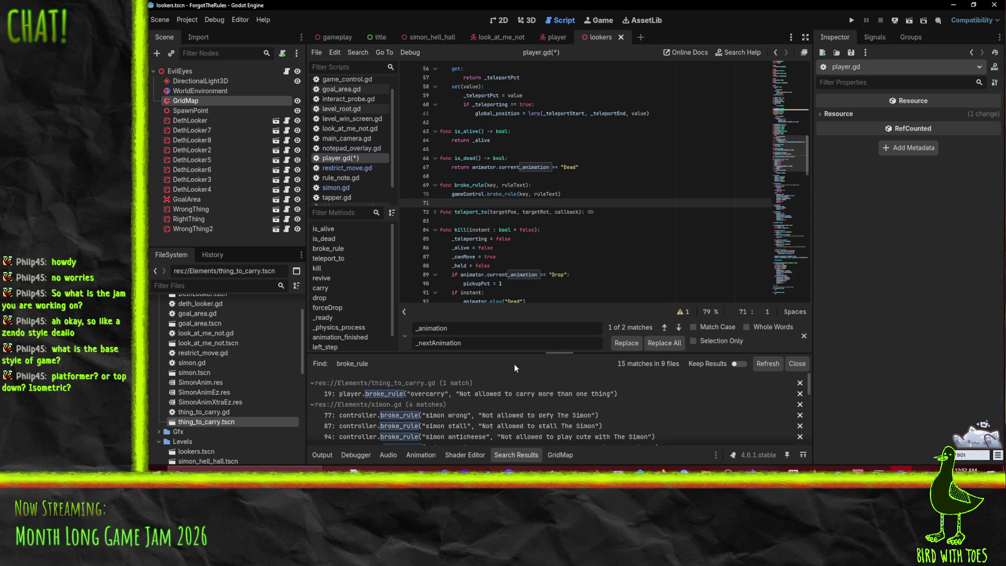
scroll(476, 419, down, 3)
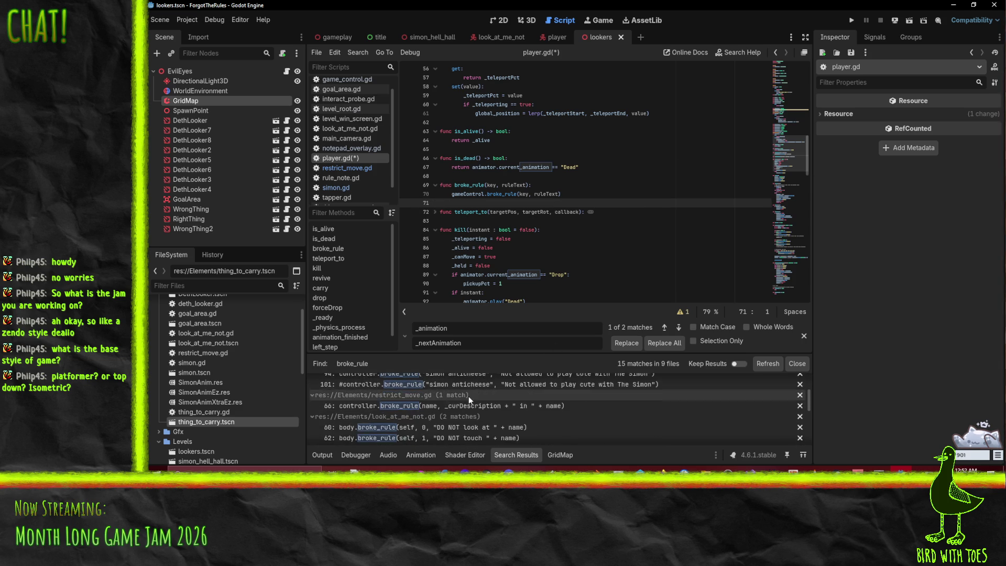
click(463, 410)
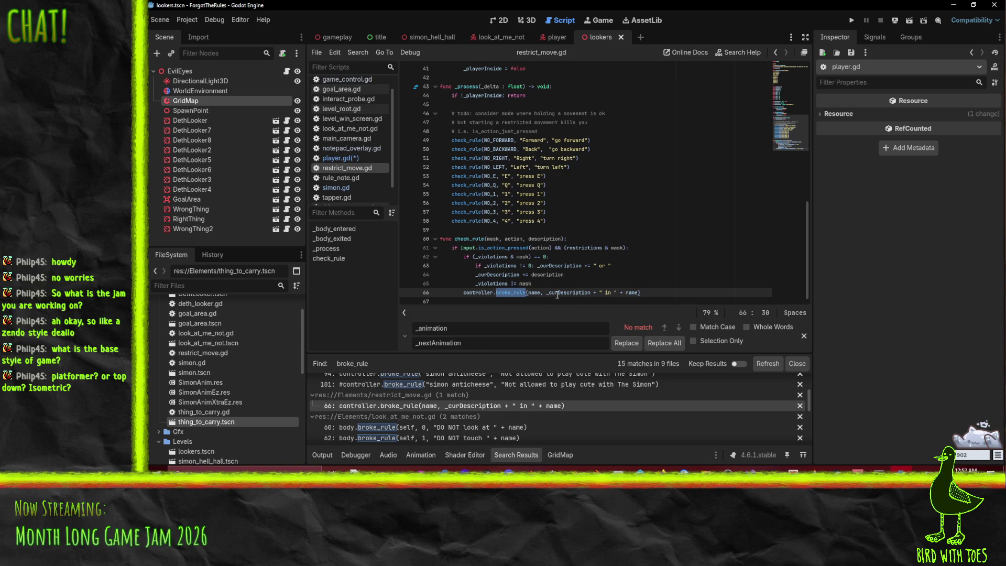
- Change line 60 to broke_rule("shy", …) with rule text reading 'look at the Shybot'
click(463, 426)
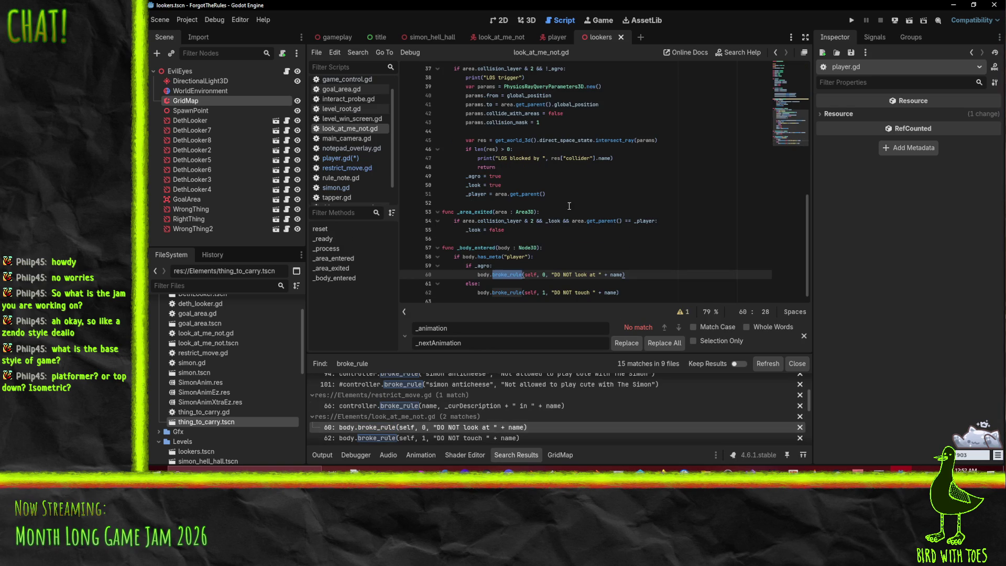
click(540, 269)
double_click(528, 269)
key(Delete)
key(Delete)
key(Delete)
key(Delete)
key(Delete)
text("evil)
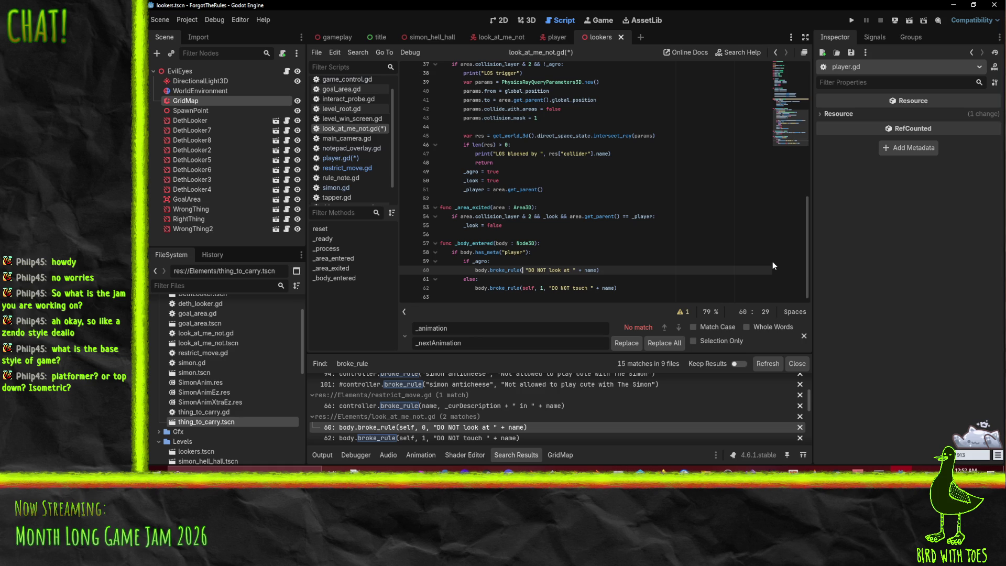
key(BackSpace)
key(BackSpace)
key(BackSpace)
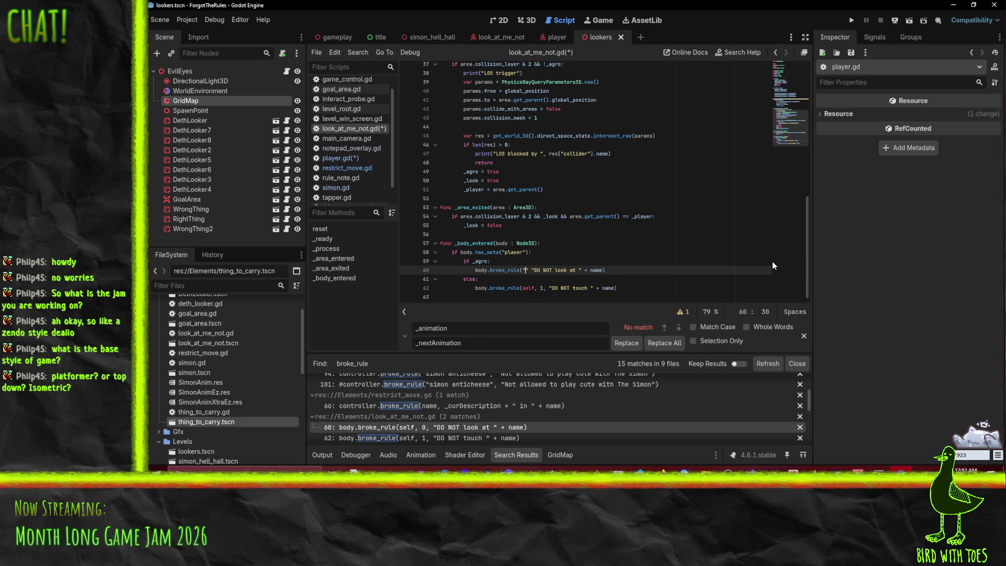
text(shy",)
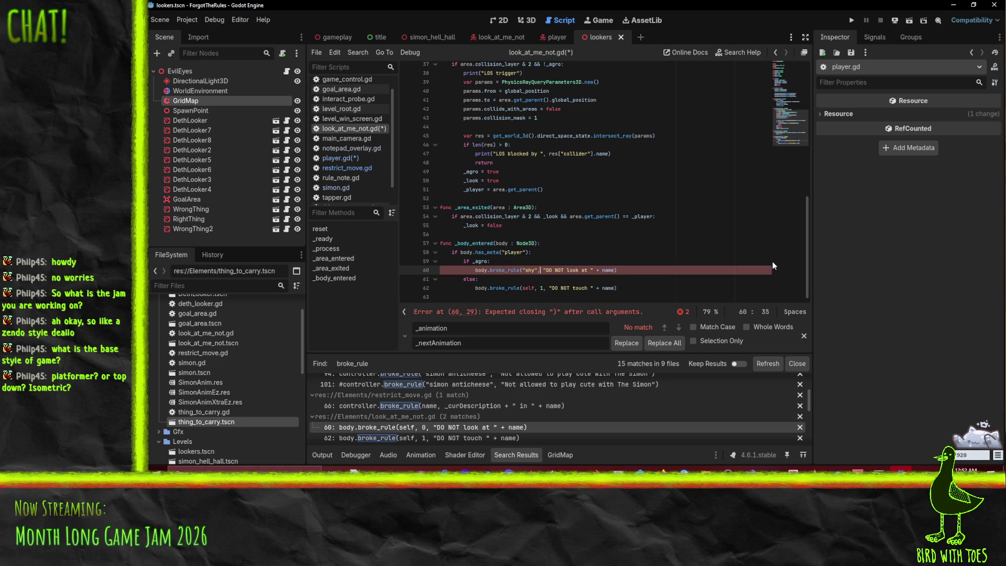
key(Right)
text(the shy)
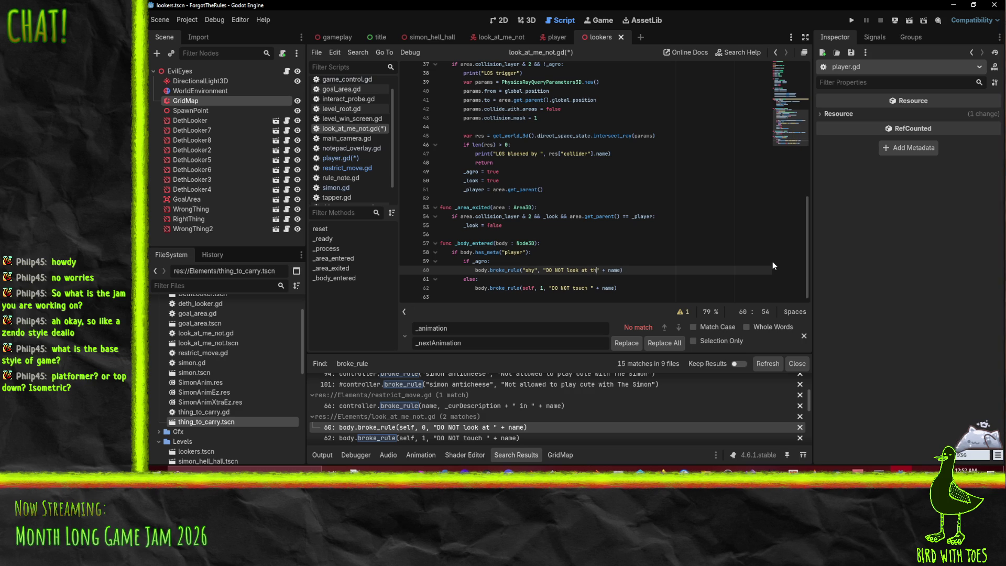
key(BackSpace)
key(BackSpace)
key(BackSpace)
text(Shybot)
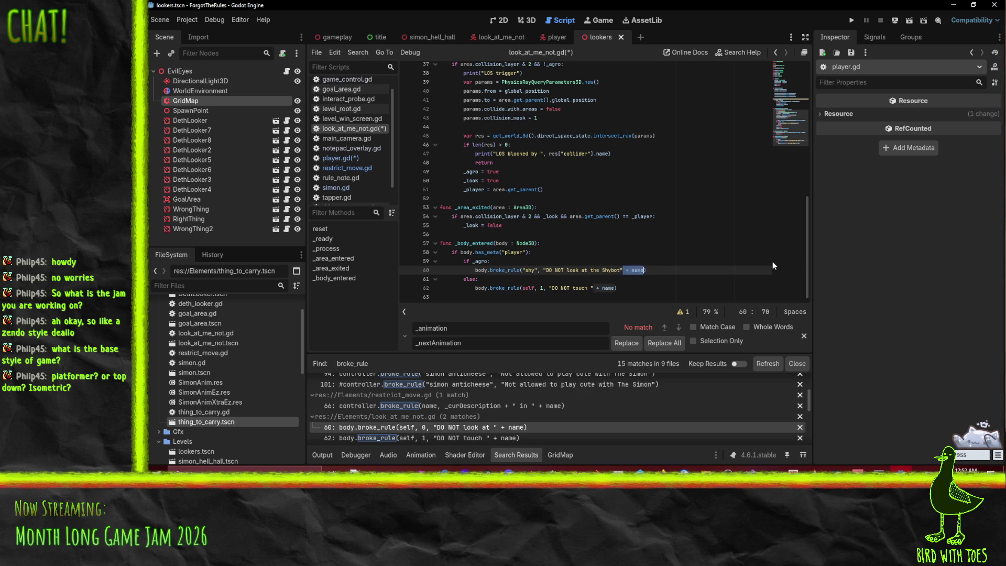
- Change line 62 to use key "shy" and end its rule text with 'the Shybot', dropping '+ name'
key(Down)
key(Down)
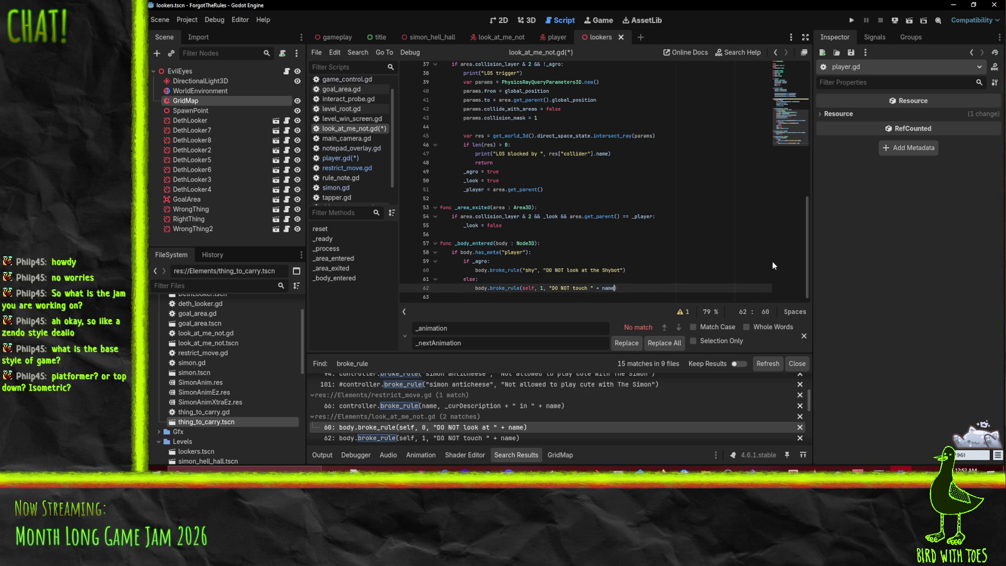
text(the Shy)
text(bot)
key(Right)
key(Delete)
key(Delete)
key(Delete)
key(Home)
key(Right)
text(")
key(Right)
key(Right)
key(Right)
text(shy")
key(BackSpace)
key(BackSpace)
key(BackSpace)
- Save look_at_me_not.gd and run the project
key(ctrl+s)
click(685, 282)
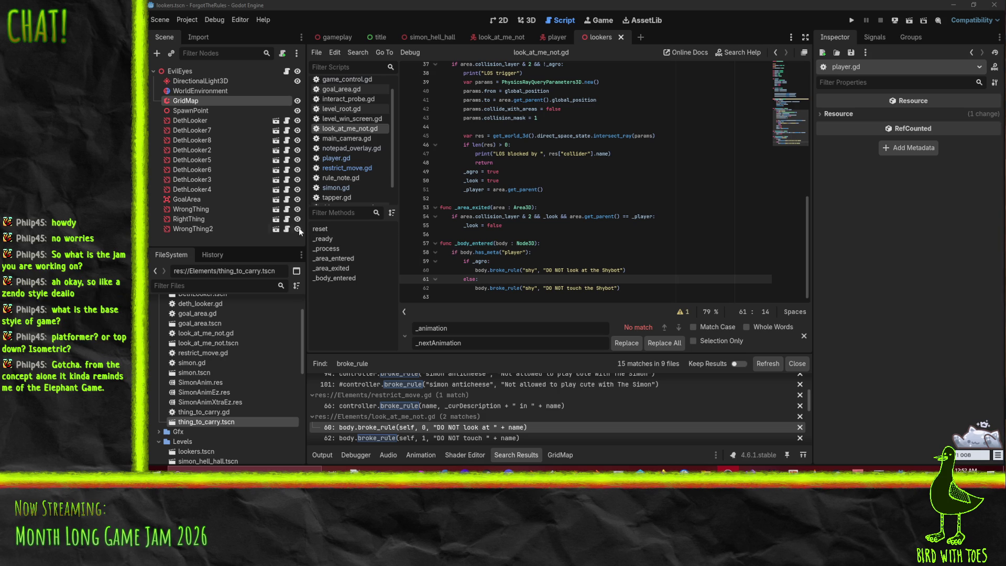
click(851, 20)
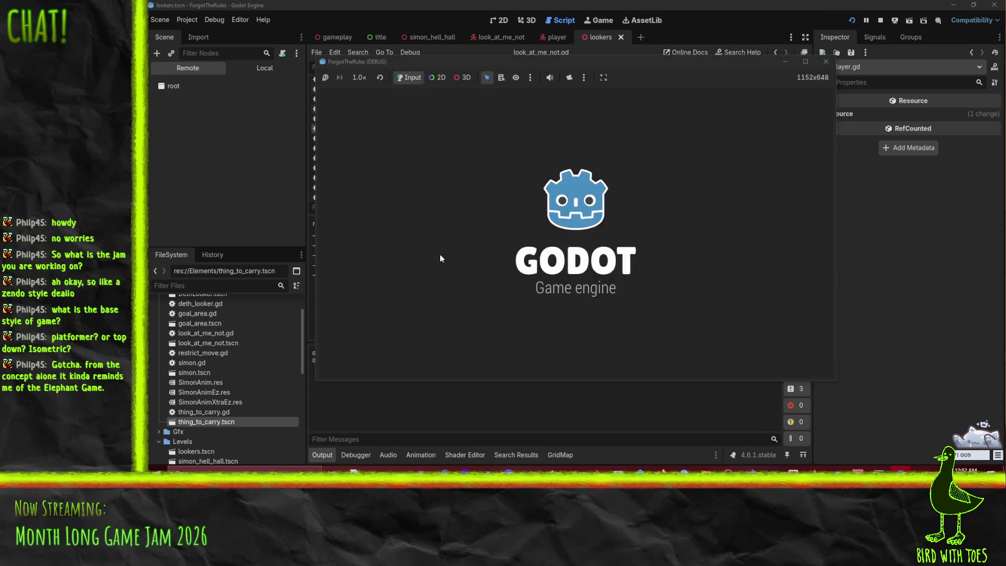
- Start the level with Q. Step through the game_control.gd:66, level_win_screen.gd:35 and level_root.gd:15 stack frames
key(q)
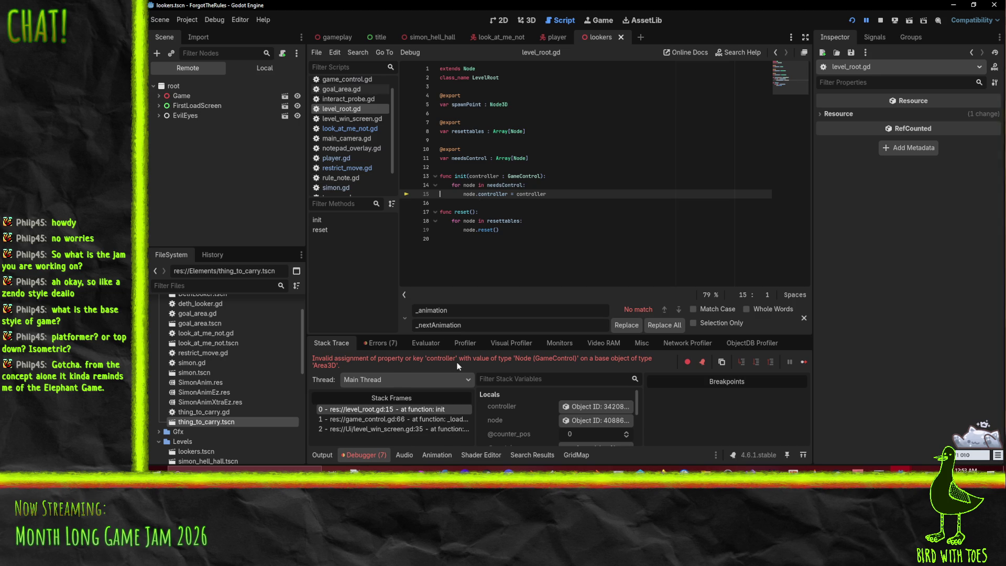
click(410, 419)
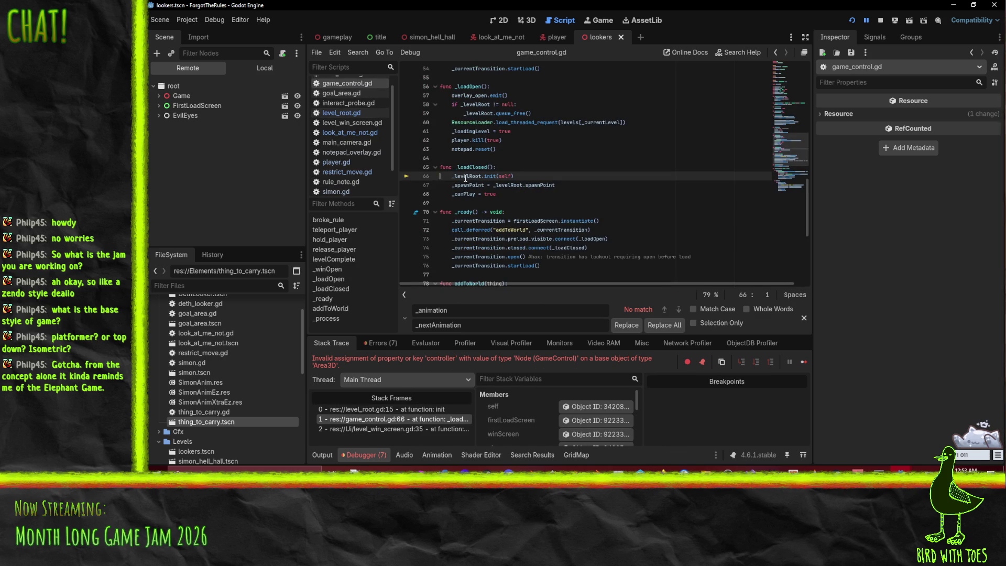
mouse_move(464, 178)
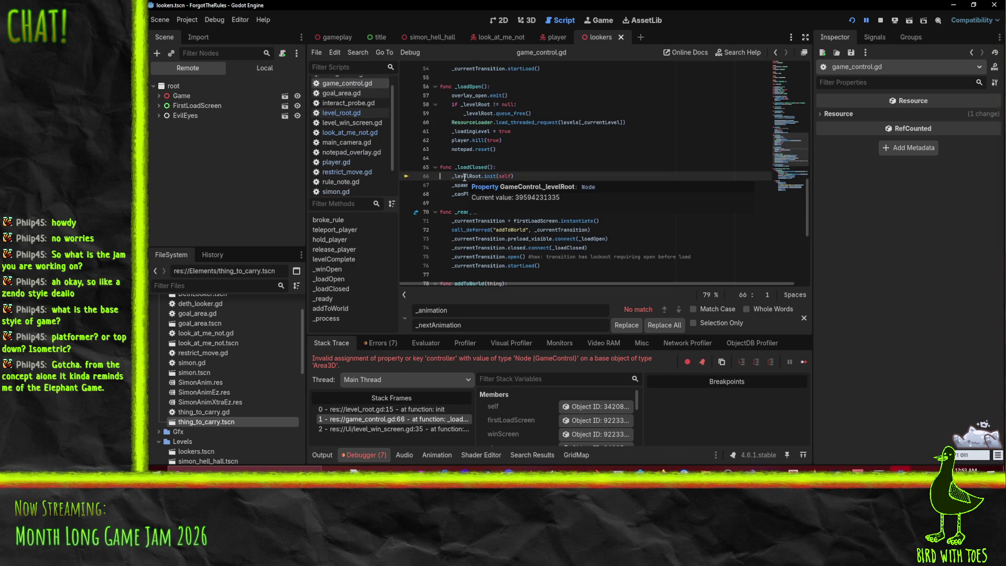
click(430, 429)
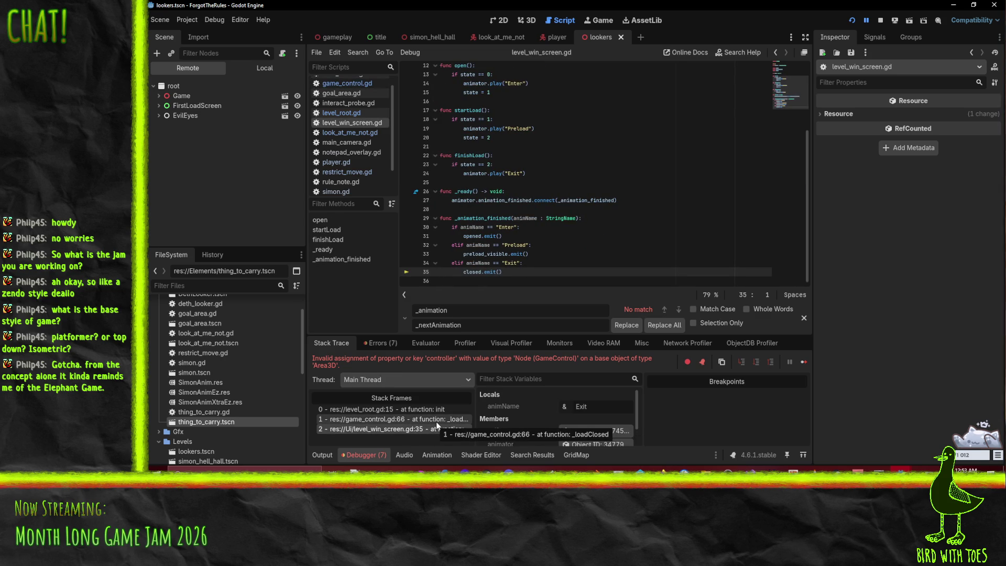
click(429, 411)
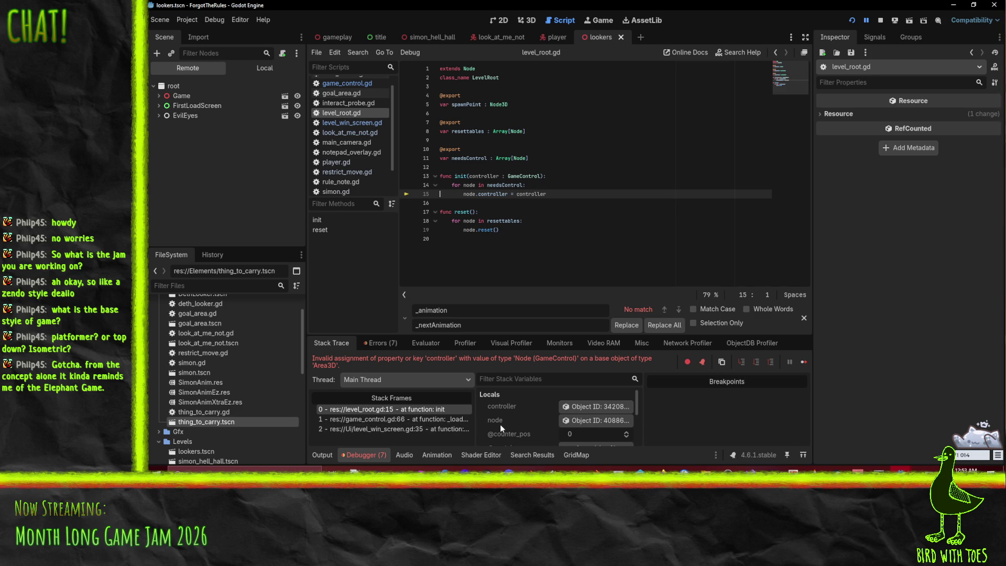
- Load the failing node, the GoalArea Area3D, into the Inspector, then revisit game_control.gd:66
scroll(529, 416, down, 2)
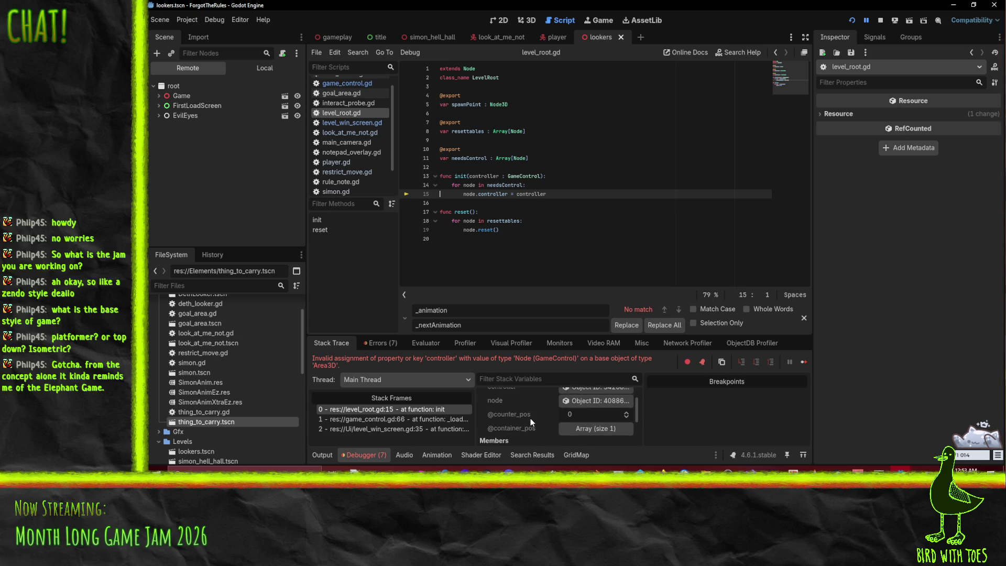
scroll(531, 421, up, 2)
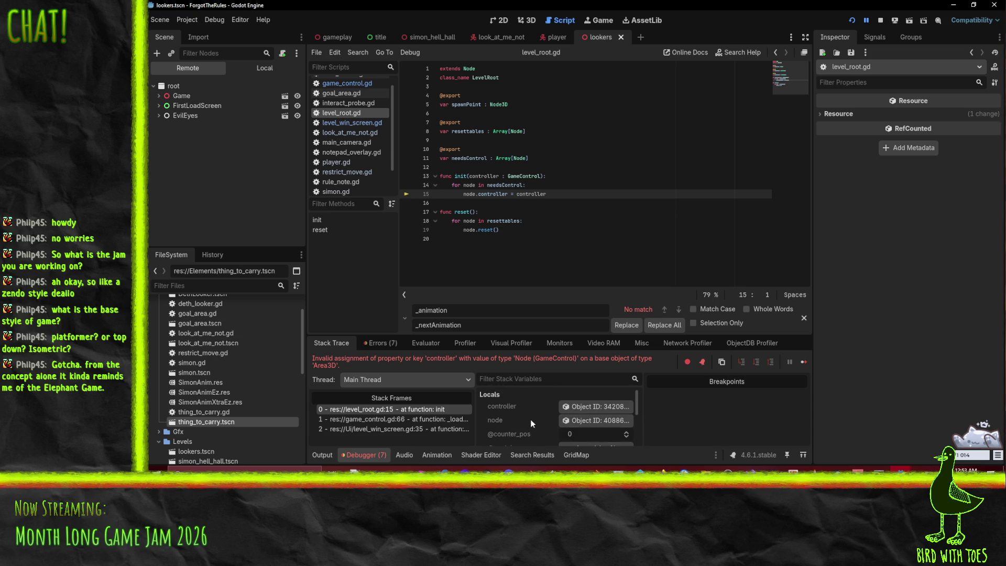
click(588, 420)
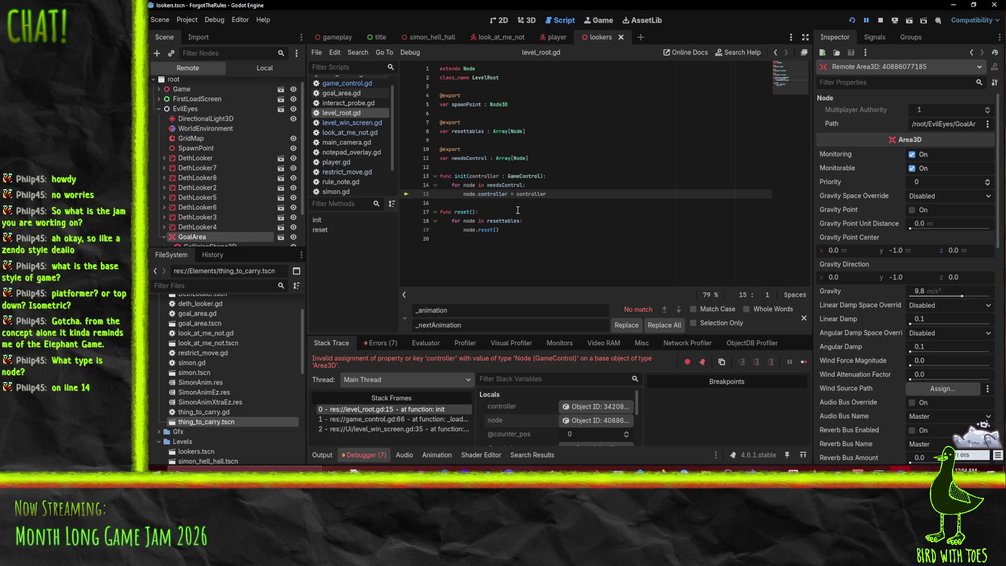
click(400, 419)
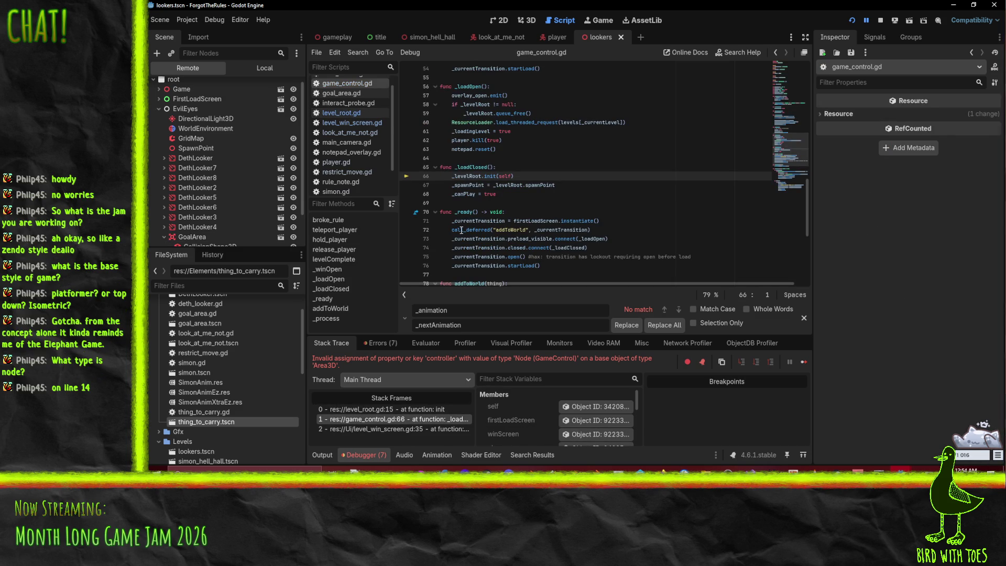
- Relaunch and press Q to reproduce the line 15 crash, check controller's value, then stop
click(894, 20)
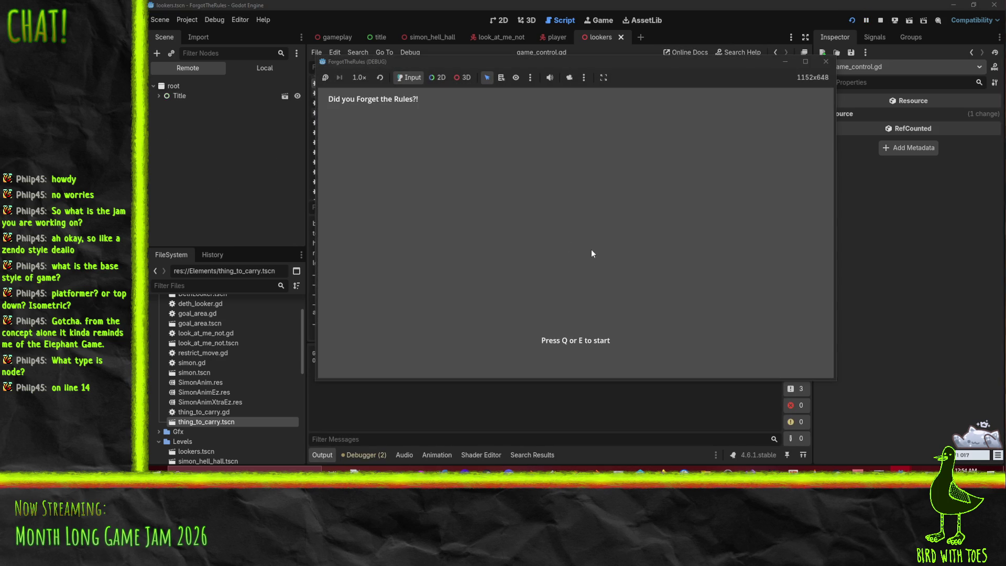
key(q)
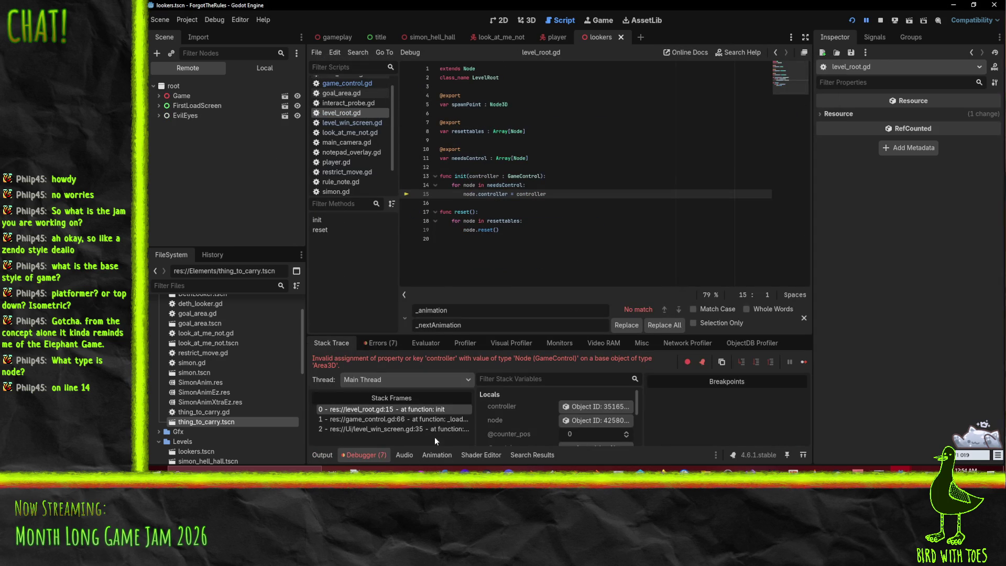
click(461, 194)
double_click(492, 194)
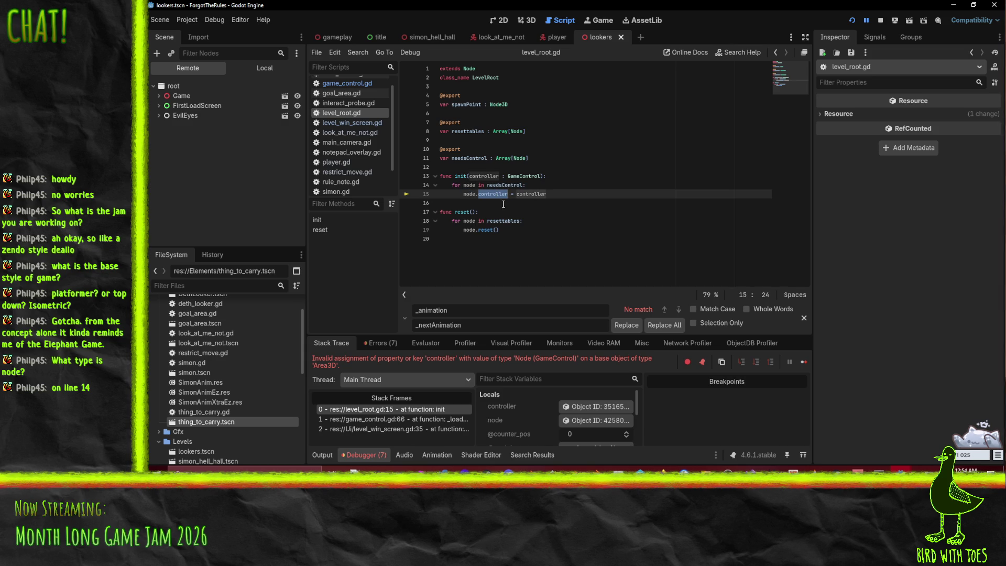
mouse_move(529, 197)
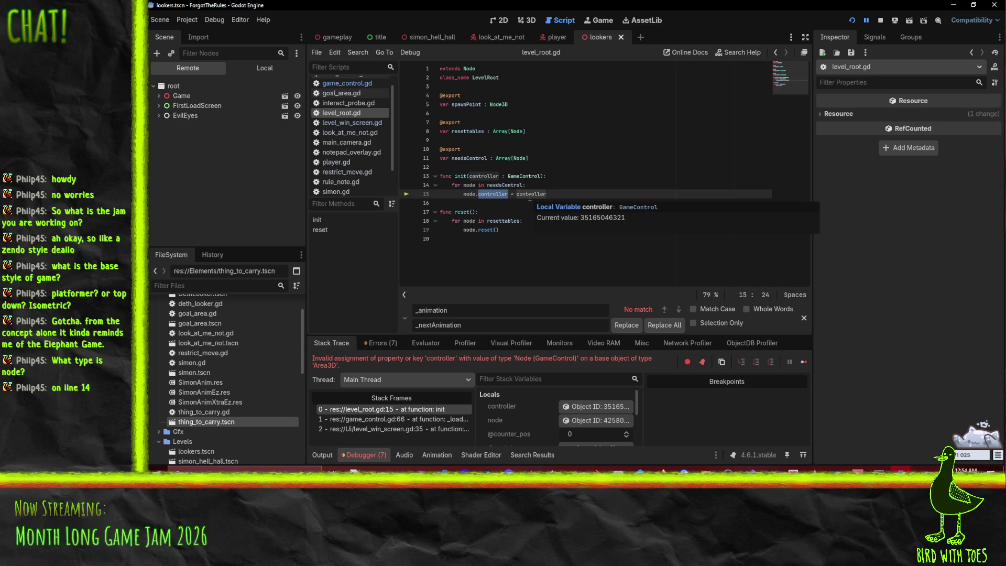
click(540, 193)
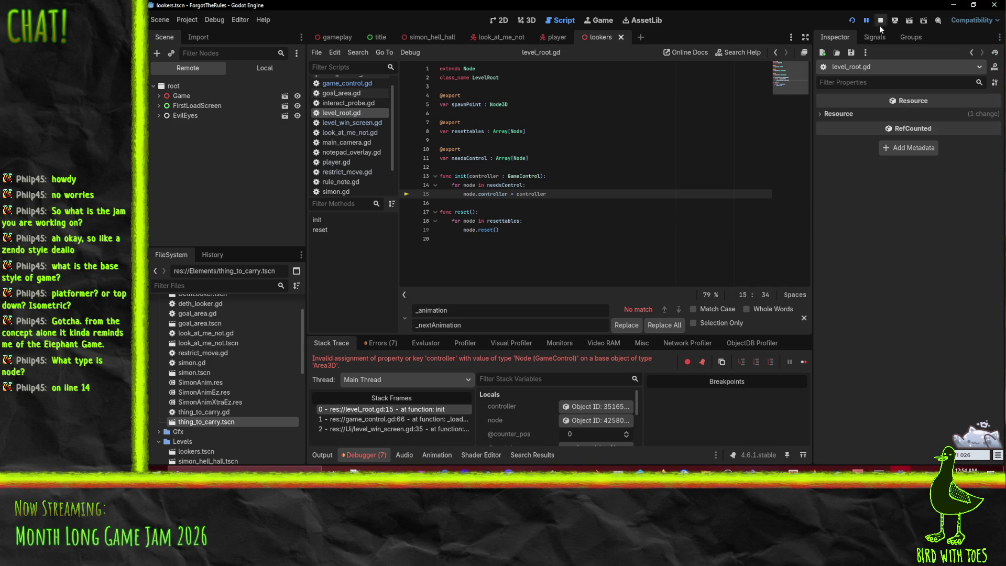
click(880, 21)
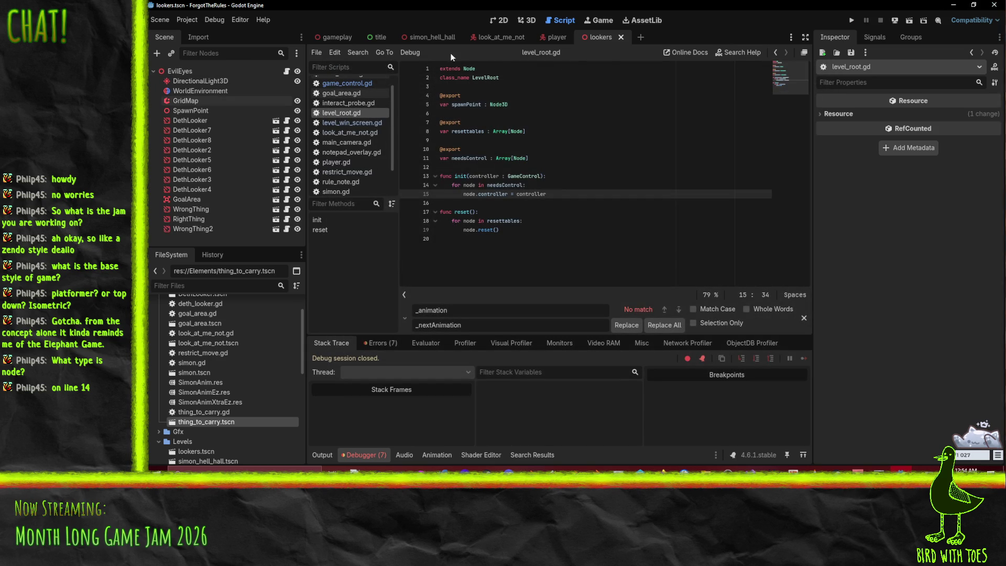
- In the lookers scene, assign GoalArea to the Needs Control array via the node picker
click(552, 38)
click(494, 36)
click(438, 35)
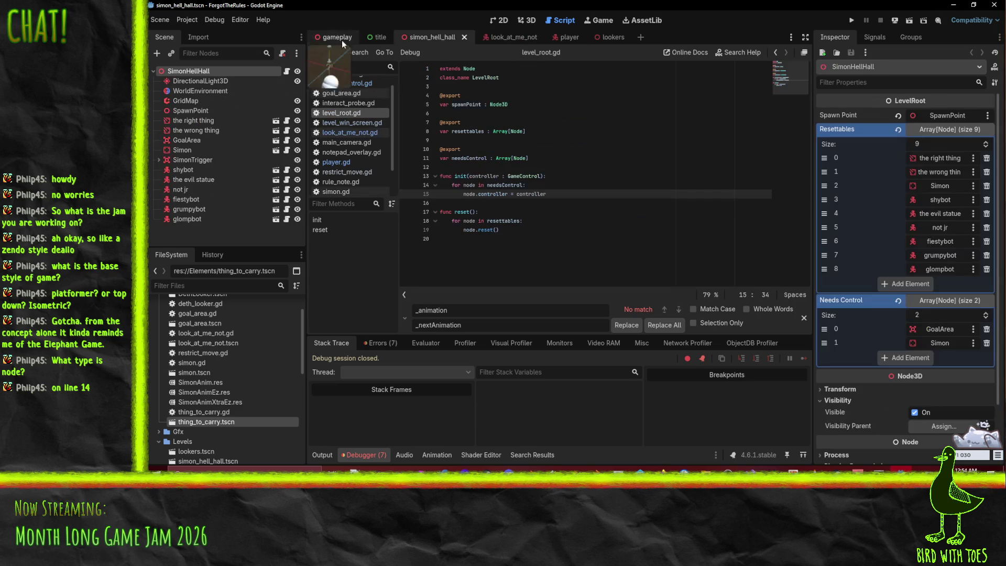
click(603, 37)
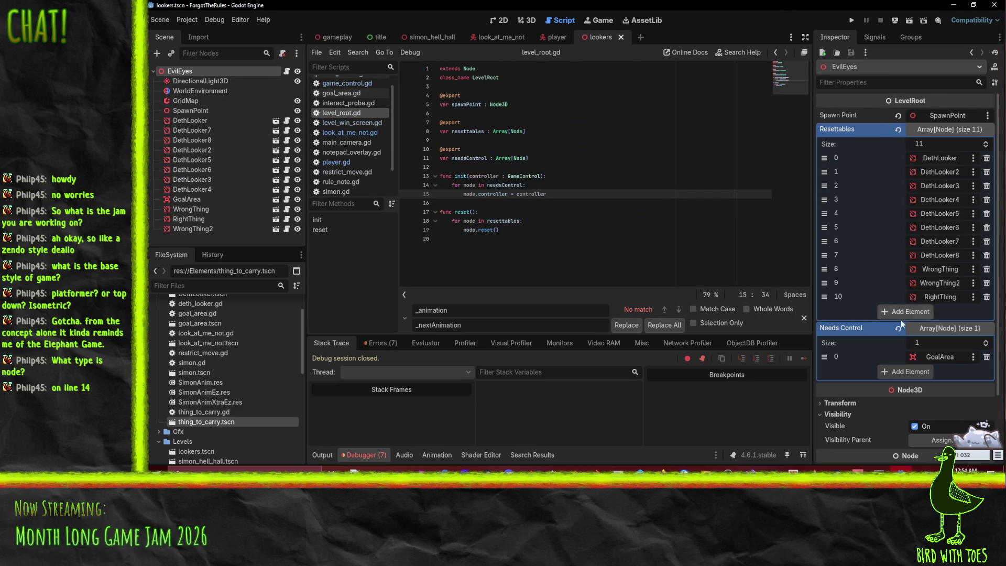
click(945, 357)
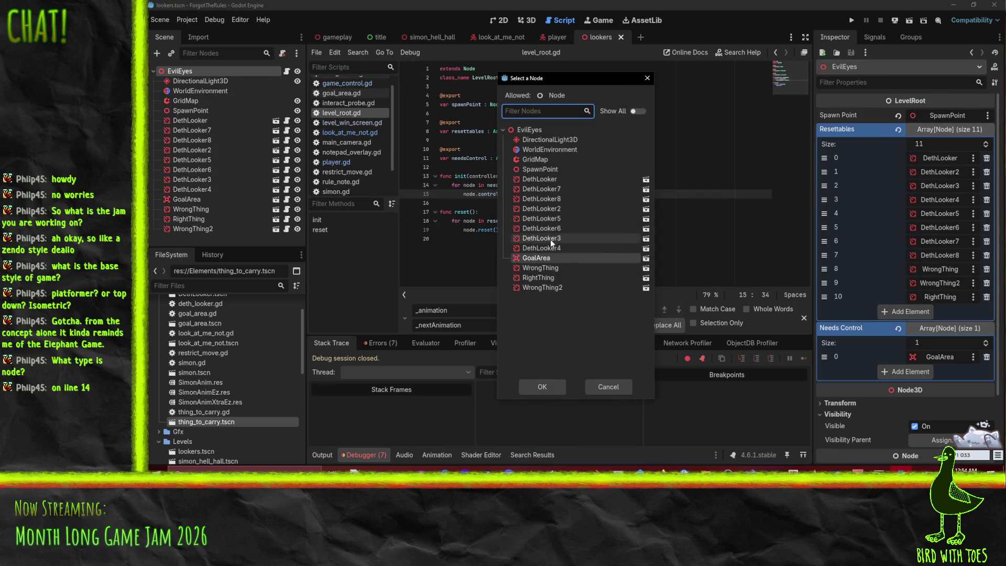
click(633, 256)
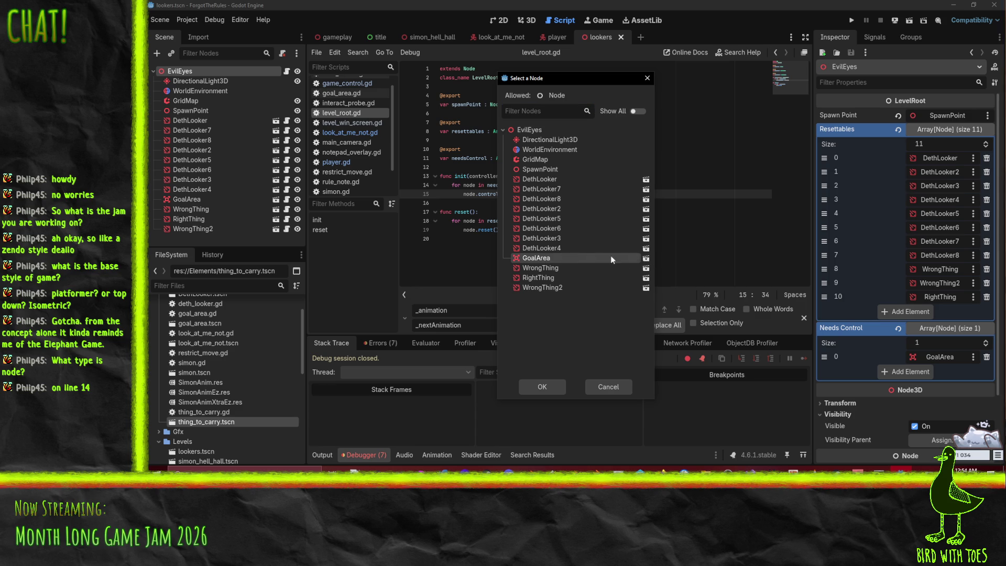
key(Return)
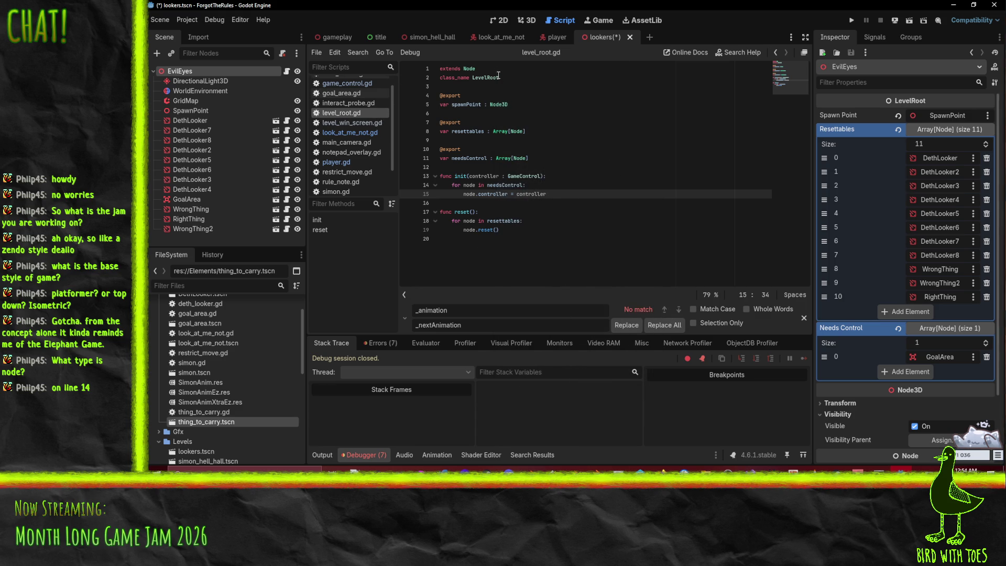
- Open the goal_area.gd script
click(548, 159)
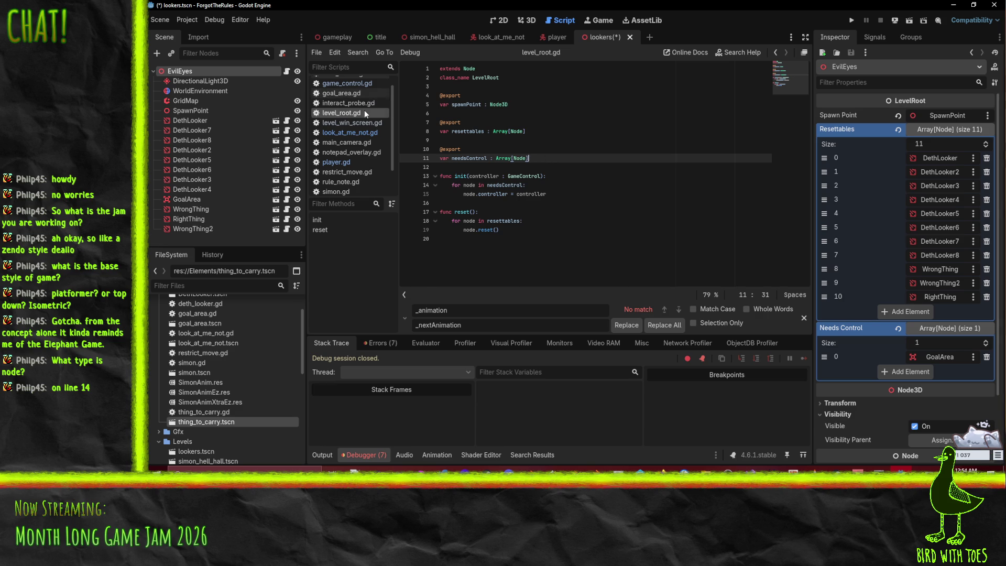
click(357, 95)
scroll(445, 99, up, 2)
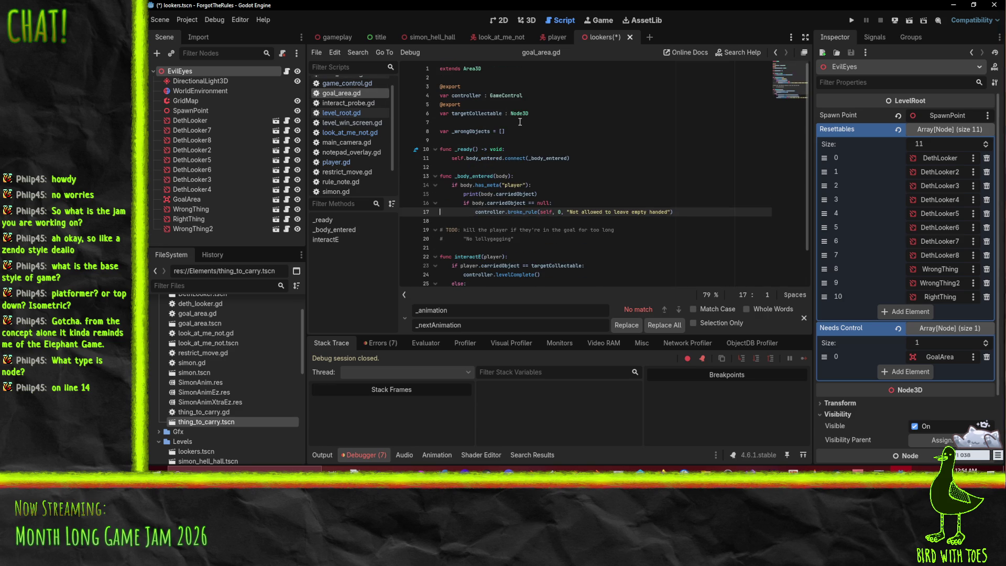
- Replace 'self, 0' in the first broke_rule call with the key "no goal item"
click(466, 96)
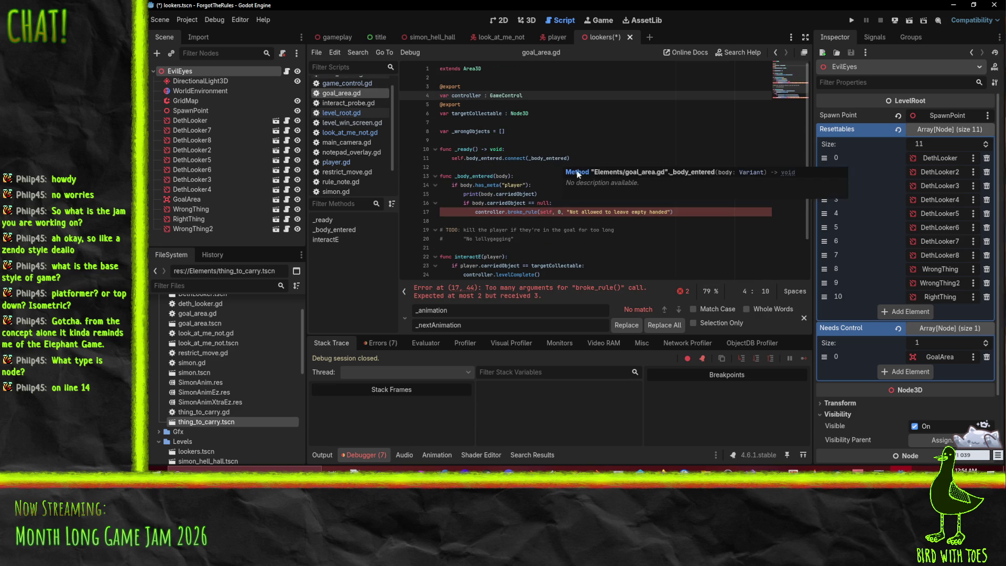
double_click(545, 212)
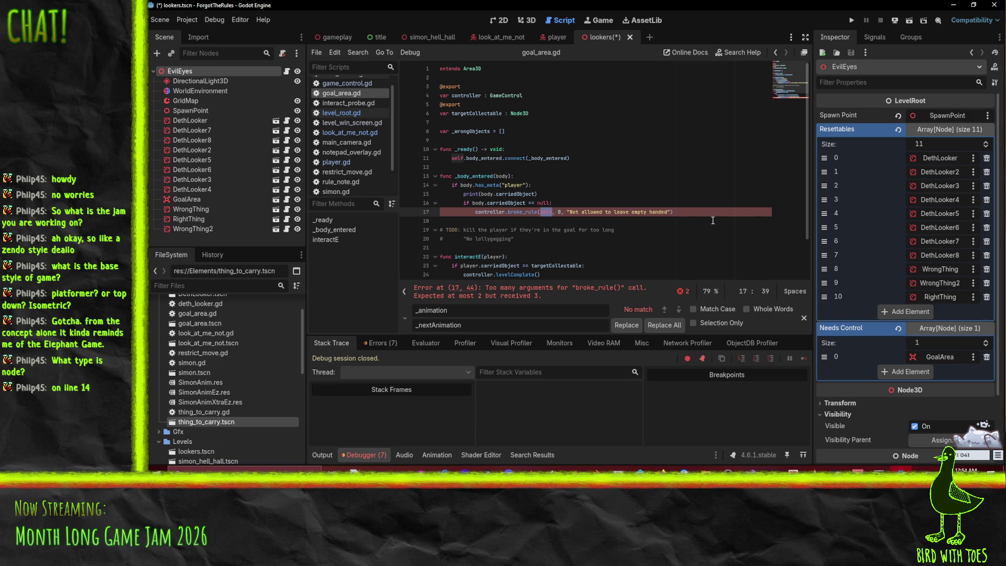
key(shift+Right)
key(shift+Right)
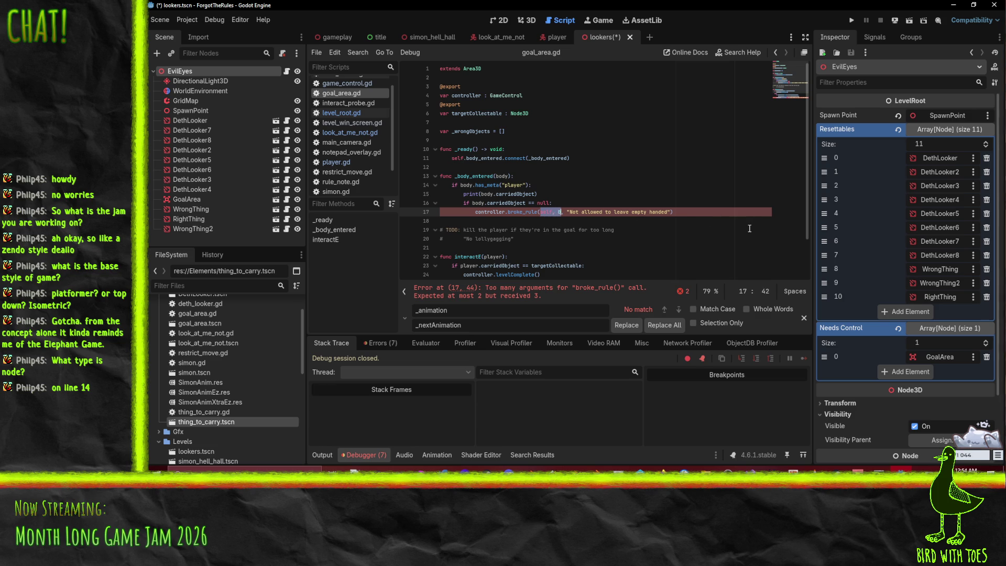
text(")
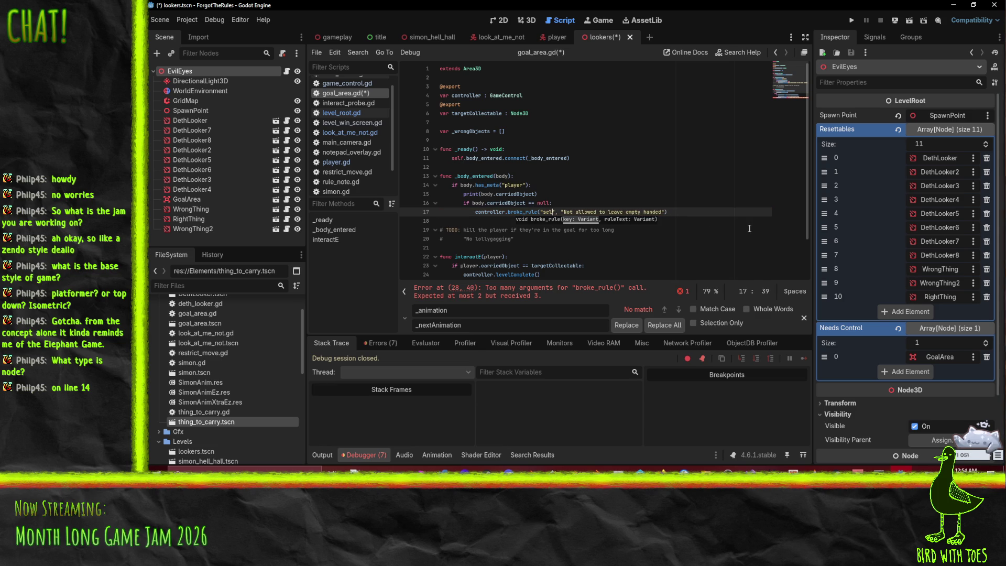
text(noitem)
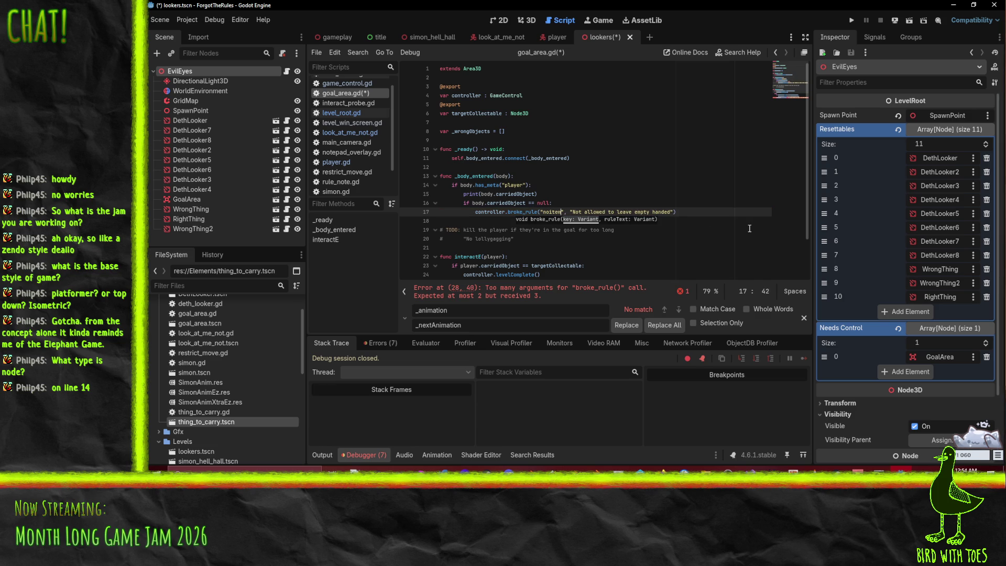
key(Up)
click(550, 212)
text(goal)
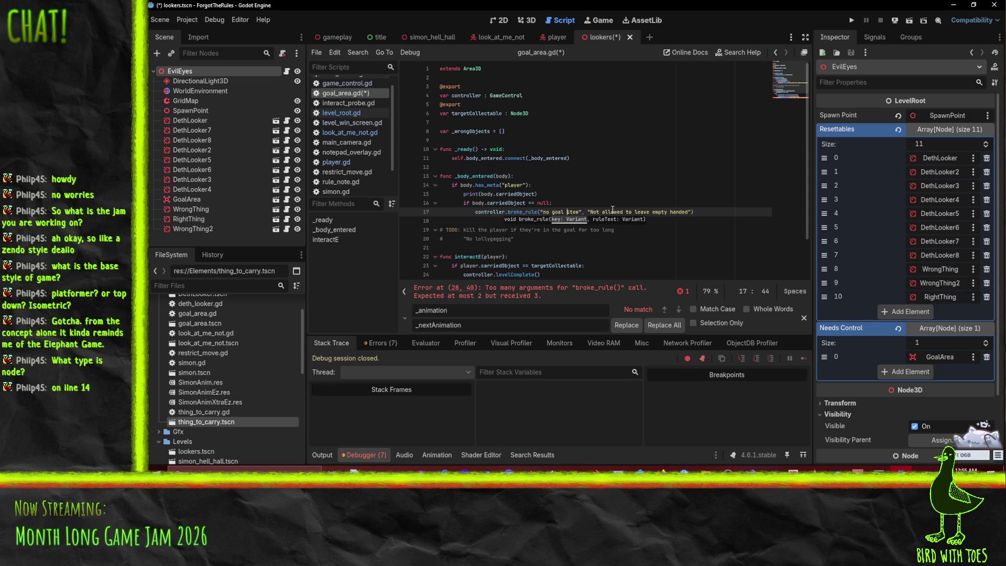
scroll(633, 190, down, 2)
- Give the second broke_rule call on line 28 the key "wrong goal item"
click(530, 265)
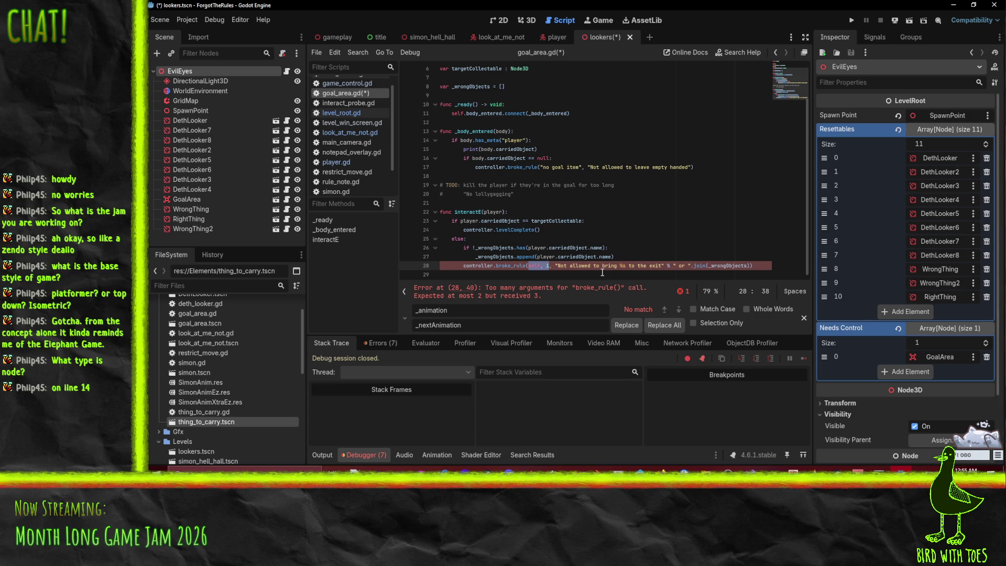
text("se)
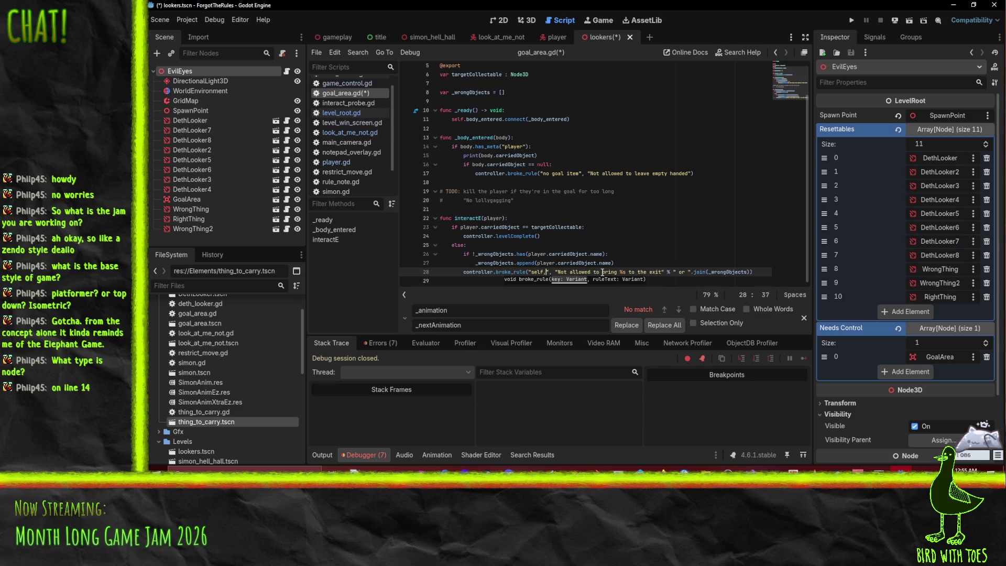
key(BackSpace)
key(BackSpace)
text(wrong goal item)
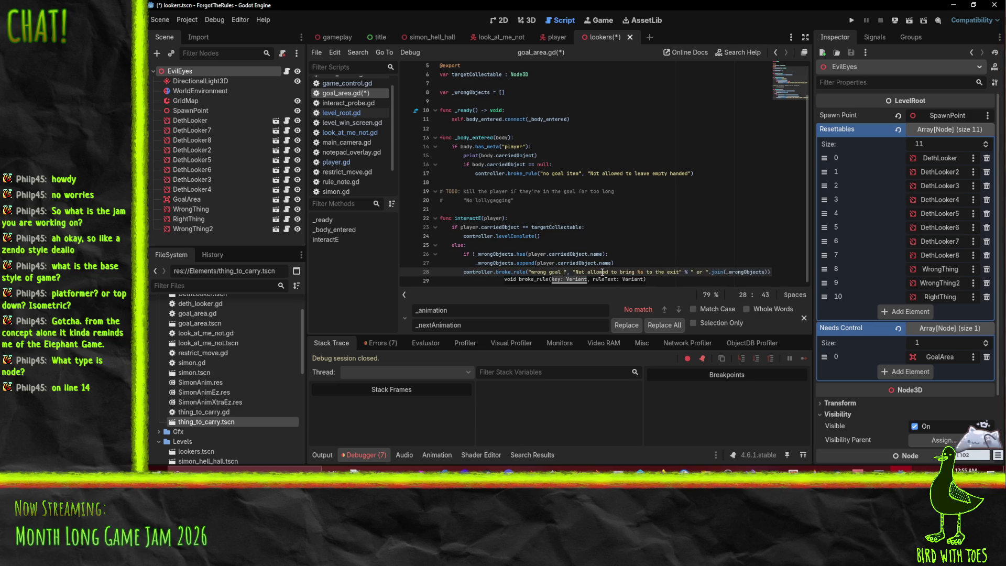
click(622, 221)
- Save goal_area.gd and launch the game for a test run
key(ctrl+s)
click(644, 208)
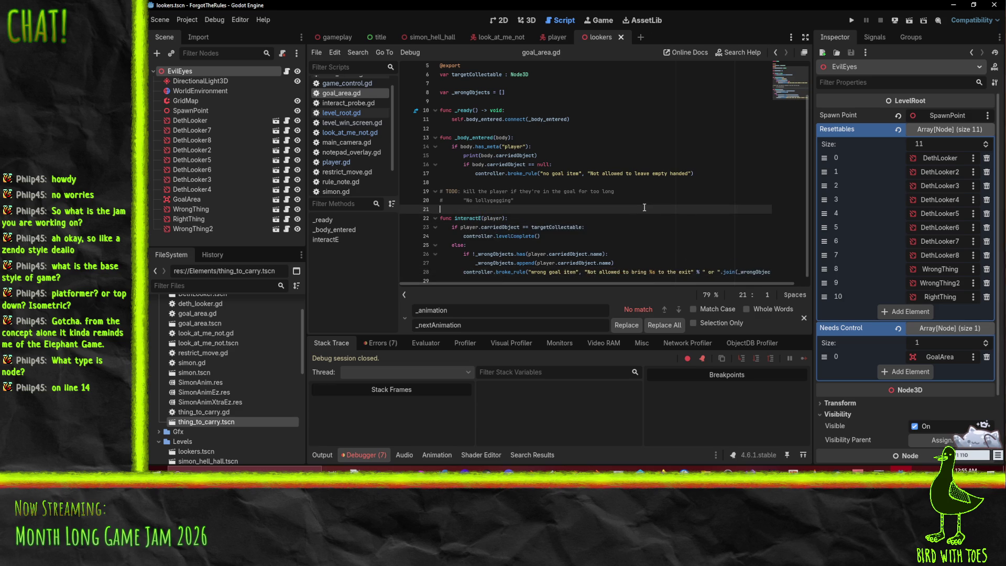
click(496, 191)
scroll(731, 220, up, 2)
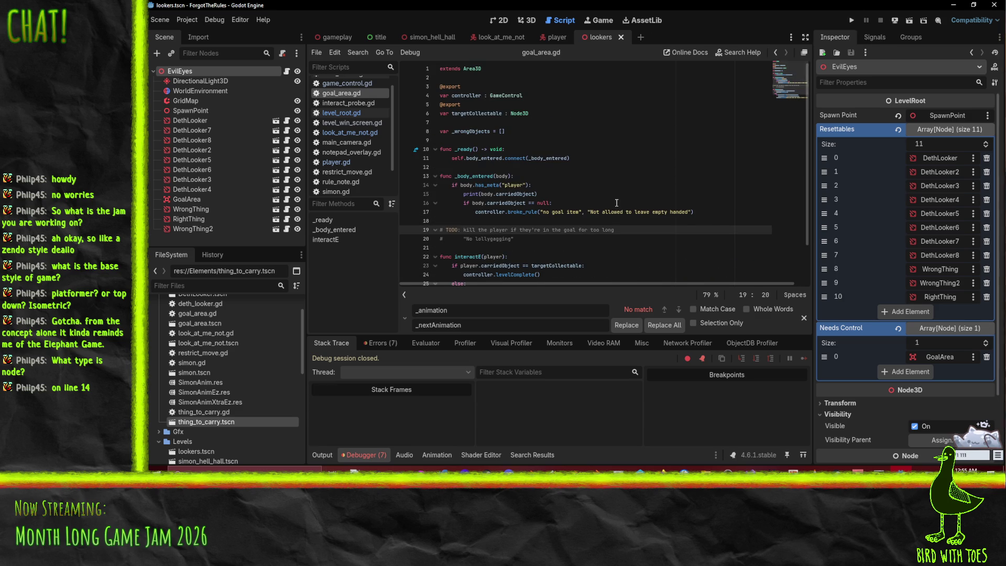
scroll(616, 203, down, 2)
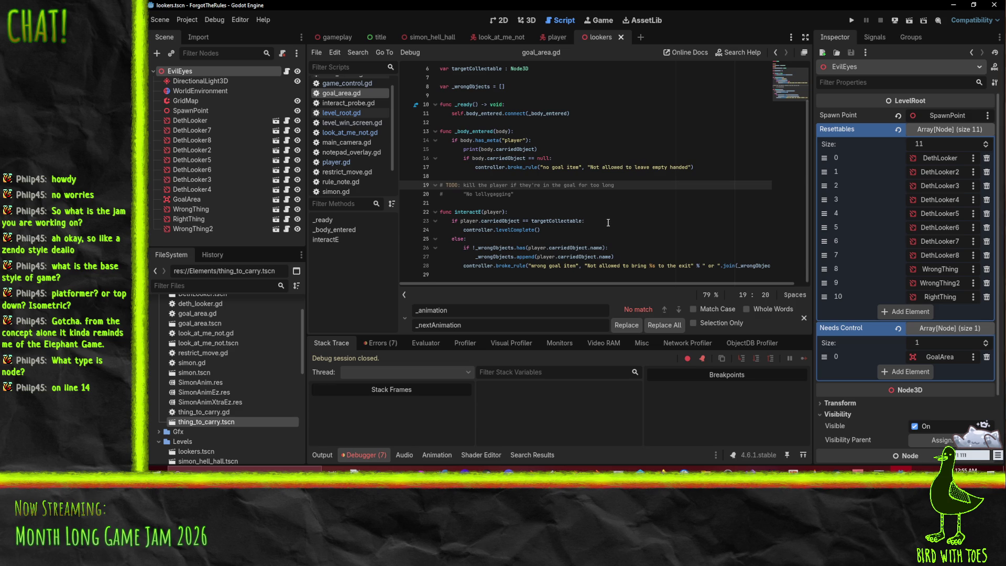
scroll(607, 222, up, 2)
click(851, 21)
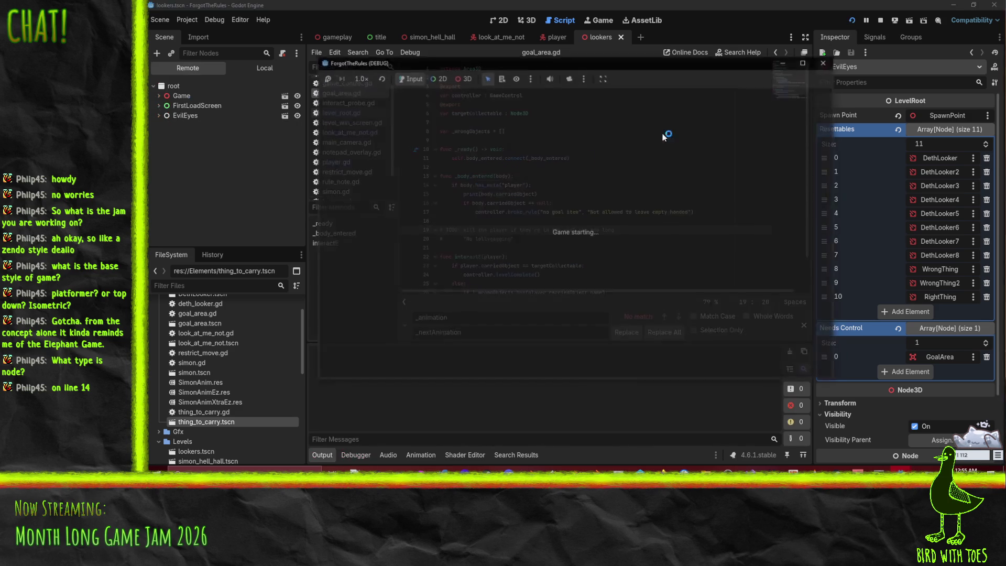
- Press Q at the title screen and play until the debugger halts at deth_looker.gd line 36
key(q)
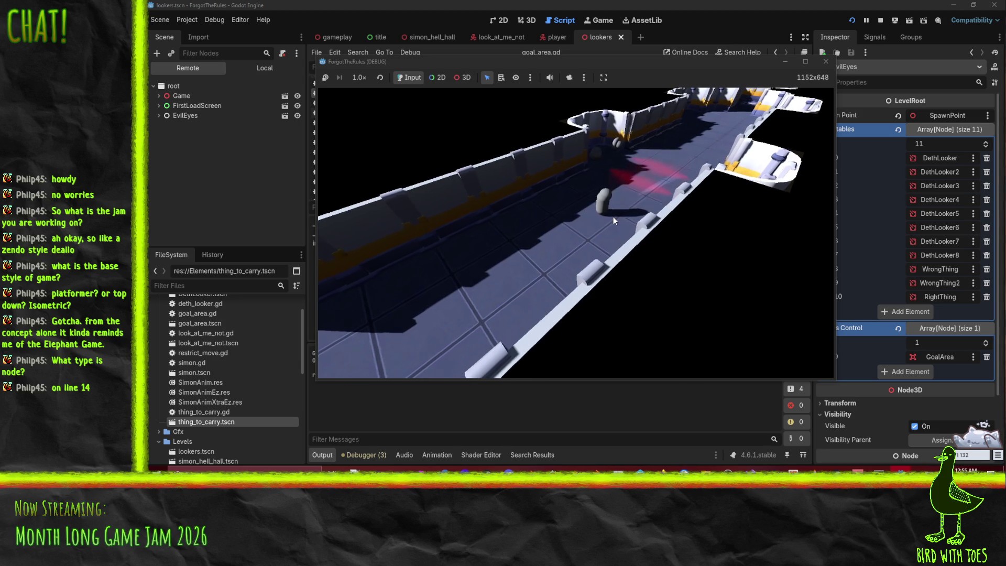
- Undo the stray w's, then replace 'self, 0' on line 36 with the key "evileye"
text(wwwwwwwwwwww        body.broke_rule(self, 0, "Not allowed to be seen by the Evil Eyes)
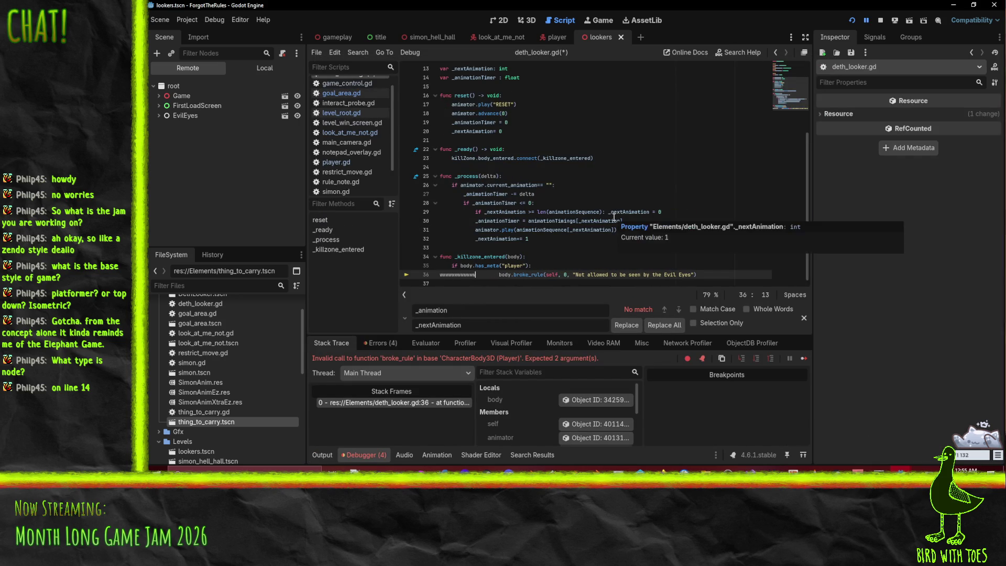
key(ctrl+z)
click(516, 272)
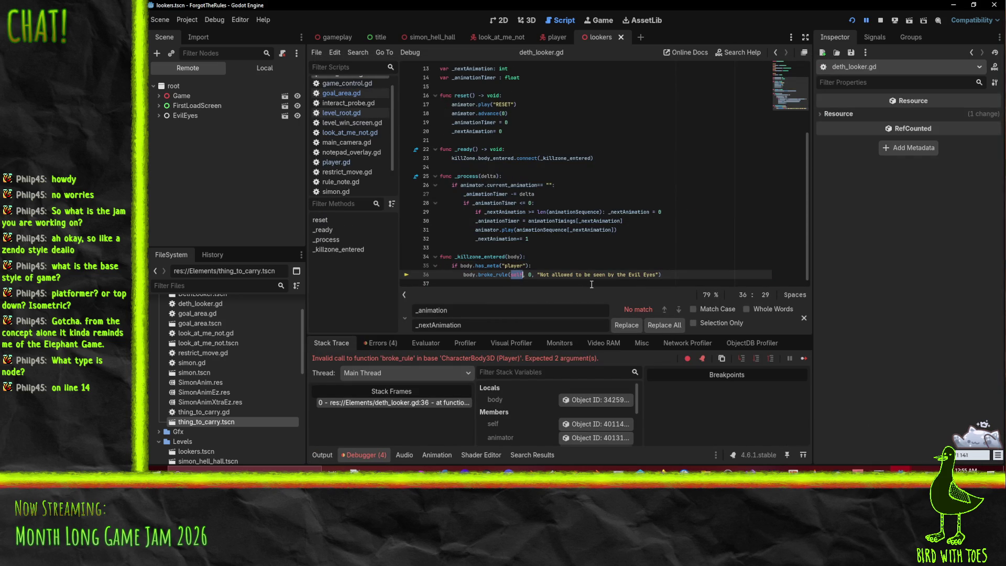
text("evi)
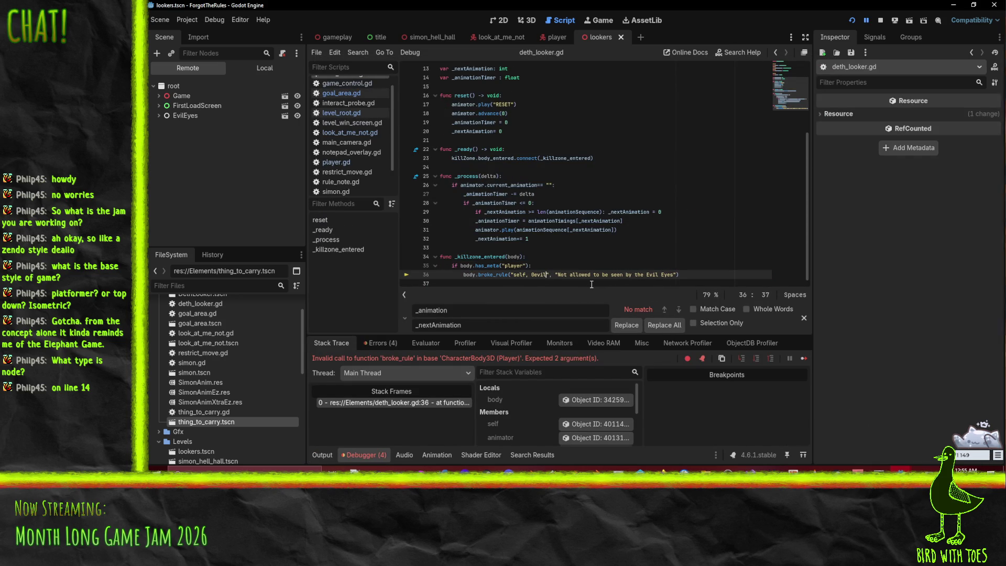
key(BackSpace)
key(BackSpace)
key(BackSpace)
text(evileye)
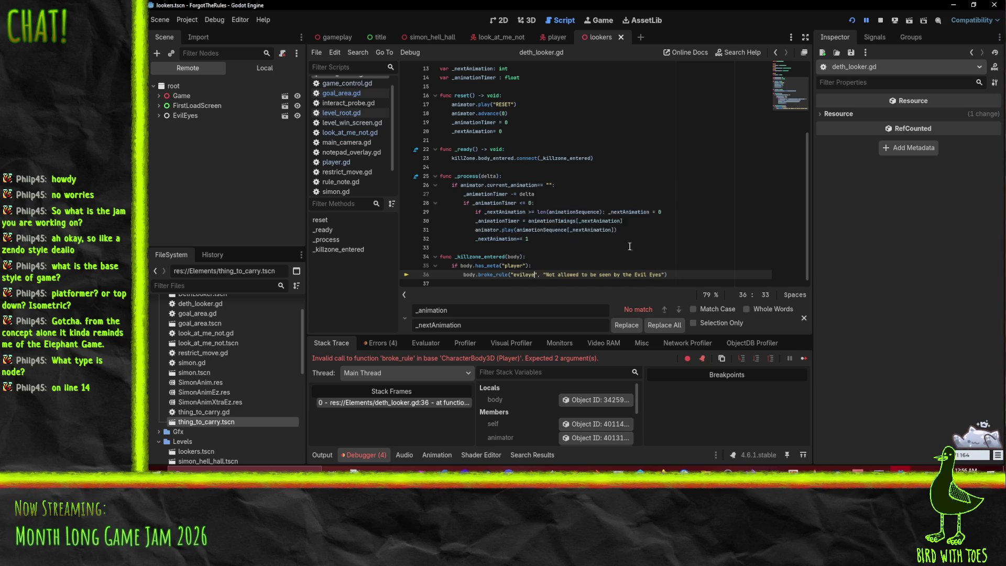